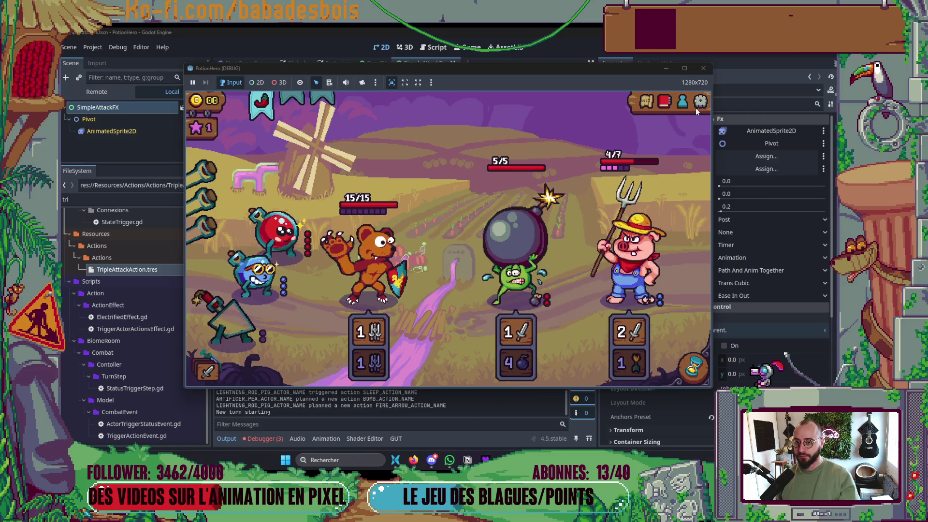
- Stop the game, set SimpleAttackFX Anim Timer Duration to 1.0, and rerun the project with F5
{"action": "left_click", "coordinate": [703, 68]}
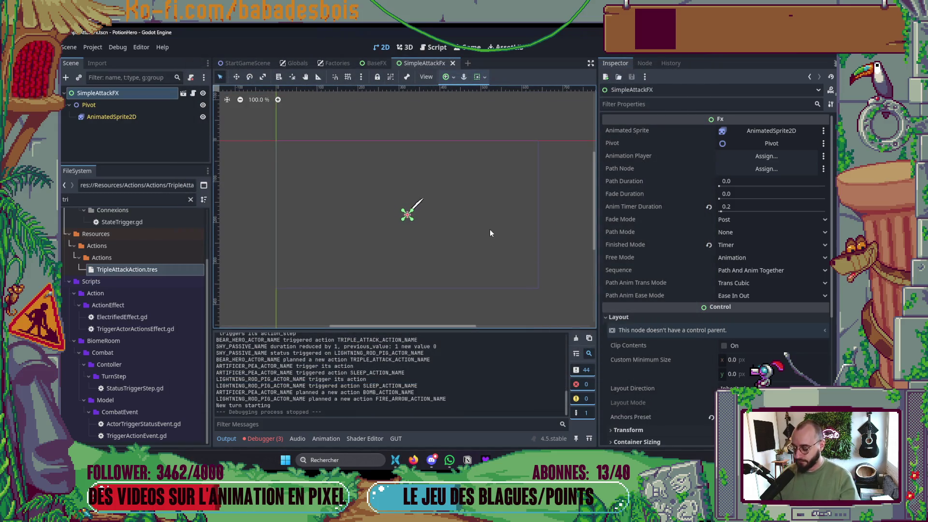
{"action": "key", "text": "alt+Tab"}
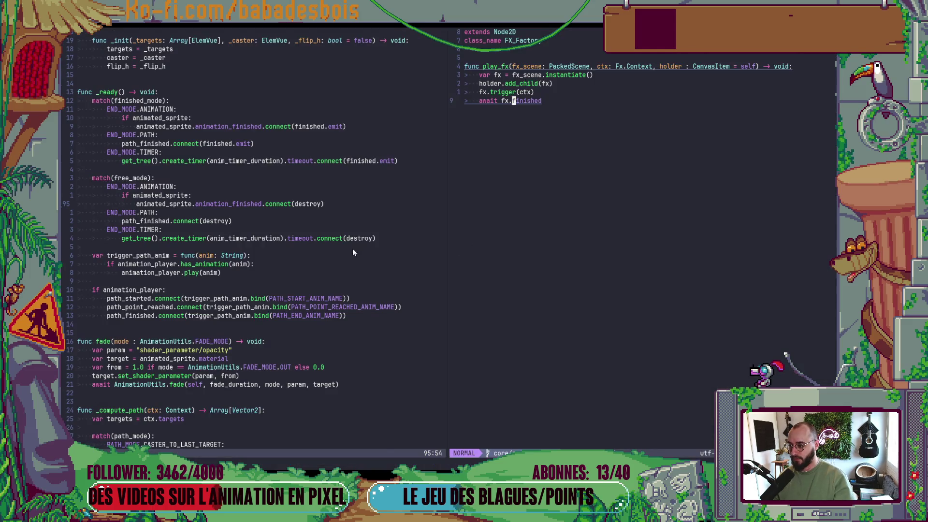
{"action": "left_click", "coordinate": [330, 248]}
{"action": "key", "text": "alt+Tab"}
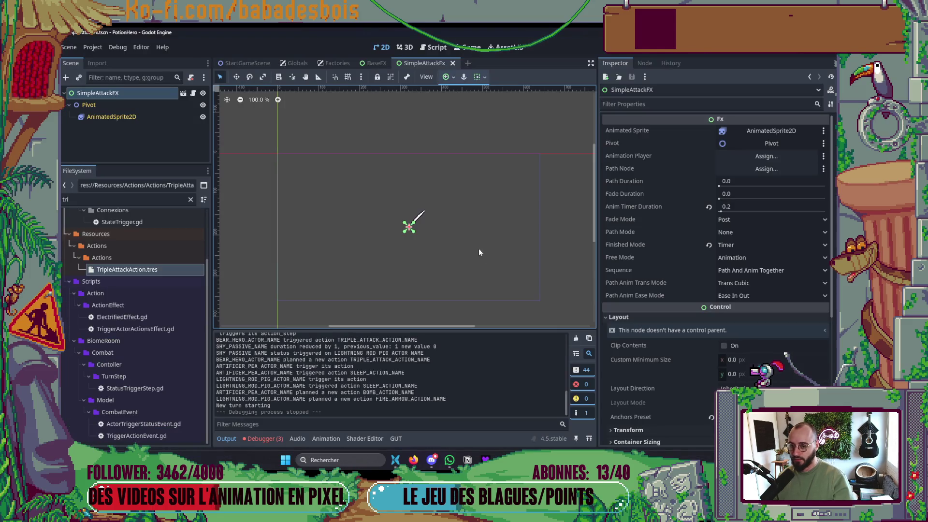
{"action": "left_click", "coordinate": [742, 207]}
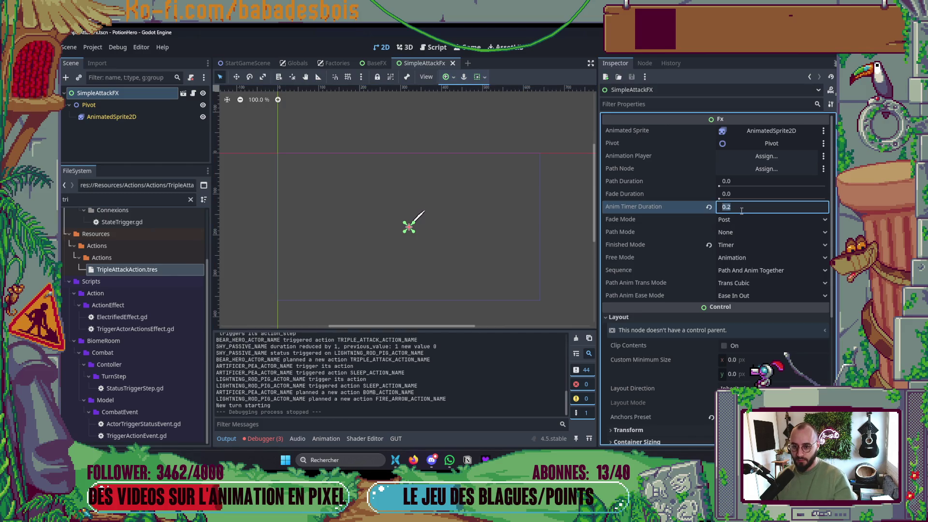
{"action": "type", "text": "1"}
{"action": "key", "text": "Return"}
{"action": "key", "text": "F5"}
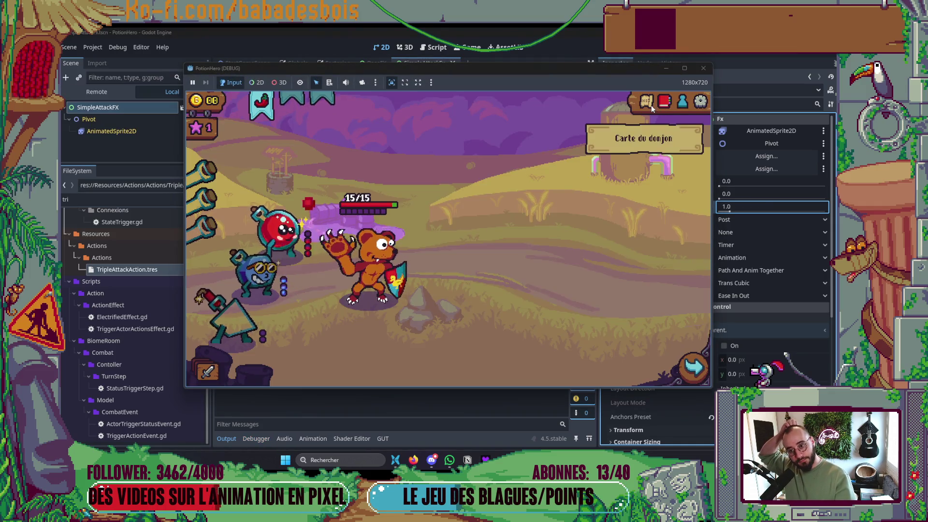
- Travel via the dungeon map to the next room, watch the pig farmer fight, then stop the game
{"action": "left_click", "coordinate": [650, 105]}
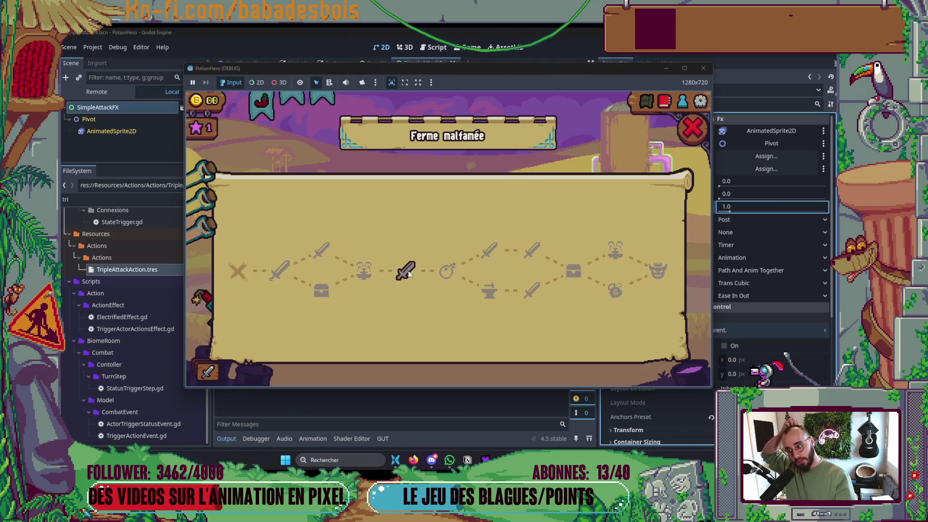
{"action": "left_click", "coordinate": [288, 265]}
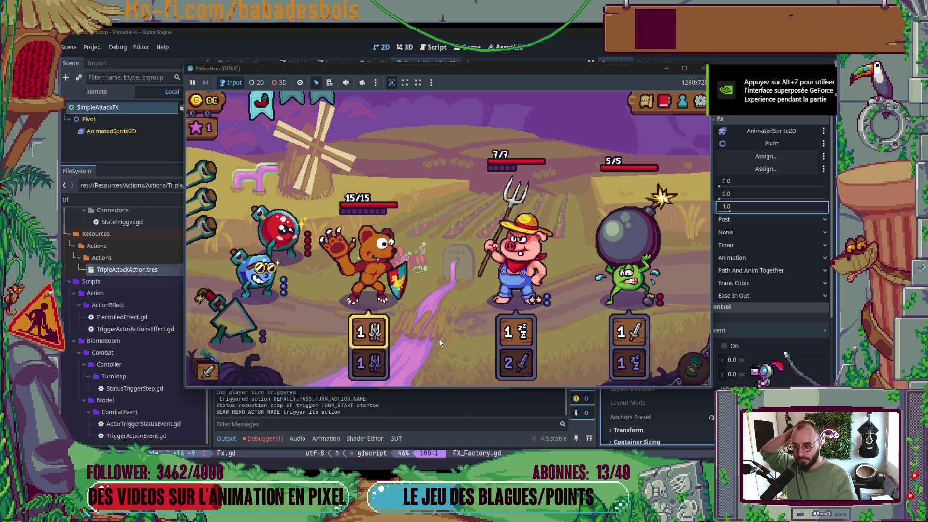
{"action": "left_click", "coordinate": [703, 68]}
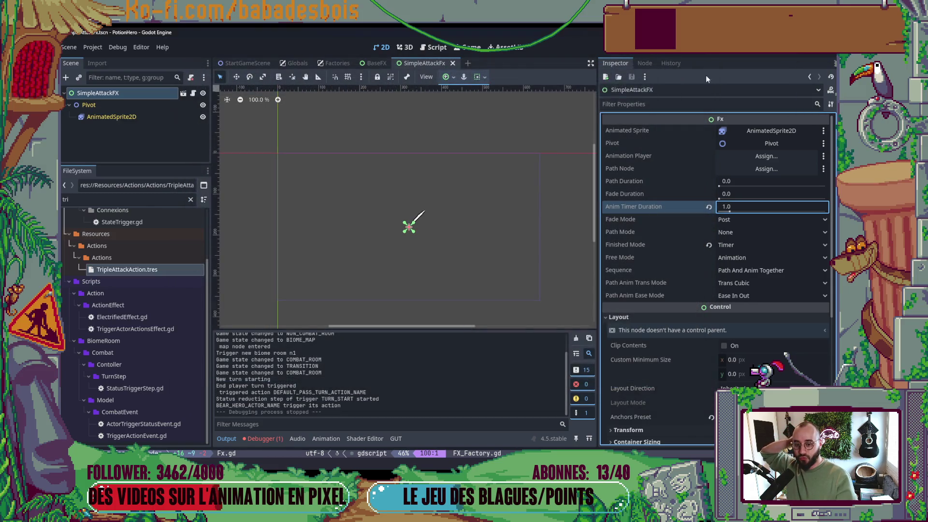
- Restore Anim Timer Duration to 0.2 and switch back to Neovim
{"action": "left_click", "coordinate": [737, 209]}
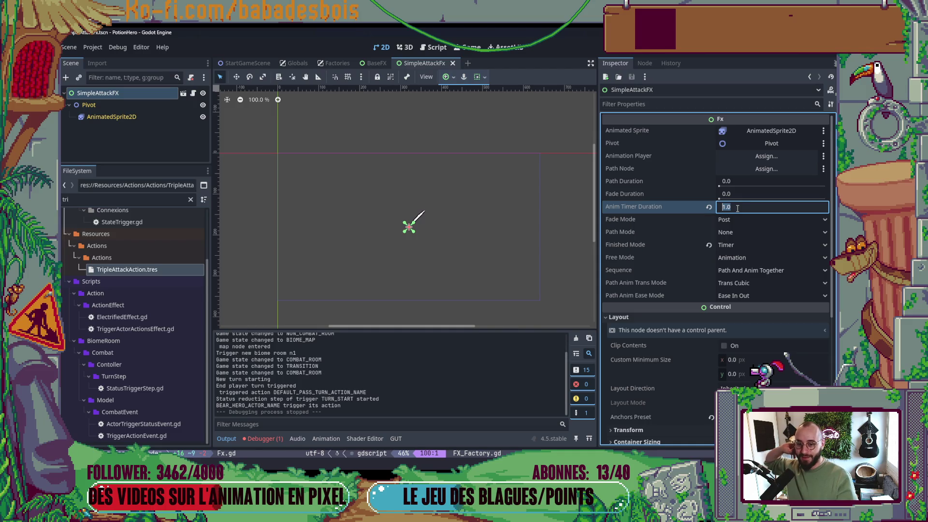
{"action": "type", "text": "0.2"}
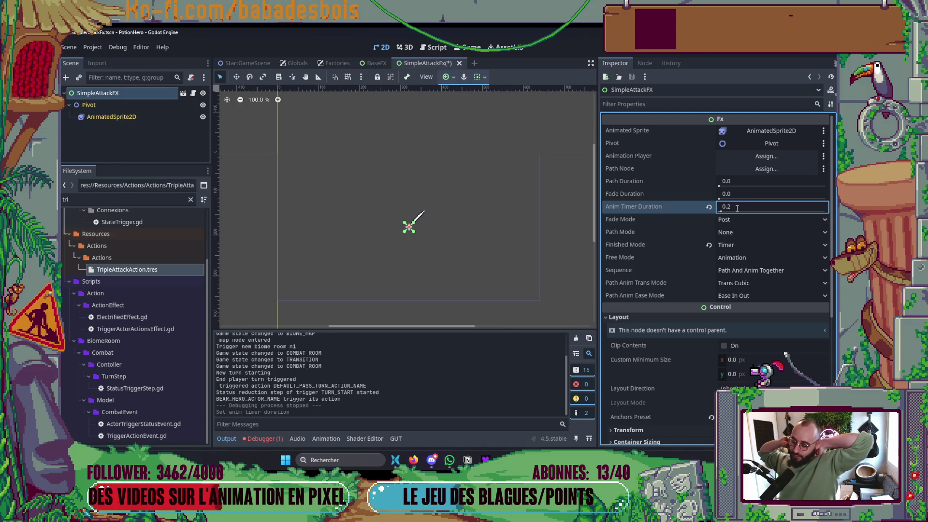
{"action": "key", "text": "alt+Tab"}
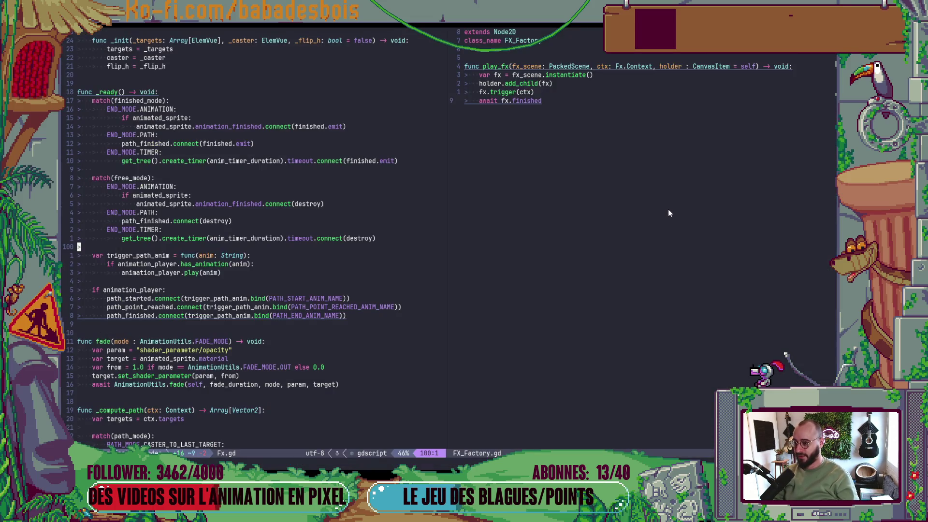
- Try replacing destroy in the timer connect call with an inline lambda 'func i():'
{"action": "left_click", "coordinate": [633, 231]}
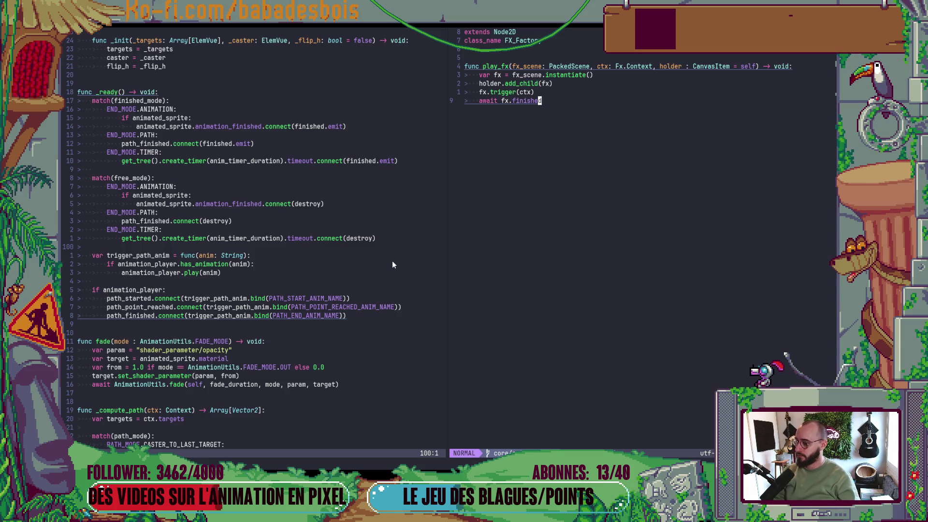
{"action": "left_click", "coordinate": [347, 237]}
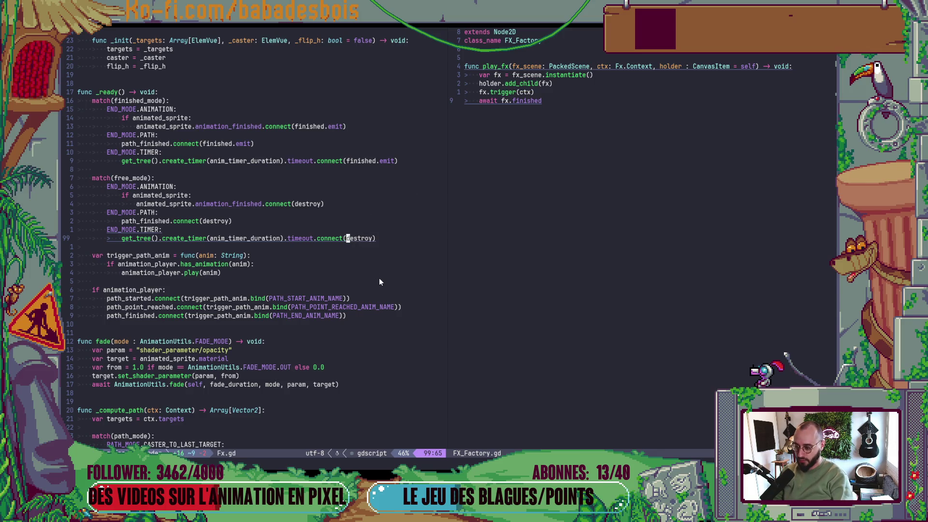
{"action": "key", "text": "c"}
{"action": "key", "text": "w"}
{"action": "key", "text": "Return"}
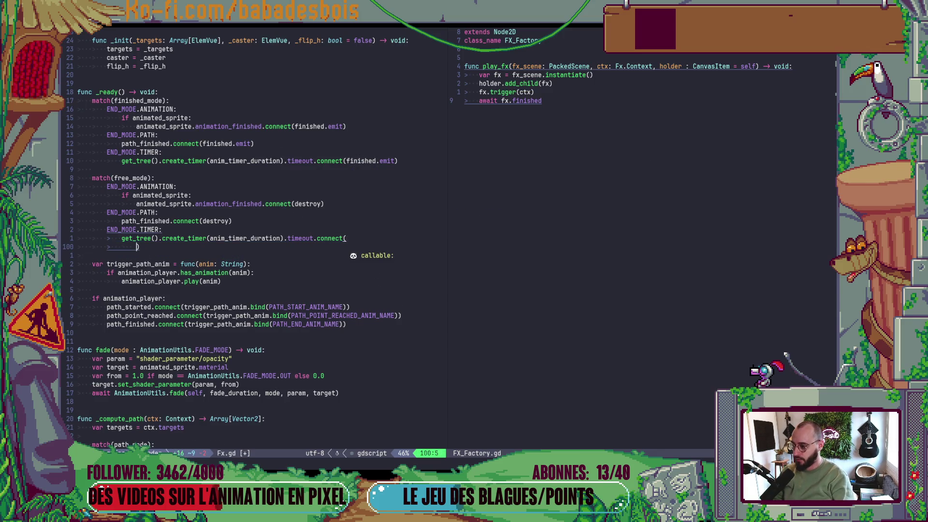
{"action": "key", "text": "Return"}
{"action": "type", "text": "func i"}
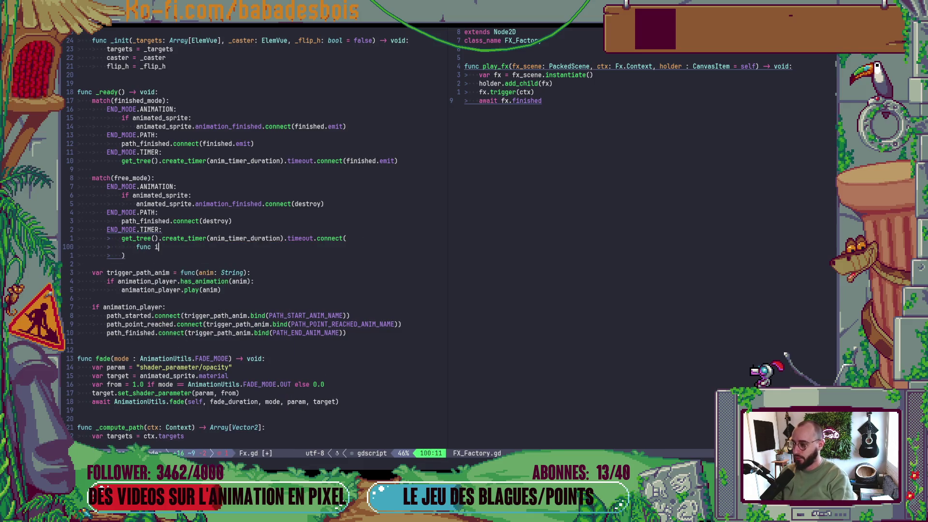
{"action": "type", "text": "():"}
{"action": "key", "text": "Return"}
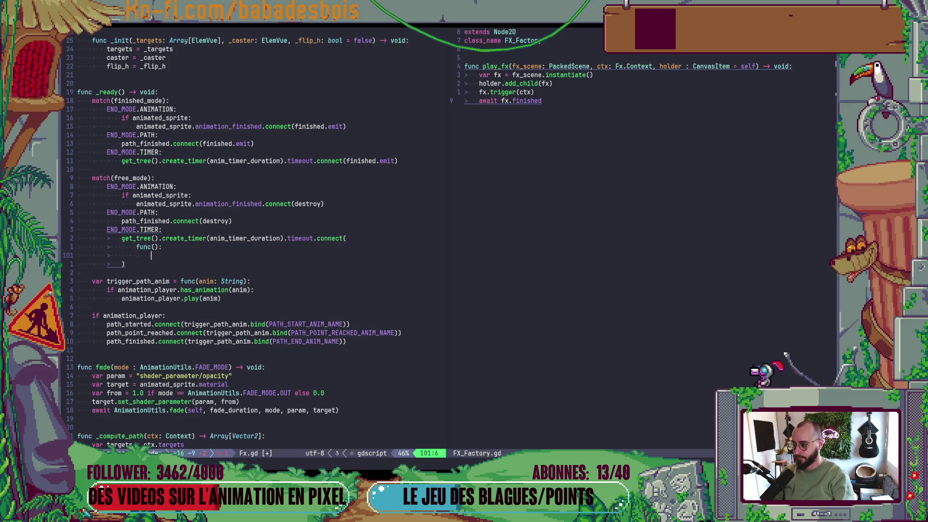
{"action": "type", "text": "if"}
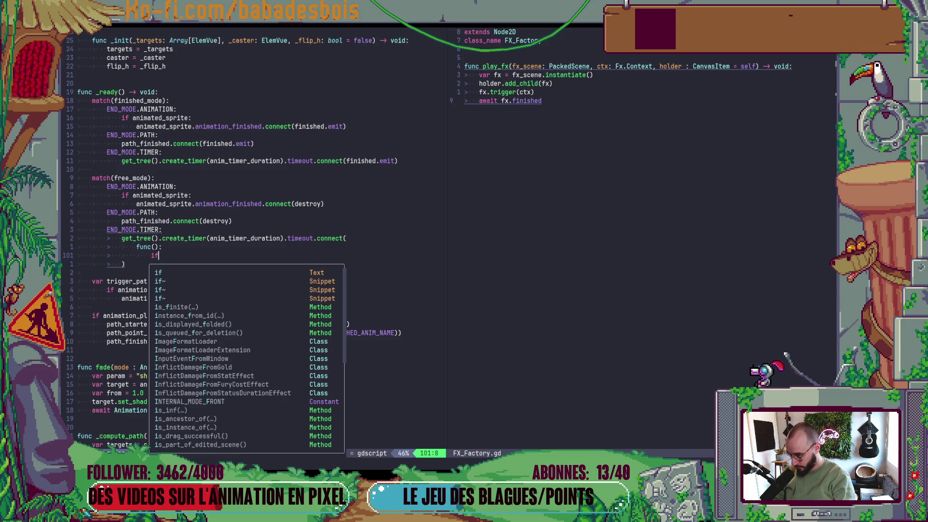
{"action": "type", "text": " am"}
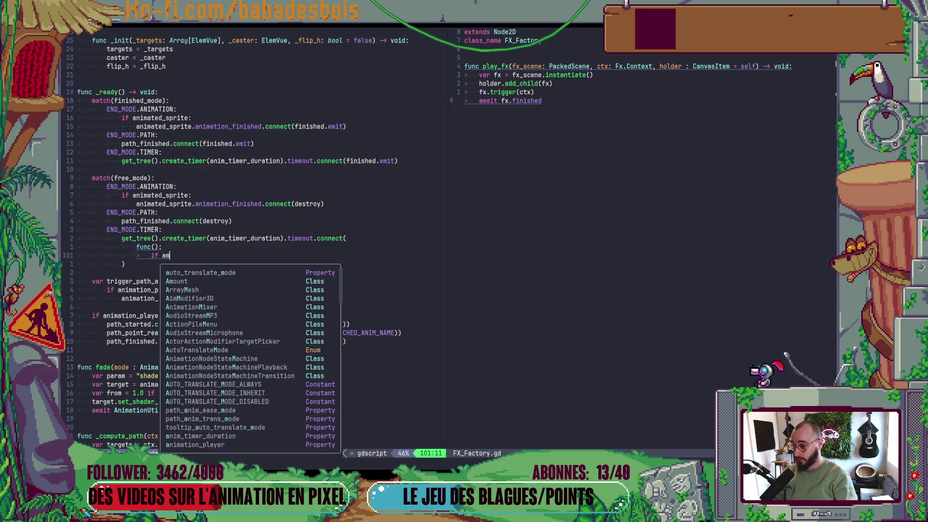
{"action": "key", "text": "BackSpace"}
{"action": "type", "text": "n"}
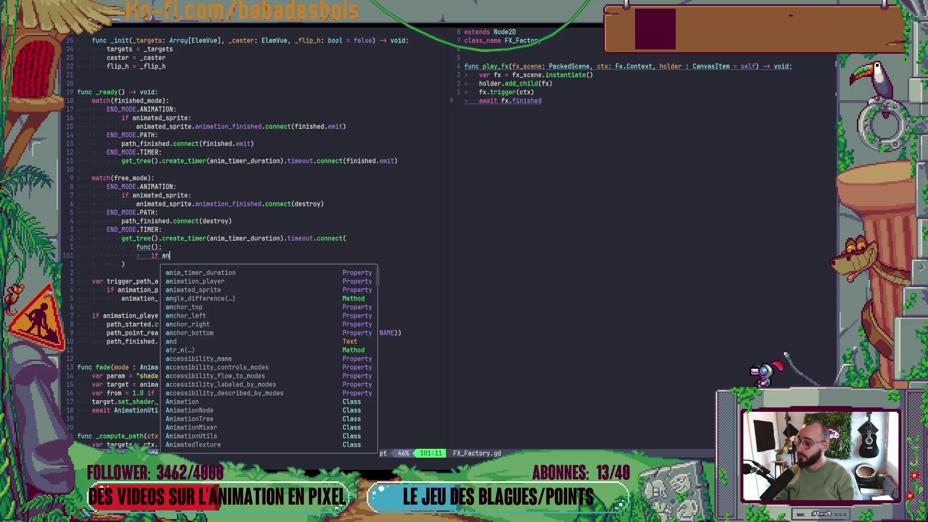
- Delete the unfinished lambda and restore destroy in the timer connect call
{"action": "key", "text": "Escape"}
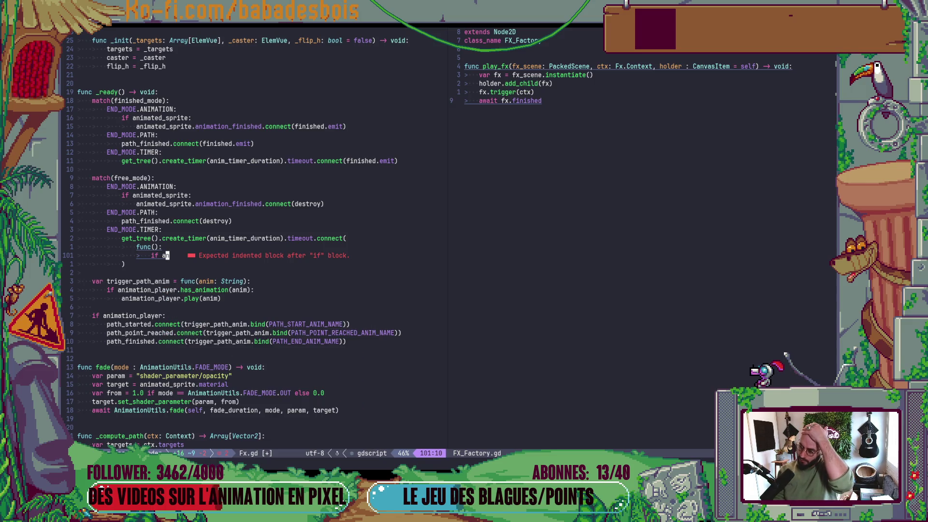
{"action": "key", "text": "k"}
{"action": "key", "text": "V"}
{"action": "key", "text": "j"}
{"action": "key", "text": "d"}
{"action": "key", "text": "V"}
{"action": "key", "text": "k"}
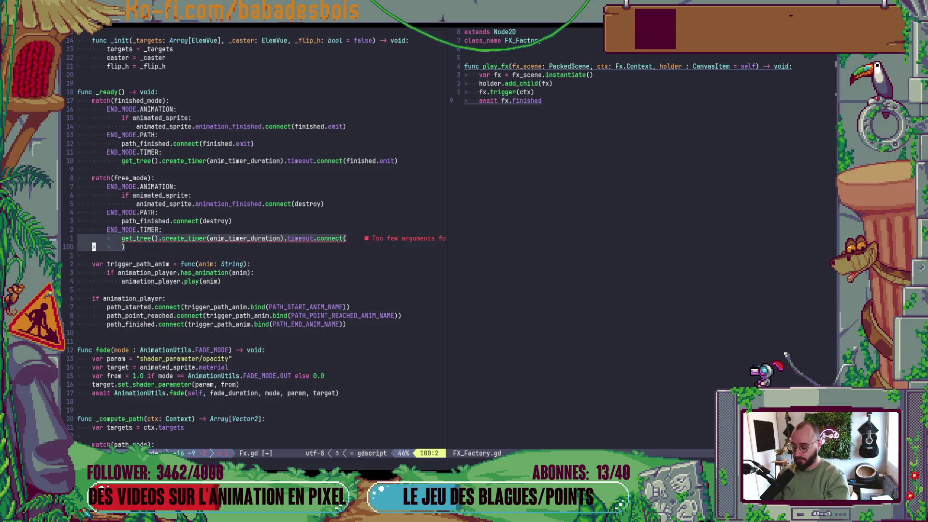
{"action": "type", "text": "JuJidestroy"}
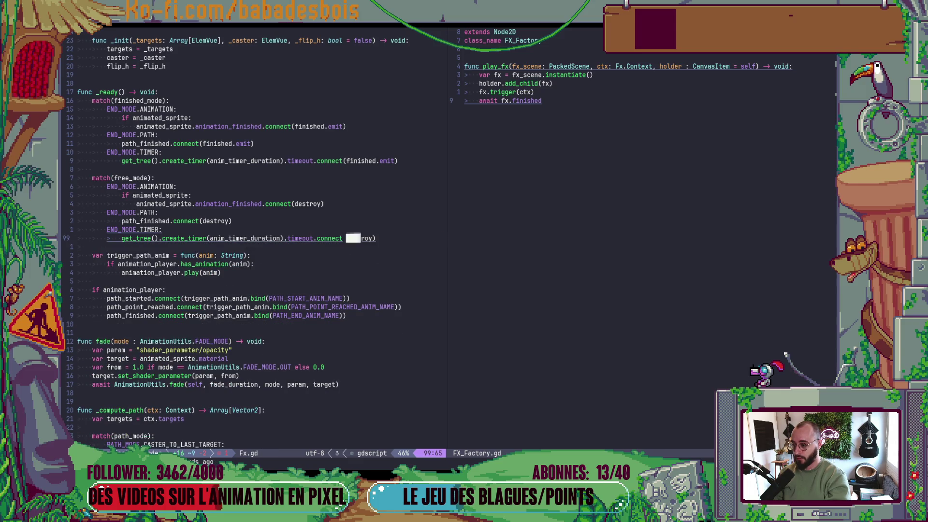
{"action": "key", "text": "Escape"}
- Open a new line above match(finished_mode) at the top of _ready() and type 'if '
{"action": "key", "text": "k"}
{"action": "key", "text": "k"}
{"action": "key", "text": "k"}
{"action": "key", "text": "k"}
{"action": "key", "text": "O"}
{"action": "key", "text": "Return"}
{"action": "key", "text": "Up"}
{"action": "type", "text": "if"}
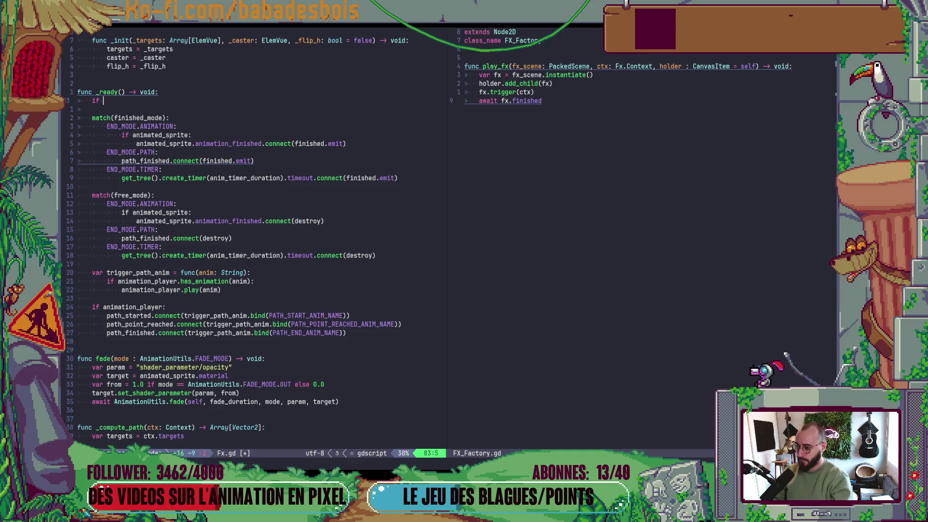
- Complete the condition as 'if END_MODE.TIMER in [free_mode, finished_mode]:'
{"action": "type", "text": "END_MODE."}
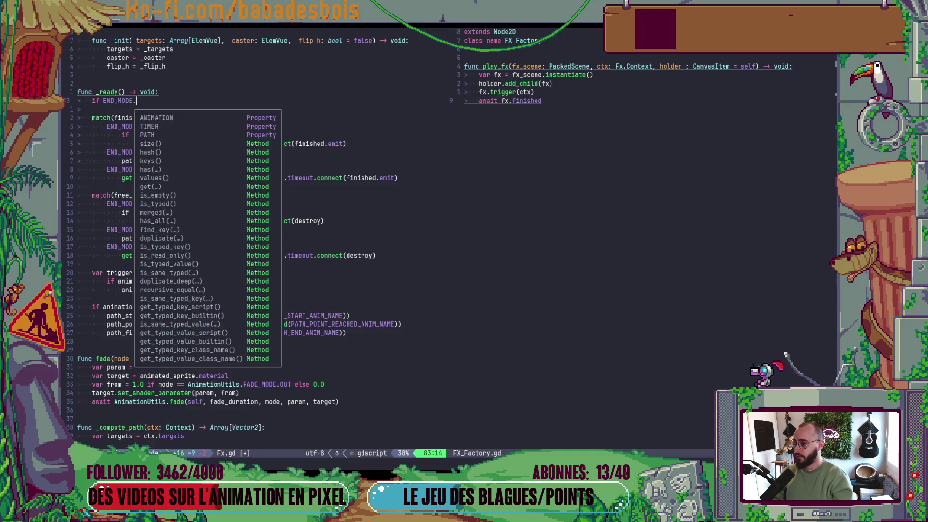
{"action": "key", "text": "Down"}
{"action": "key", "text": "Return"}
{"action": "type", "text": "in "}
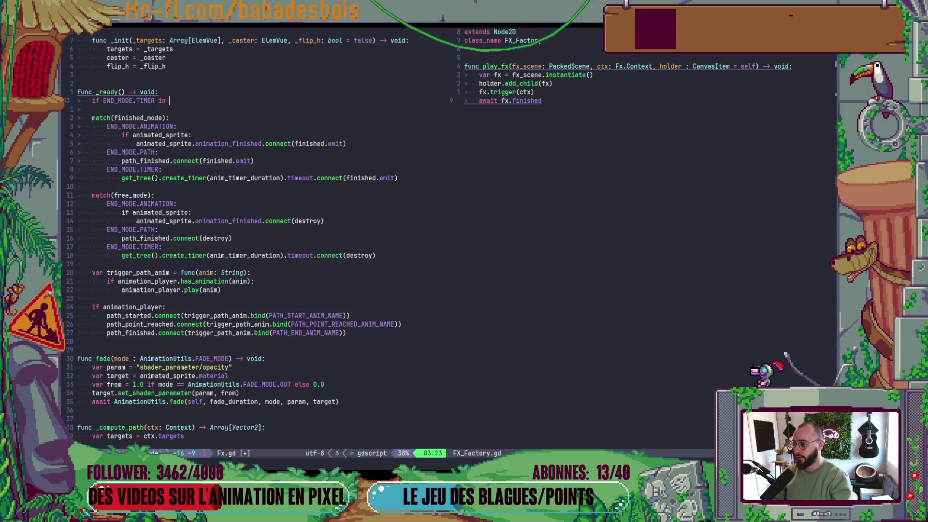
{"action": "type", "text": "[]"}
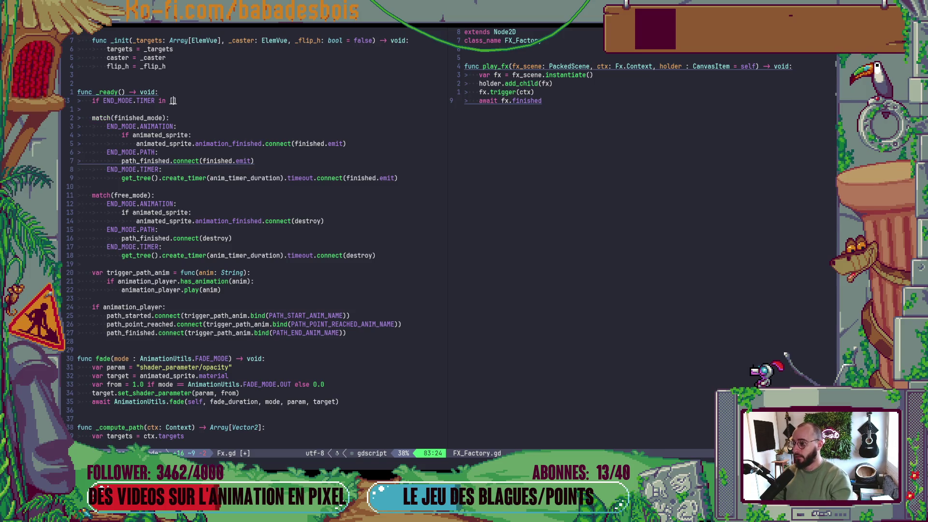
{"action": "type", "text": "f"}
{"action": "key", "text": "Down"}
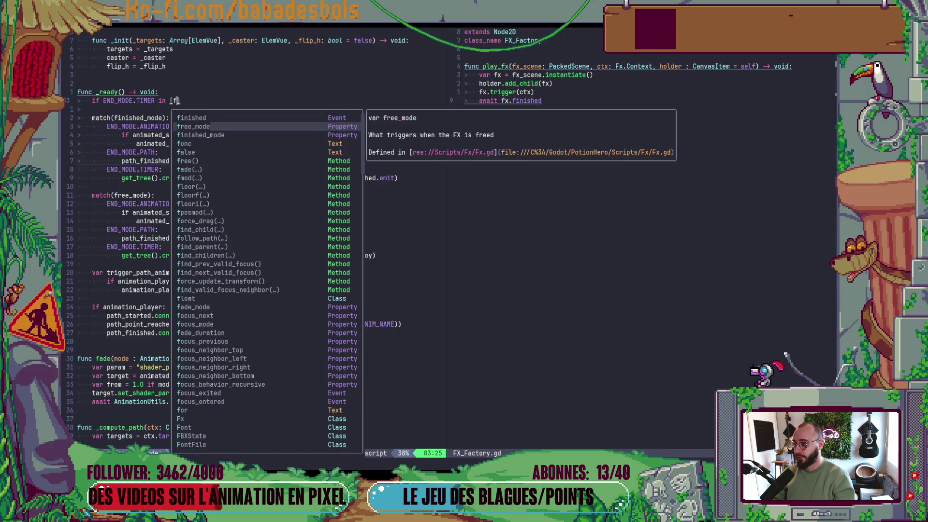
{"action": "key", "text": "Return"}
{"action": "type", "text": ", fin"}
{"action": "key", "text": "Escape"}
{"action": "type", "text": "A:"}
{"action": "key", "text": "Return"}
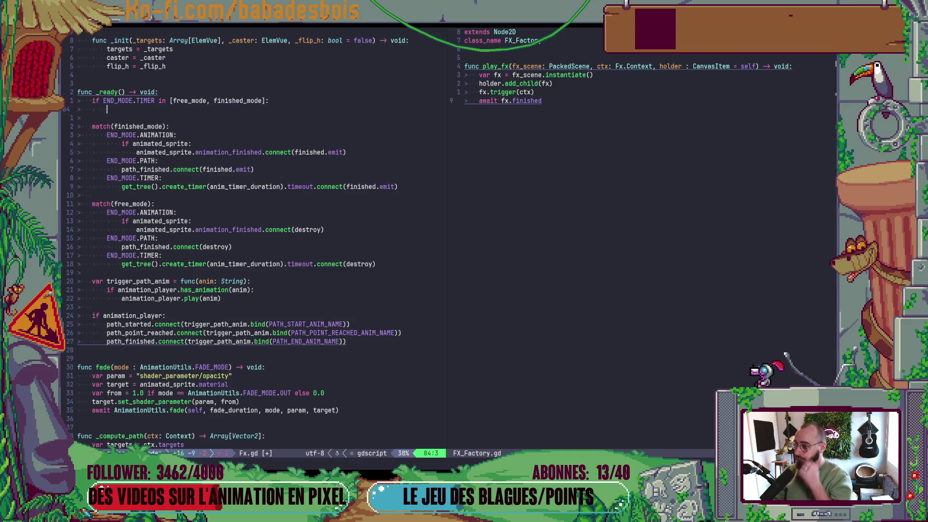
{"action": "key", "text": "Escape"}
- Copy get_tree().create_timer(anim_timer_duration) and paste it on the empty line under the if
{"action": "key", "text": "j"}
{"action": "key", "text": "j"}
{"action": "key", "text": "j"}
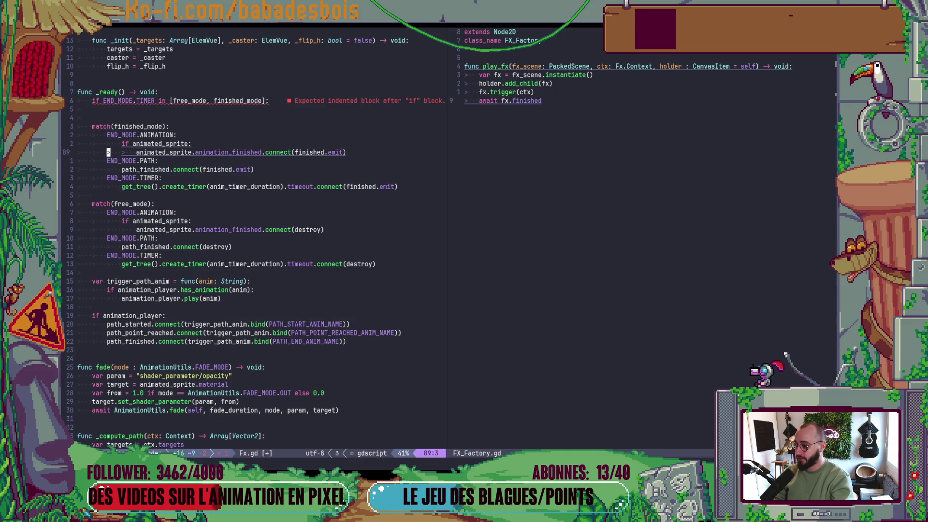
{"action": "key", "text": "w"}
{"action": "key", "text": "w"}
{"action": "key", "text": "w"}
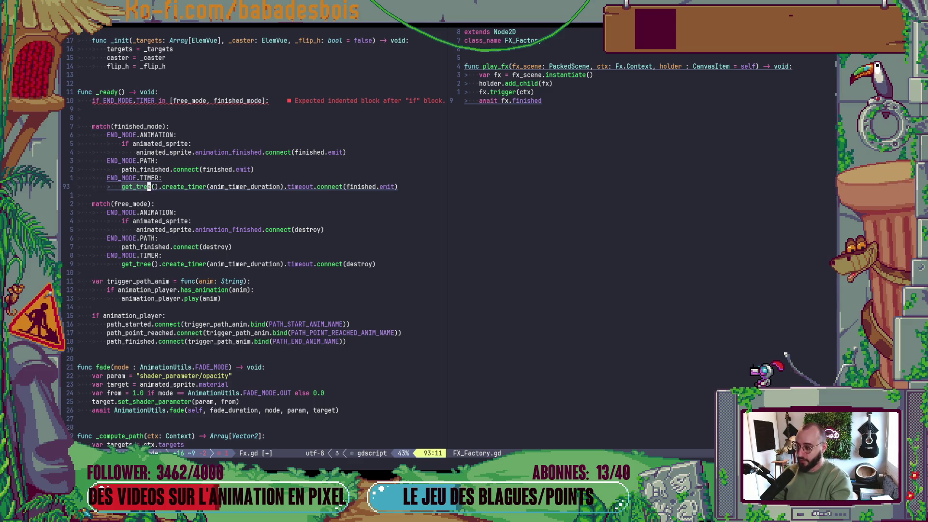
{"action": "key", "text": "V"}
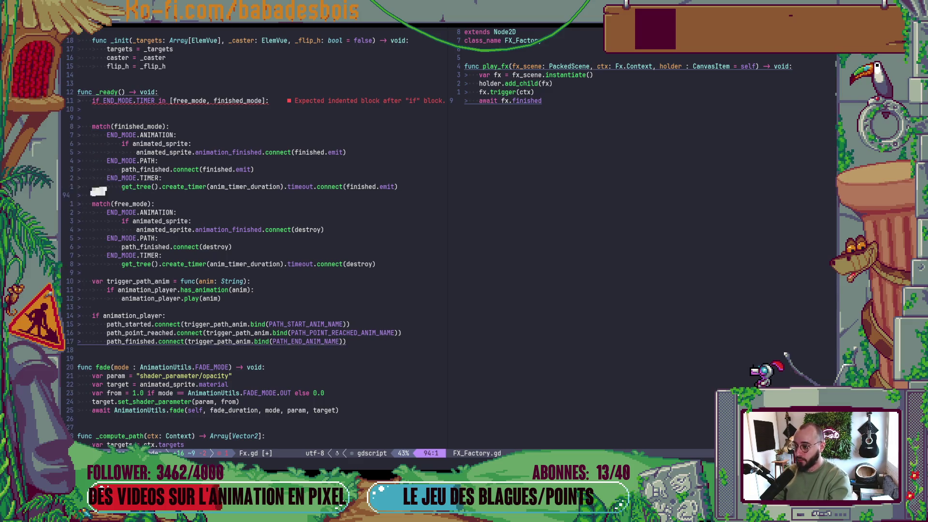
{"action": "key", "text": "k"}
{"action": "key", "text": "k"}
{"action": "key", "text": "k"}
{"action": "key", "text": "="}
{"action": "key", "text": "k"}
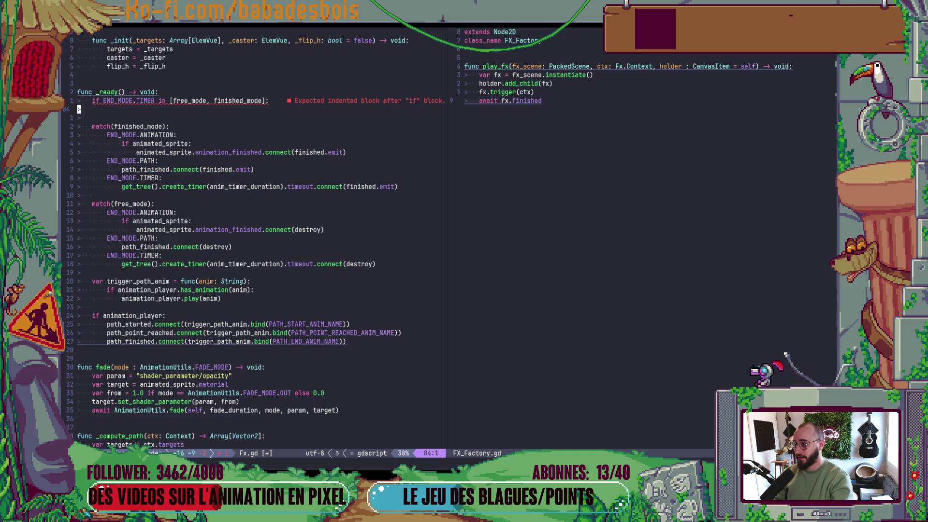
{"action": "key", "text": "p"}
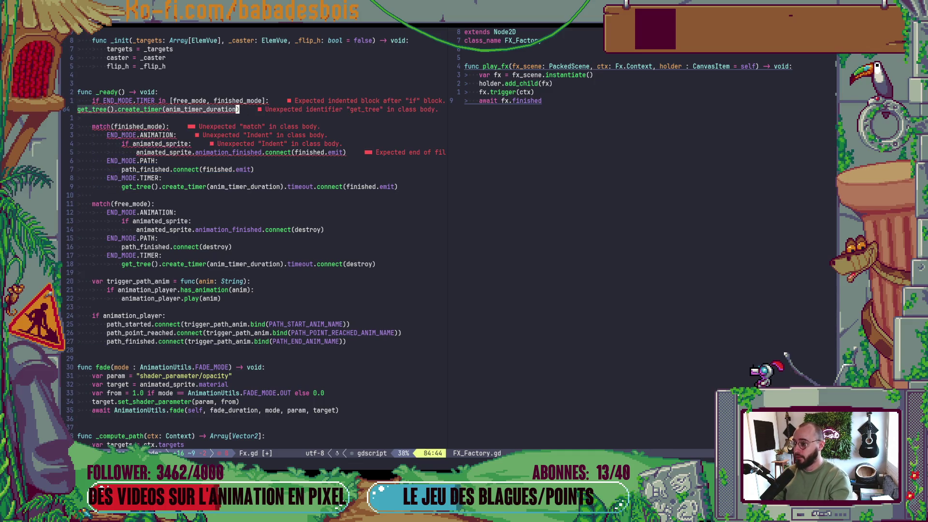
- Indent the pasted call and assign it to a timer variable under the TIMER check
{"action": "key", "text": "greater"}
{"action": "key", "text": "asciicircum"}
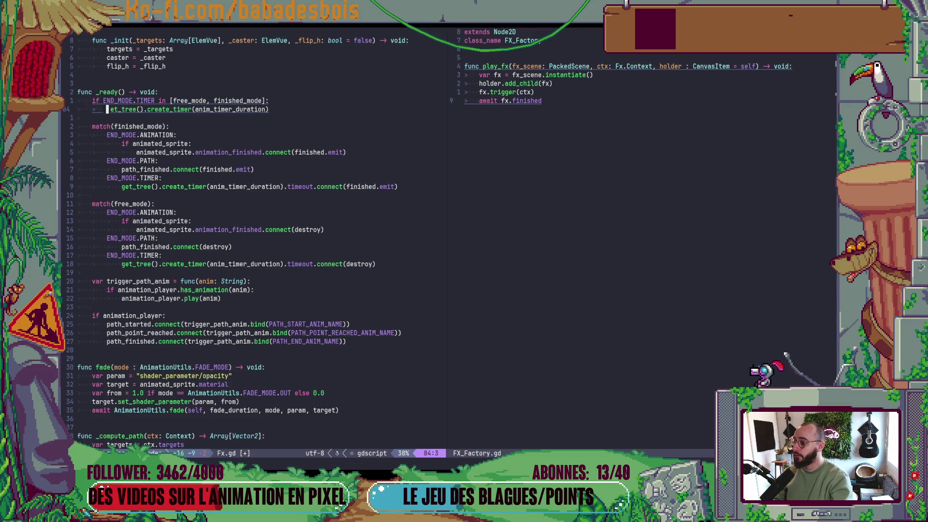
{"action": "type", "text": "ivar r"}
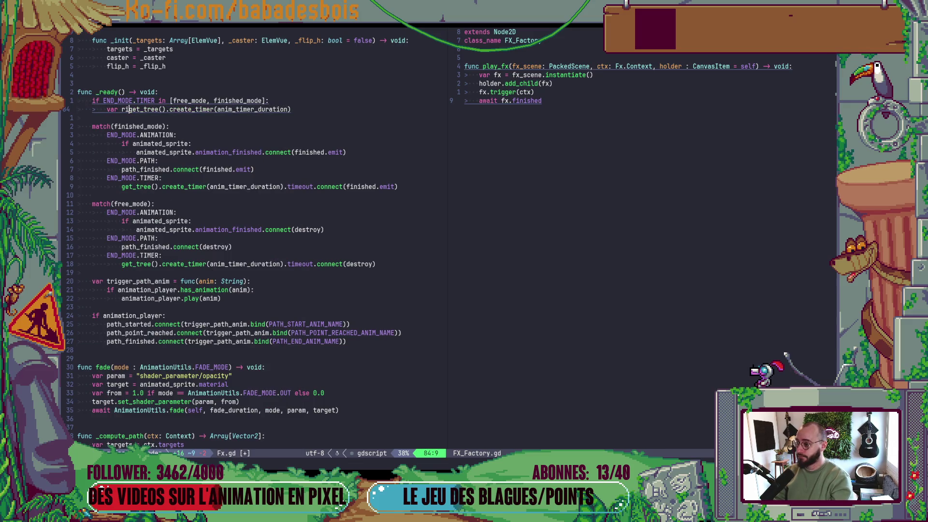
{"action": "type", "text": "imer ="}
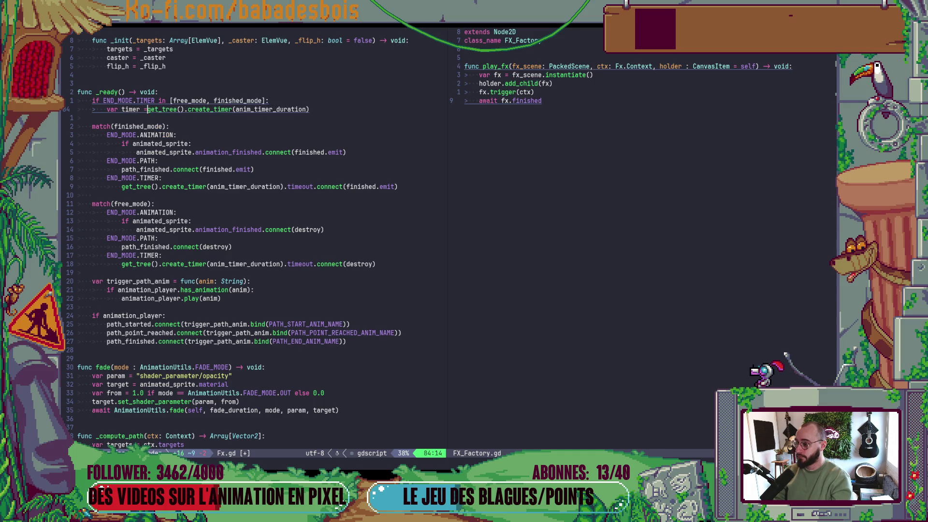
{"action": "key", "text": "Escape"}
- Replace the finished-mode branch's create_timer call with the timer variable
{"action": "key", "text": "j"}
{"action": "key", "text": "j"}
{"action": "key", "text": "j"}
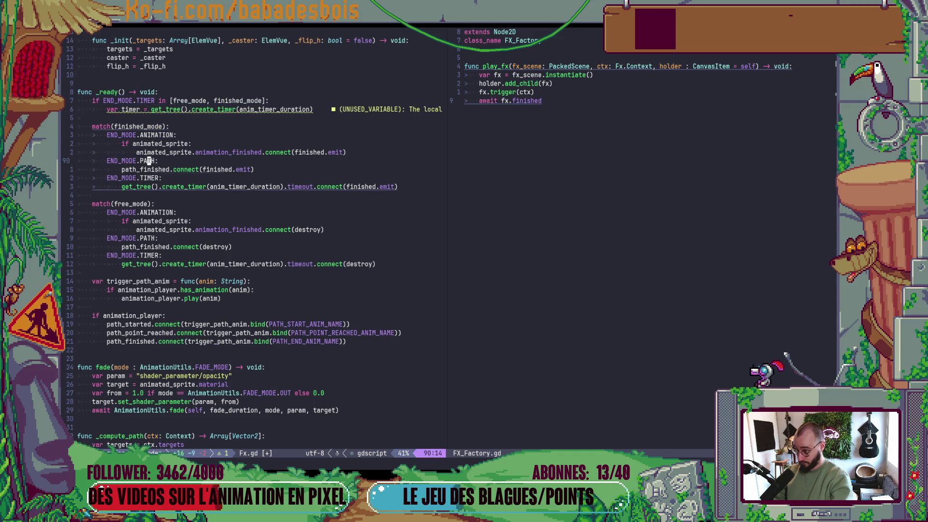
{"action": "key", "text": "e"}
{"action": "key", "text": "e"}
{"action": "key", "text": "e"}
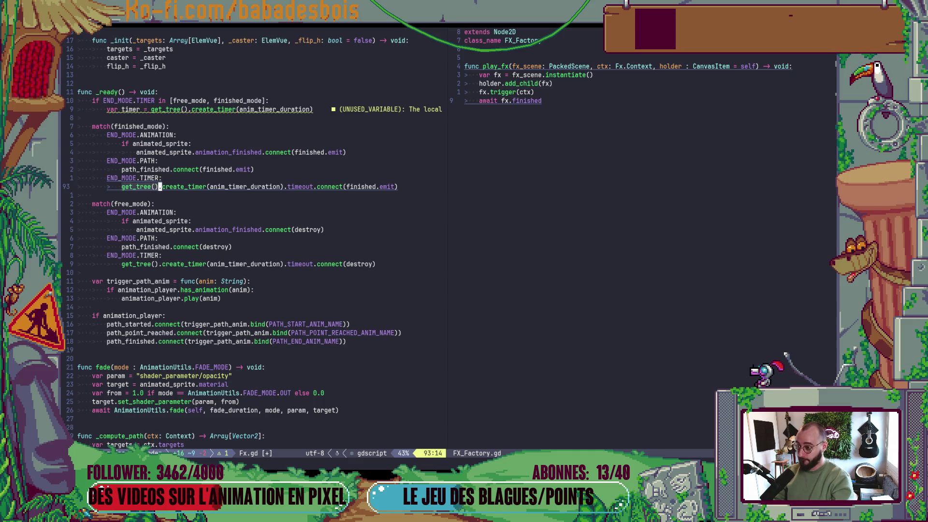
{"action": "key", "text": "l"}
{"action": "key", "text": "c"}
{"action": "key", "text": "asciicircum"}
{"action": "type", "text": ".ti"}
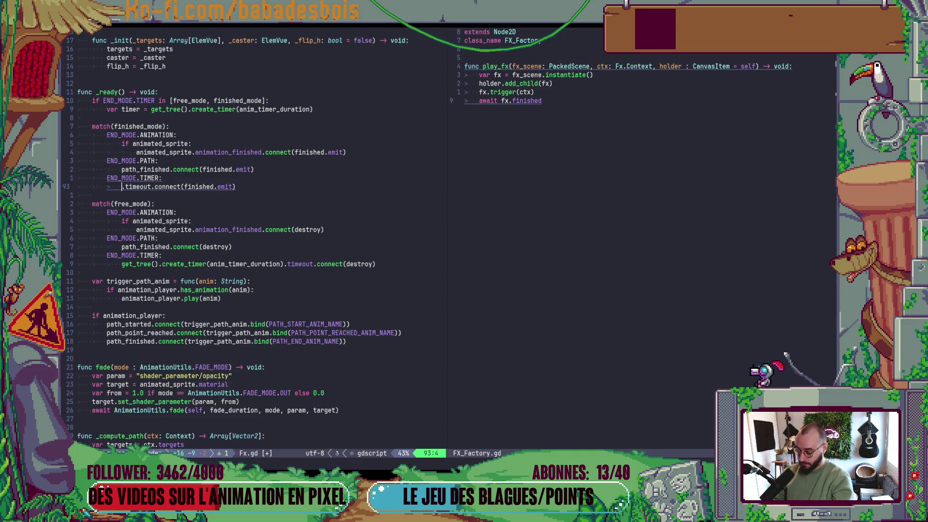
{"action": "type", "text": "emr"}
{"action": "key", "text": "Escape"}
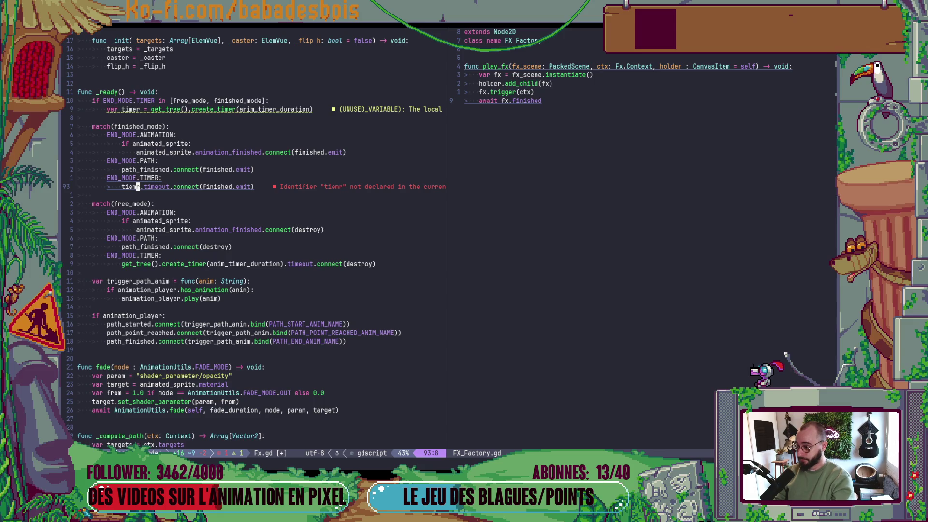
- Move back to the timer assignment line and dedent it
{"action": "key", "text": "j"}
{"action": "key", "text": "j"}
{"action": "key", "text": "j"}
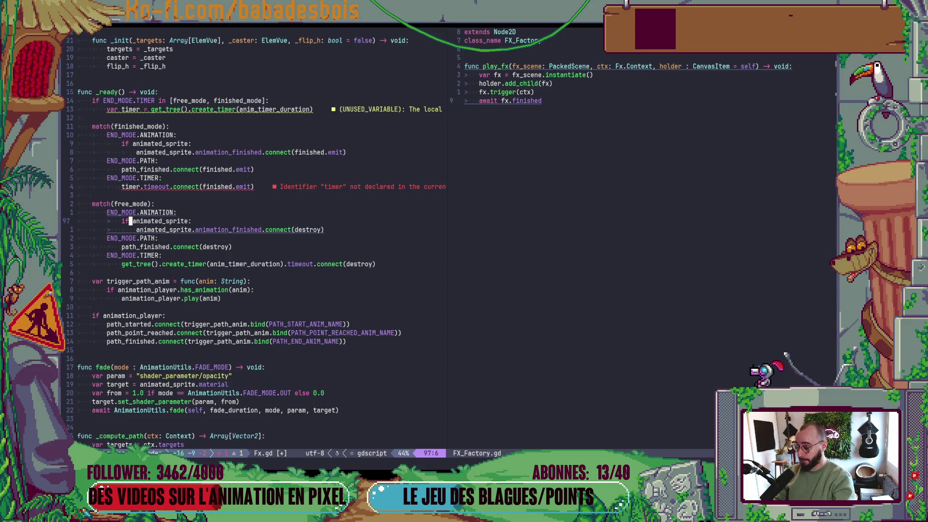
{"action": "key", "text": "k"}
{"action": "key", "text": "k"}
{"action": "key", "text": "k"}
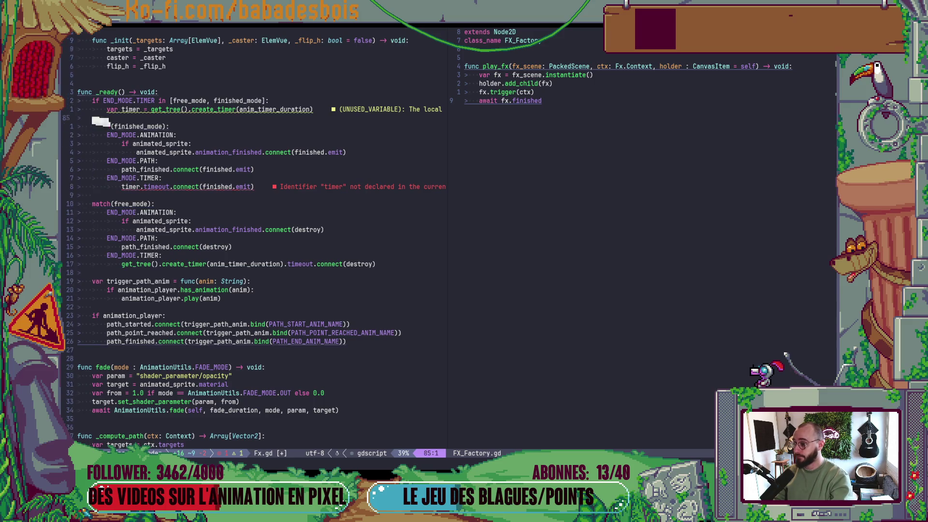
{"action": "key", "text": "l"}
{"action": "key", "text": "l"}
{"action": "key", "text": "l"}
{"action": "key", "text": "k"}
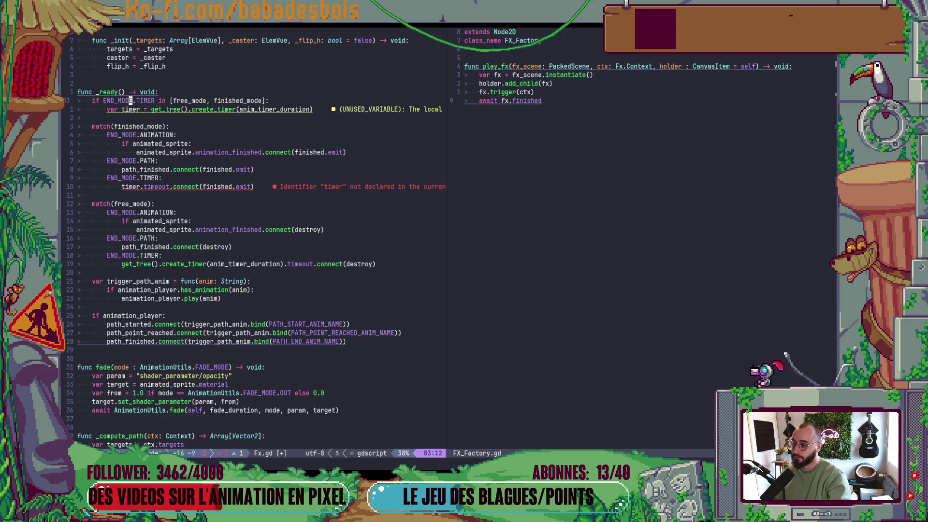
{"action": "key", "text": "j"}
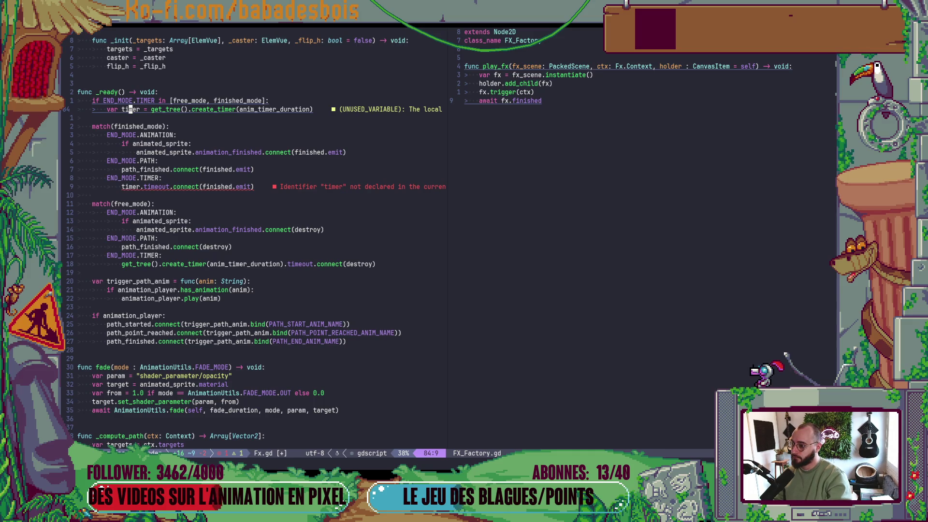
{"action": "key", "text": "V"}
{"action": "key", "text": "less"}
{"action": "key", "text": "Escape"}
{"action": "key", "text": "dollar"}
- Declare 'var timer : Timer = null' at the top of _ready and keep the assignment under the if
{"action": "key", "text": "x"}
{"action": "key", "text": "k"}
{"action": "key", "text": "J"}
{"action": "key", "text": "r"}
{"action": "key", "text": "Return"}
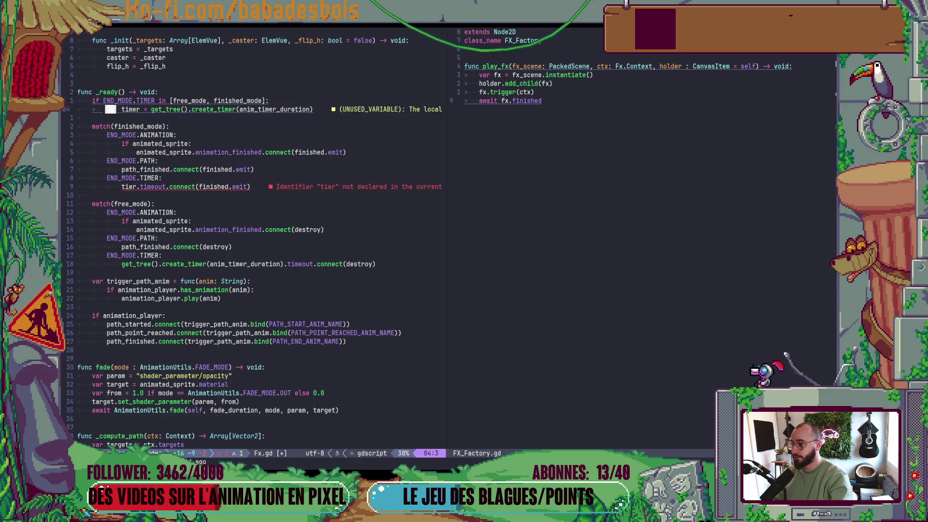
{"action": "type", "text": "dwkOvar timer"}
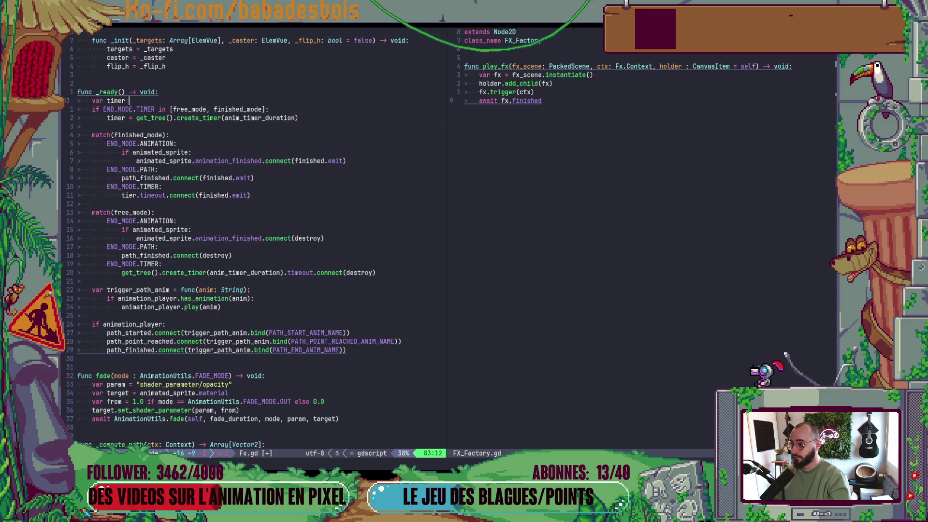
{"action": "key", "text": "BackSpace"}
{"action": "type", "text": "="}
{"action": "key", "text": "BackSpace"}
{"action": "type", "text": ": Timer"}
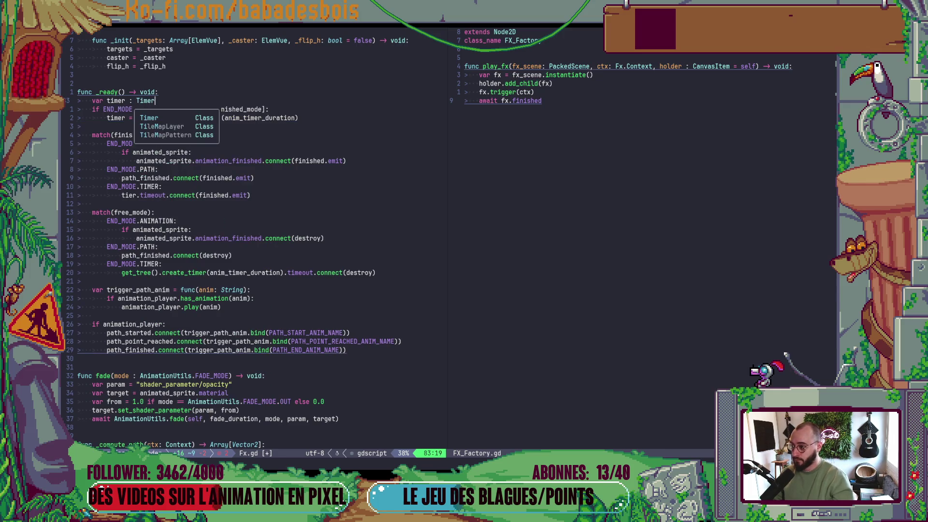
{"action": "type", "text": " = nu"}
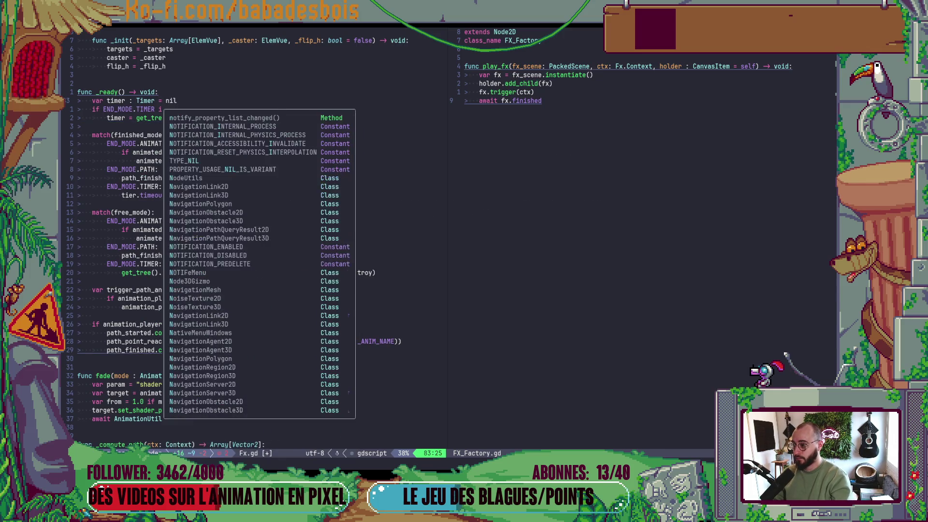
{"action": "type", "text": "ll"}
{"action": "key", "text": "Escape"}
- Fix the misspelled timer in the finished-mode branch and save the script with :w
{"action": "key", "text": "j"}
{"action": "key", "text": "j"}
{"action": "key", "text": "j"}
{"action": "key", "text": "j"}
{"action": "key", "text": "j"}
{"action": "key", "text": "j"}
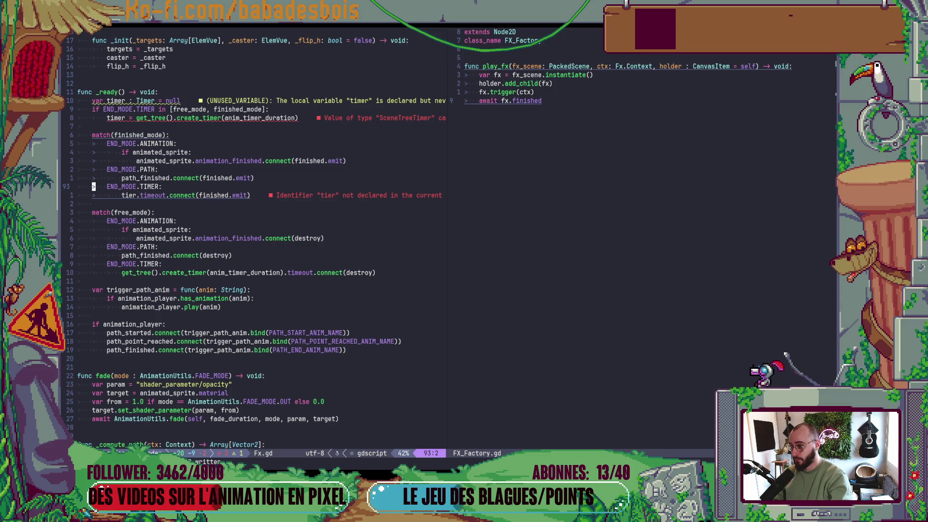
{"action": "key", "text": "j"}
{"action": "key", "text": "w"}
{"action": "key", "text": "l"}
{"action": "key", "text": "l"}
{"action": "type", "text": "sme"}
{"action": "key", "text": "Escape"}
{"action": "type", "text": "h:w"}
{"action": "key", "text": "Return"}
{"action": "key", "text": "j"}
{"action": "key", "text": "j"}
{"action": "key", "text": "j"}
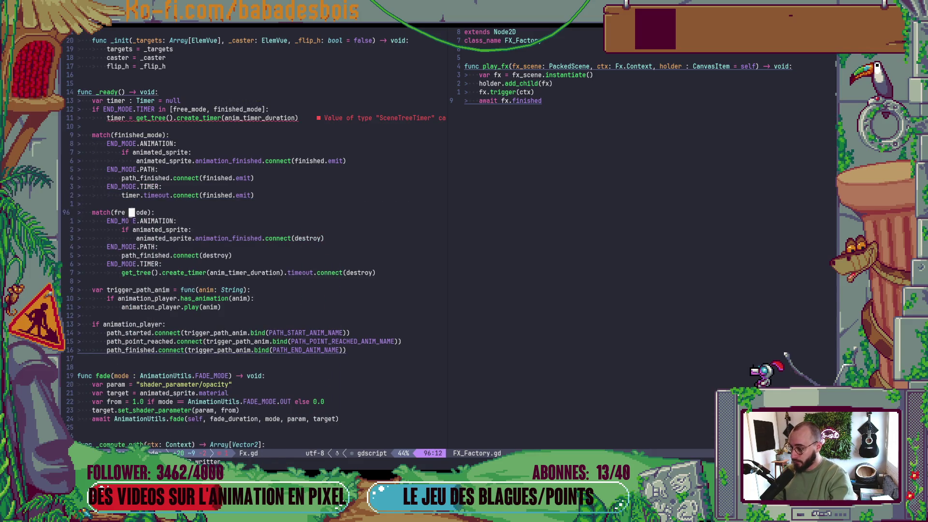
{"action": "key", "text": "b"}
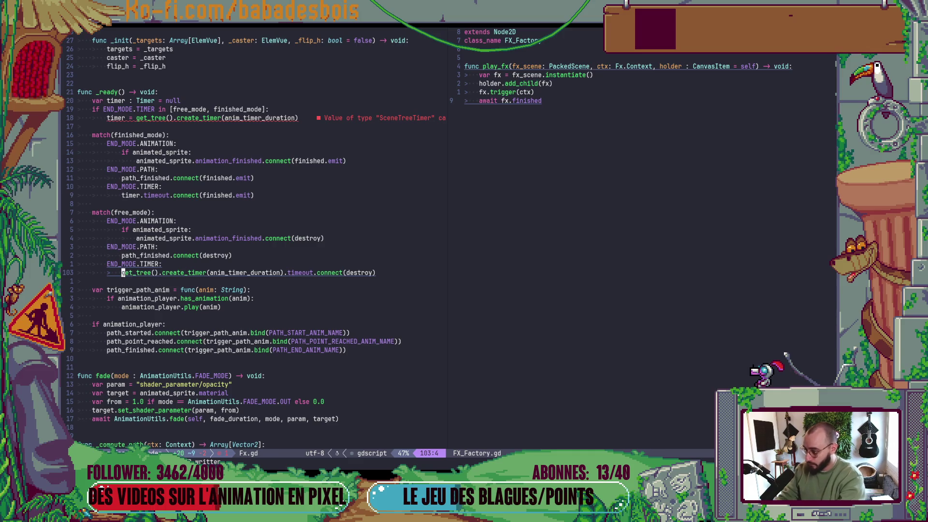
- Replace the free-mode branch's create_timer call with timer and save
{"action": "key", "text": "e"}
{"action": "key", "text": "e"}
{"action": "key", "text": "v"}
{"action": "key", "text": "f"}
{"action": "key", "text": ")"}
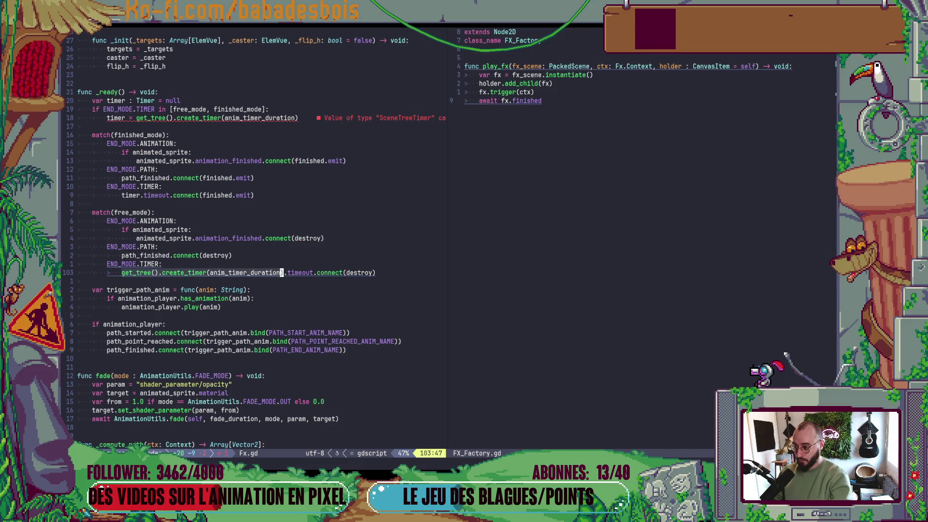
{"action": "type", "text": "d"}
{"action": "type", "text": "itimer"}
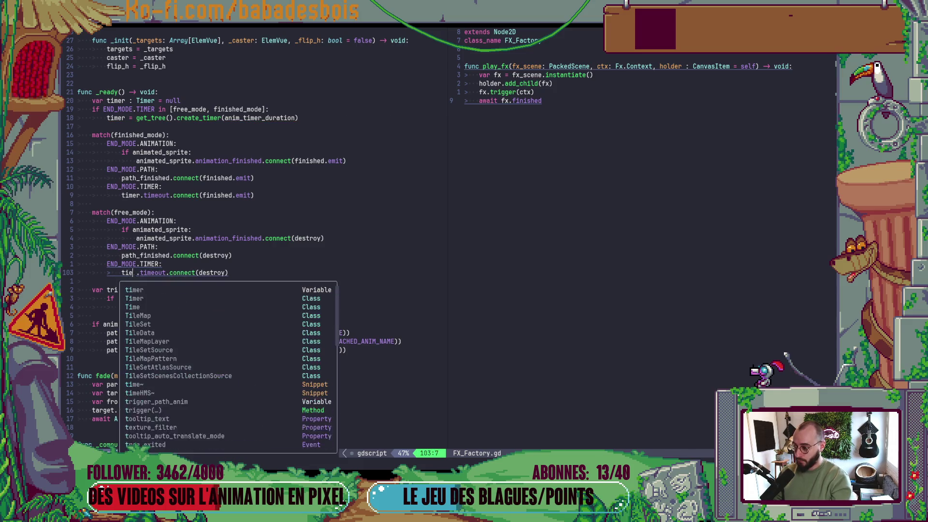
{"action": "key", "text": "Escape"}
{"action": "type", "text": ":w"}
{"action": "key", "text": "Return"}
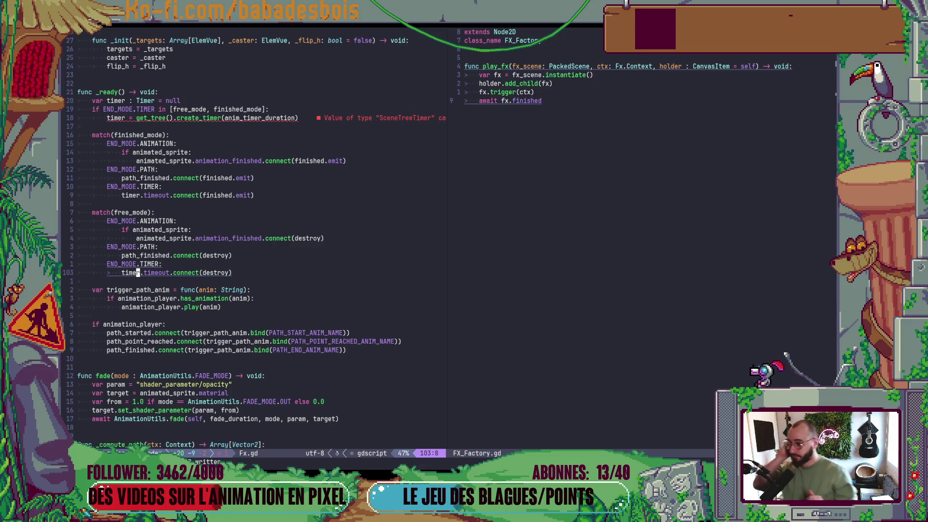
- Change the timer variable's type from Timer to SceneTreeTimer and save
{"action": "left_click", "coordinate": [137, 103]}
{"action": "type", "text": "cwScene"}
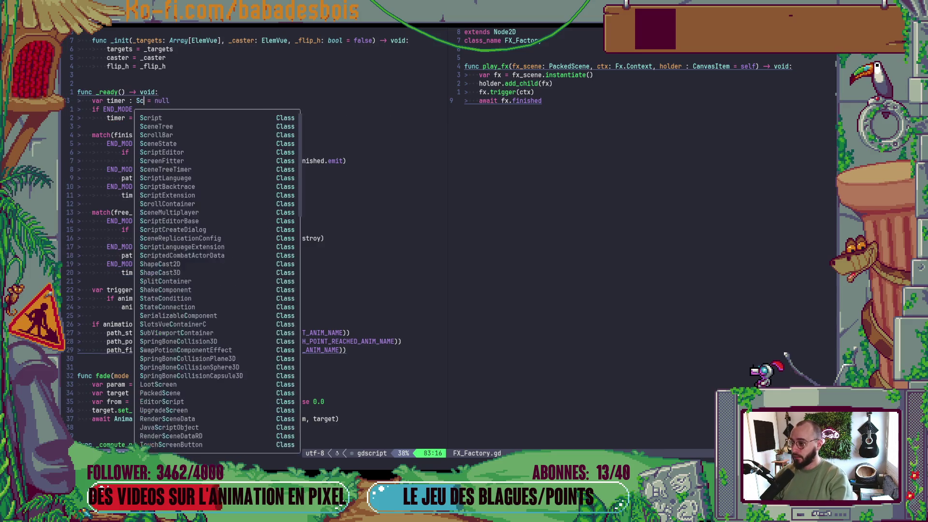
{"action": "type", "text": "Tree"}
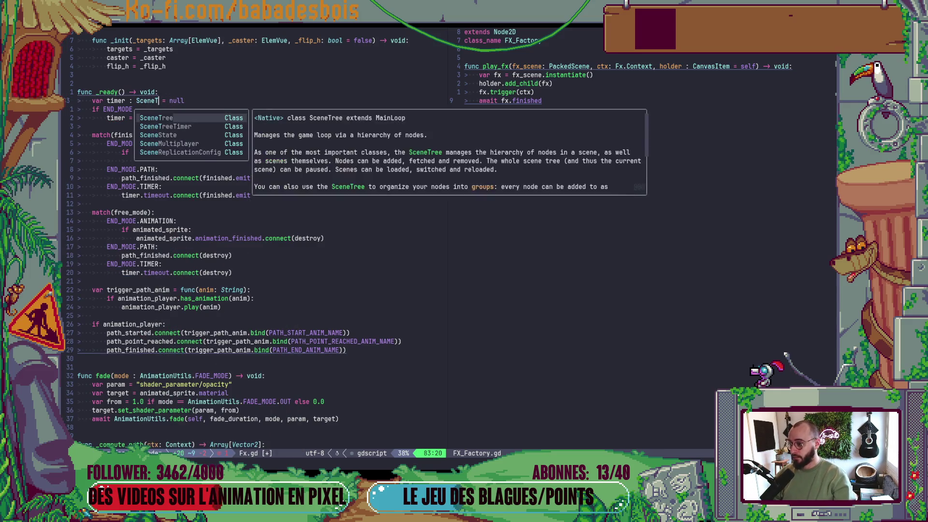
{"action": "key", "text": "Tab"}
{"action": "key", "text": "Escape"}
{"action": "type", "text": ":w"}
{"action": "key", "text": "Return"}
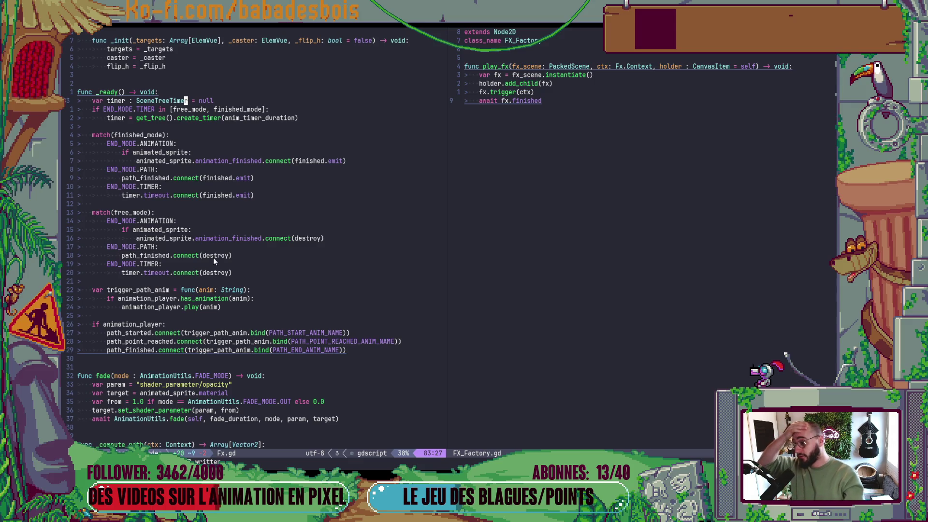
{"action": "left_click", "coordinate": [211, 273]}
{"action": "key", "text": "m"}
{"action": "key", "text": "i"}
{"action": "key", "text": "("}
{"action": "key", "text": "c"}
{"action": "key", "text": "Return"}
{"action": "key", "text": "Return"}
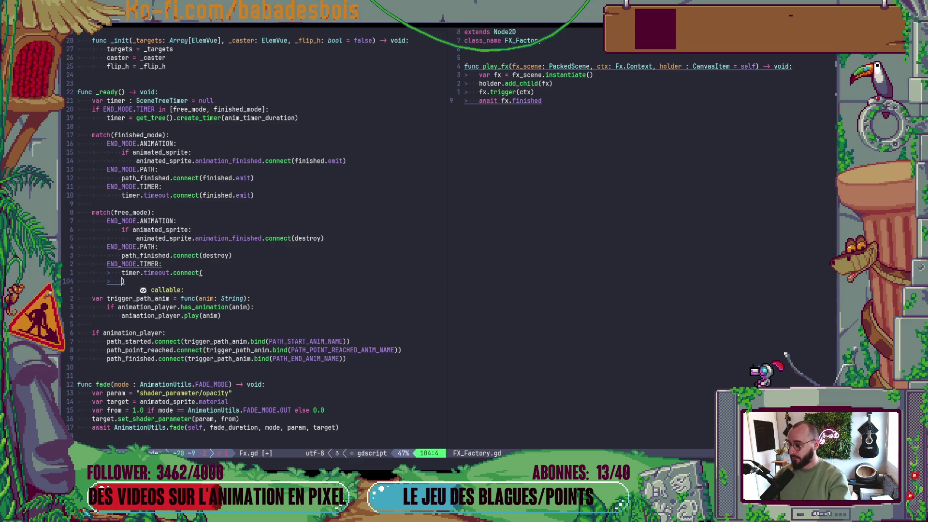
{"action": "type", "text": "func"}
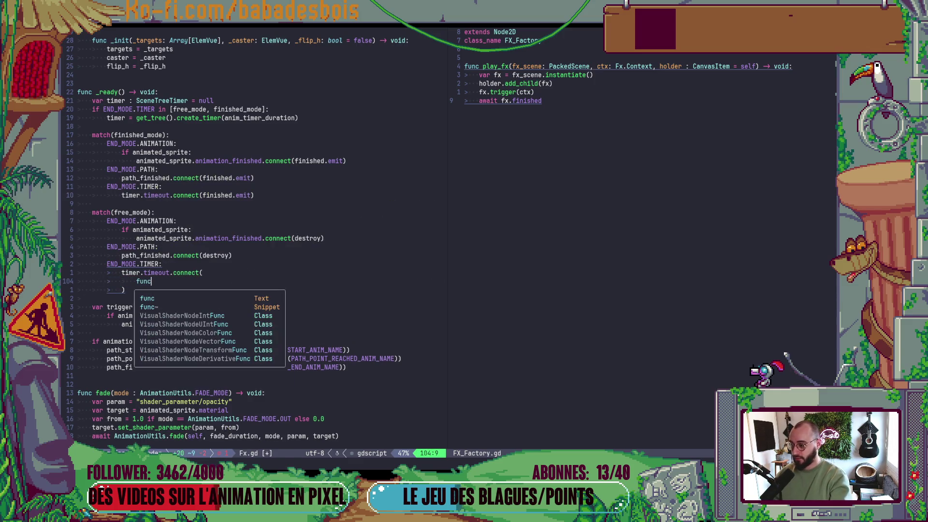
{"action": "type", "text": "():"}
{"action": "key", "text": "Return"}
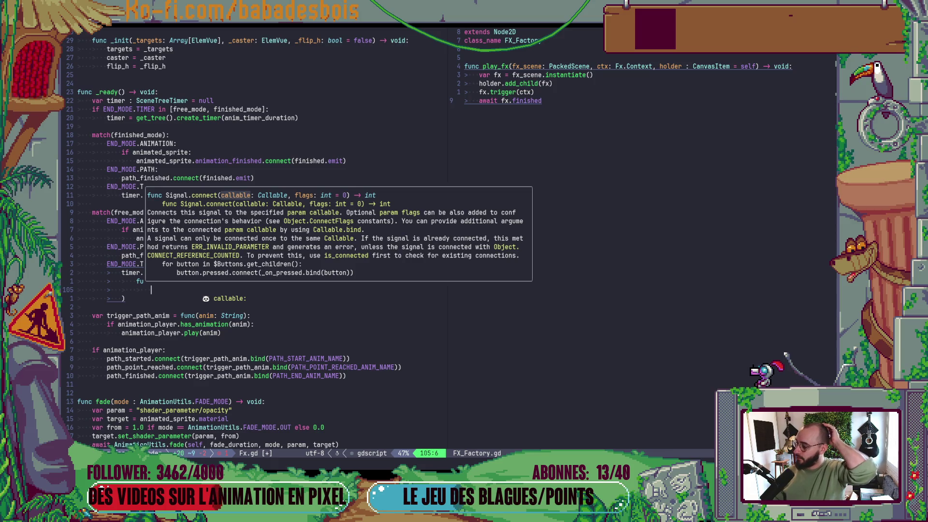
{"action": "key", "text": "Escape"}
{"action": "key", "text": "A"}
{"action": "key", "text": "Tab"}
{"action": "key", "text": "Tab"}
{"action": "key", "text": "Escape"}
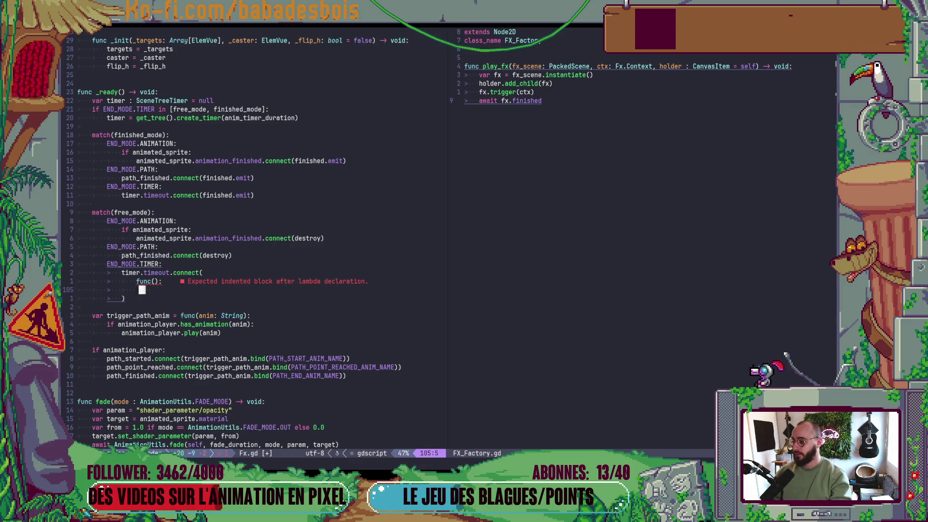
{"action": "key", "text": "u"}
{"action": "key", "text": "u"}
{"action": "key", "text": "u"}
{"action": "key", "text": "u"}
{"action": "key", "text": "dollar"}
{"action": "key", "text": "h"}
{"action": "key", "text": "h"}
{"action": "key", "text": "h"}
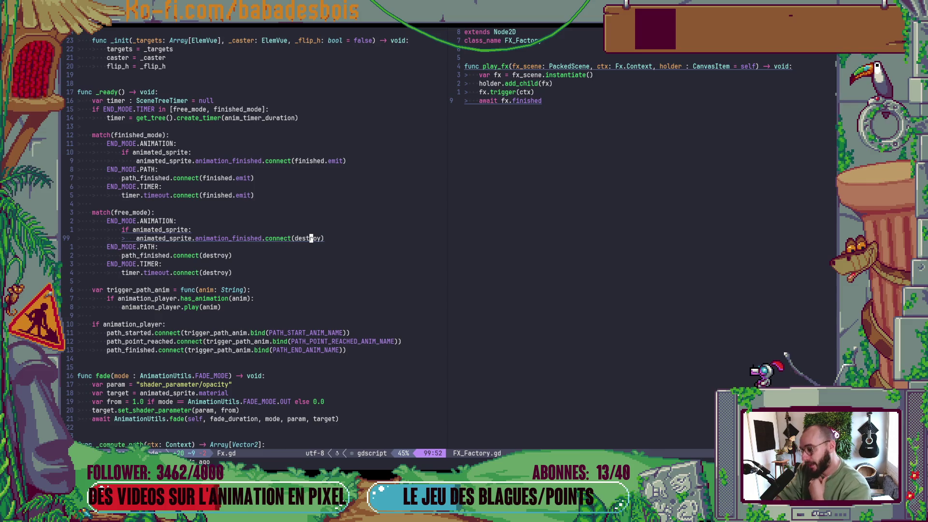
{"action": "key", "text": "k"}
{"action": "key", "text": "k"}
{"action": "key", "text": "V"}
{"action": "key", "text": "j"}
{"action": "key", "text": "j"}
{"action": "key", "text": "j"}
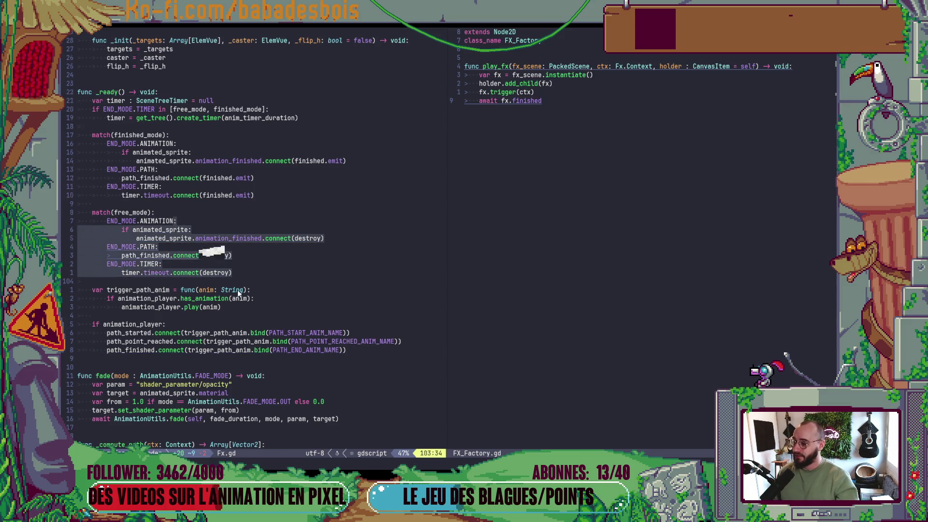
- Scroll up in Fx.gd and open a blank line above the signal declarations
{"action": "left_click", "coordinate": [238, 290], "text": "shift"}
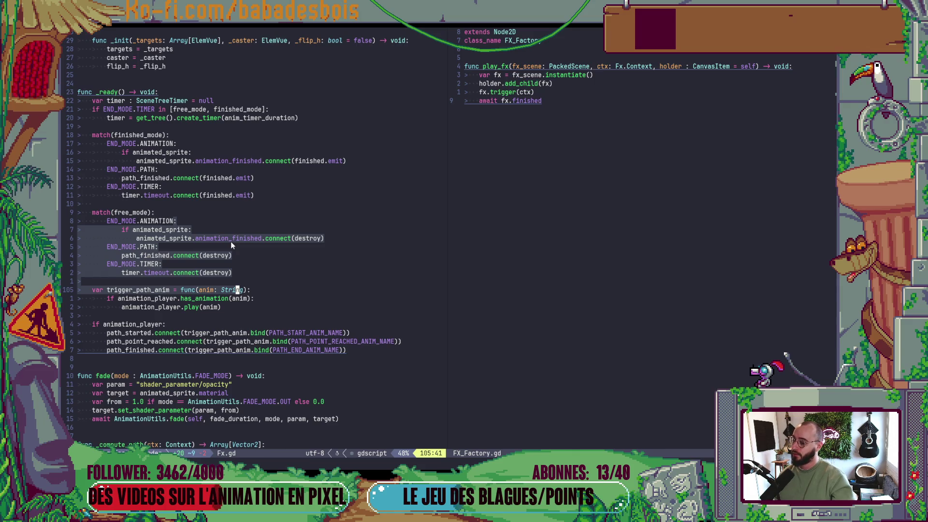
{"action": "scroll", "coordinate": [231, 242], "scroll_direction": "up", "scroll_amount": 9}
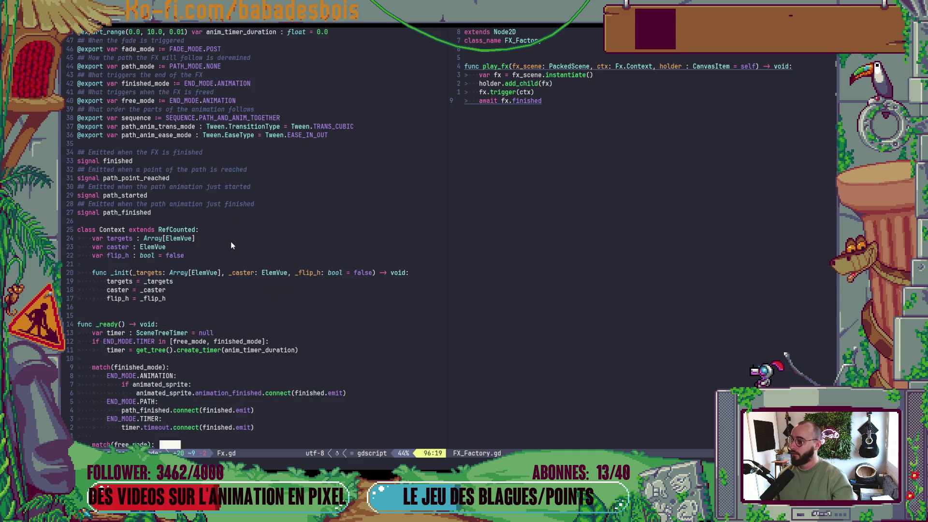
{"action": "scroll", "coordinate": [158, 234], "scroll_direction": "up", "scroll_amount": 2}
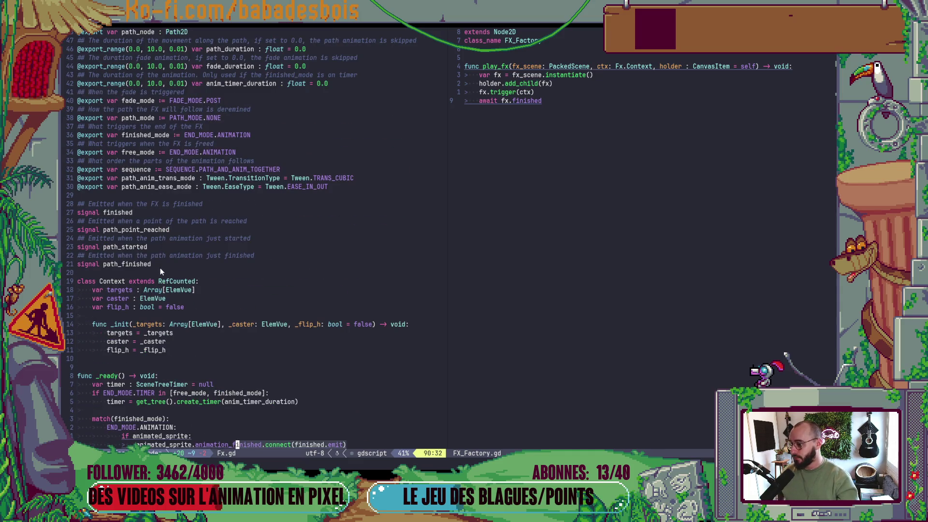
{"action": "left_click", "coordinate": [169, 207]}
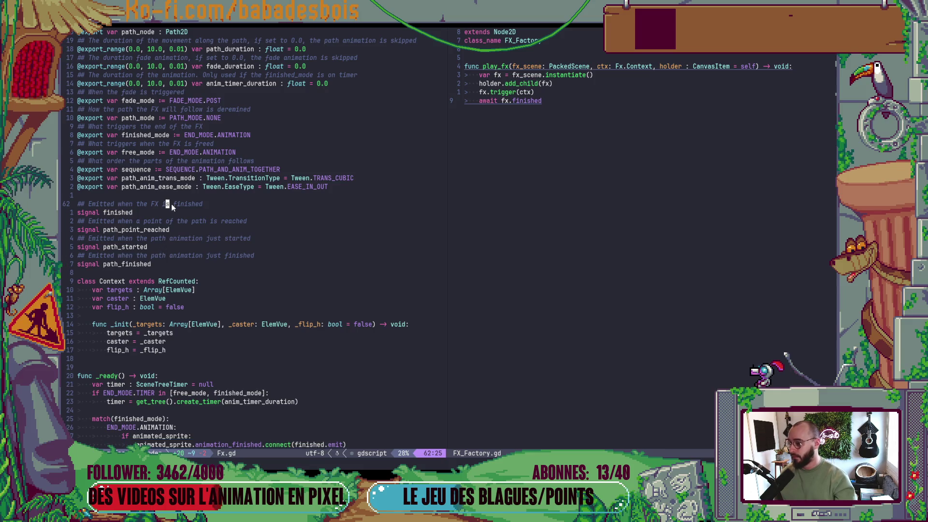
{"action": "key", "text": "O"}
{"action": "key", "text": "Return"}
{"action": "key", "text": "Return"}
{"action": "key", "text": "Up"}
- Write the member declaration 'var is_finished := false' on that line
{"action": "key", "text": "BackSpace"}
{"action": "type", "text": "var"}
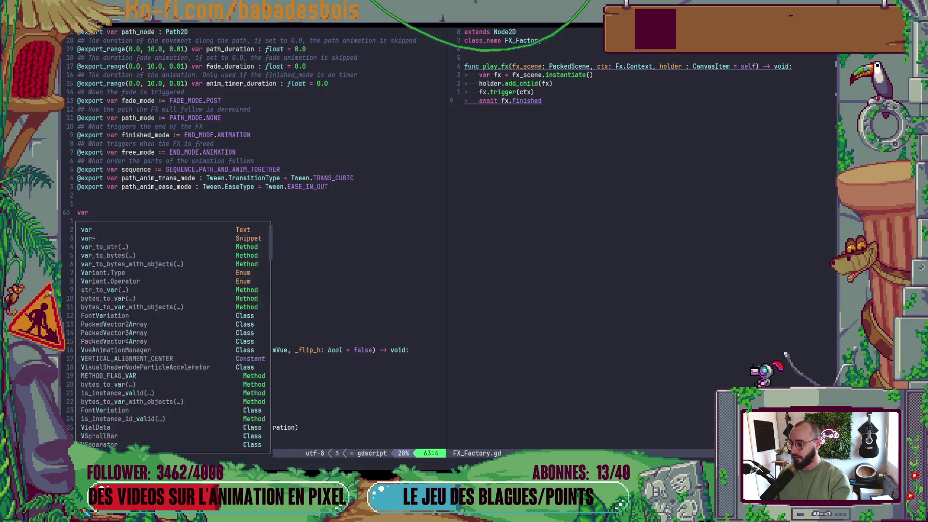
{"action": "key", "text": "Escape"}
{"action": "type", "text": "ais"}
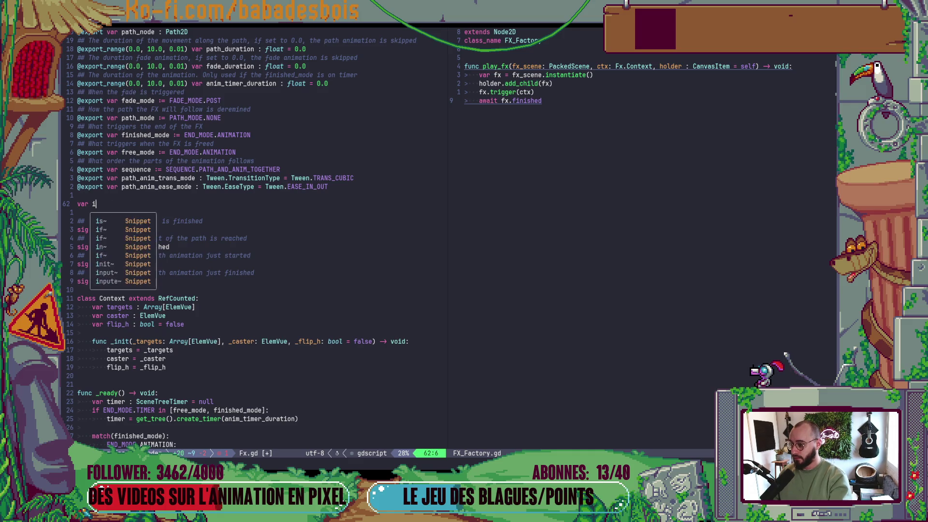
{"action": "type", "text": "_finished"}
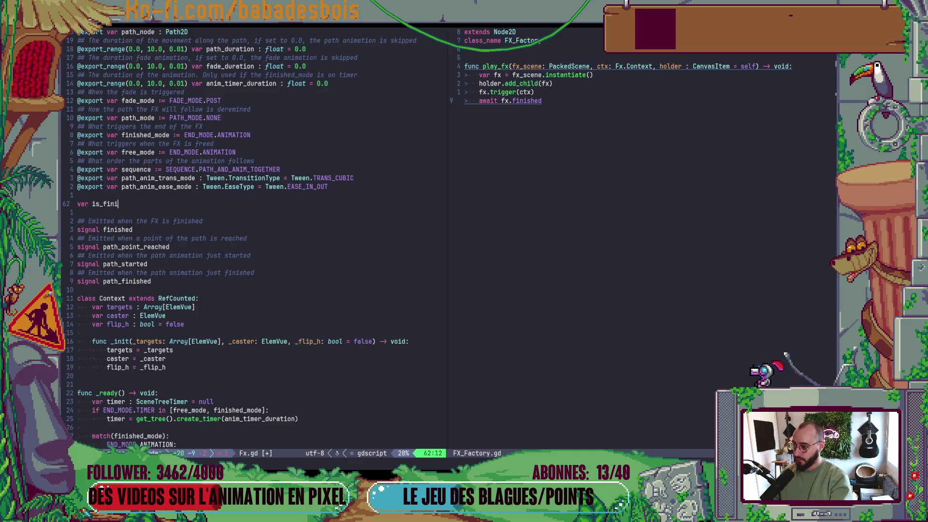
{"action": "key", "text": "BackSpace"}
{"action": "key", "text": "BackSpace"}
{"action": "type", "text": "ed"}
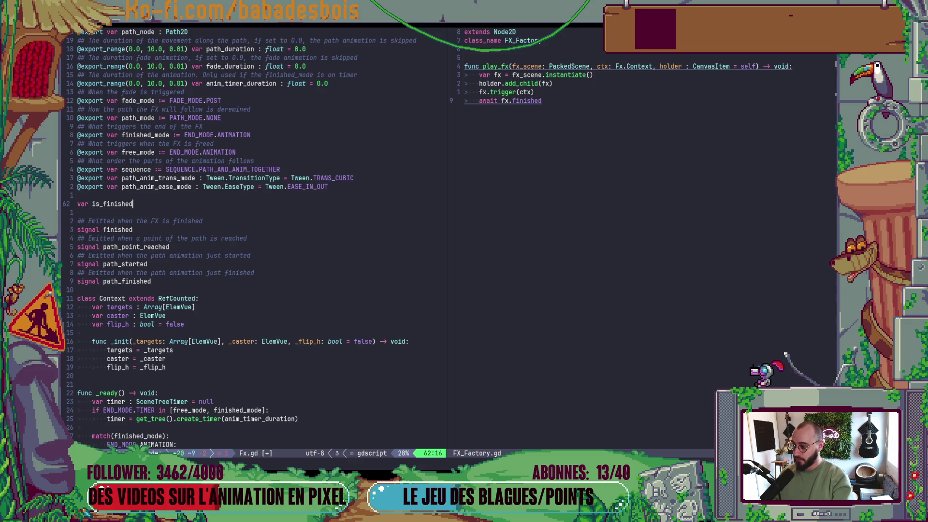
{"action": "type", "text": " : = false"}
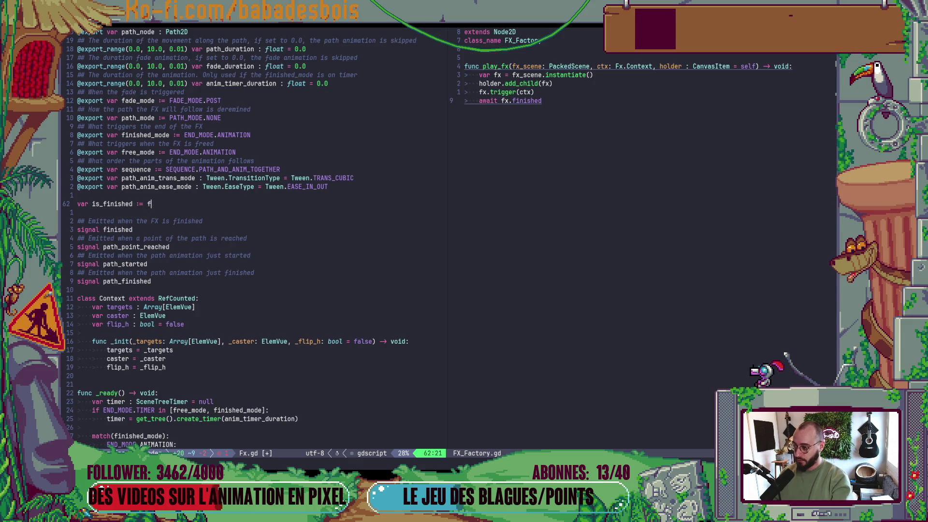
{"action": "key", "text": "Escape"}
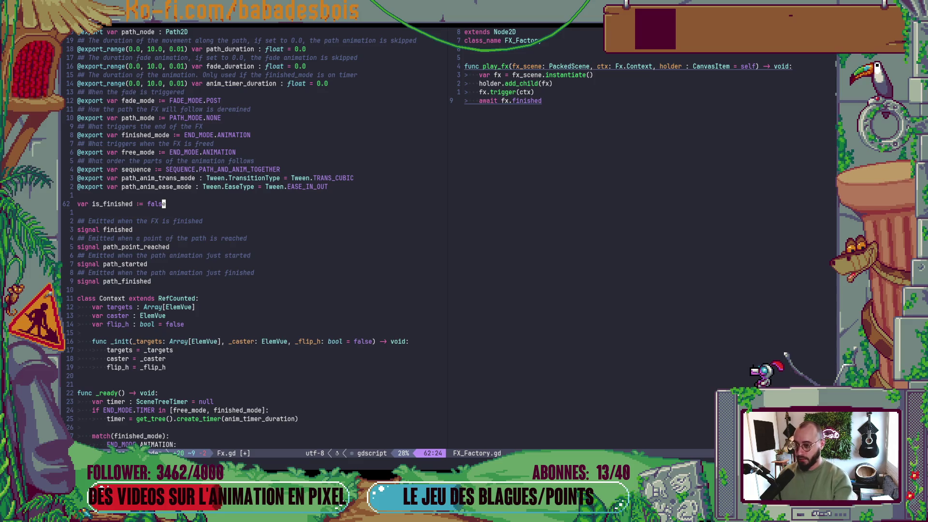
{"action": "scroll", "coordinate": [199, 343], "scroll_direction": "down", "scroll_amount": 9}
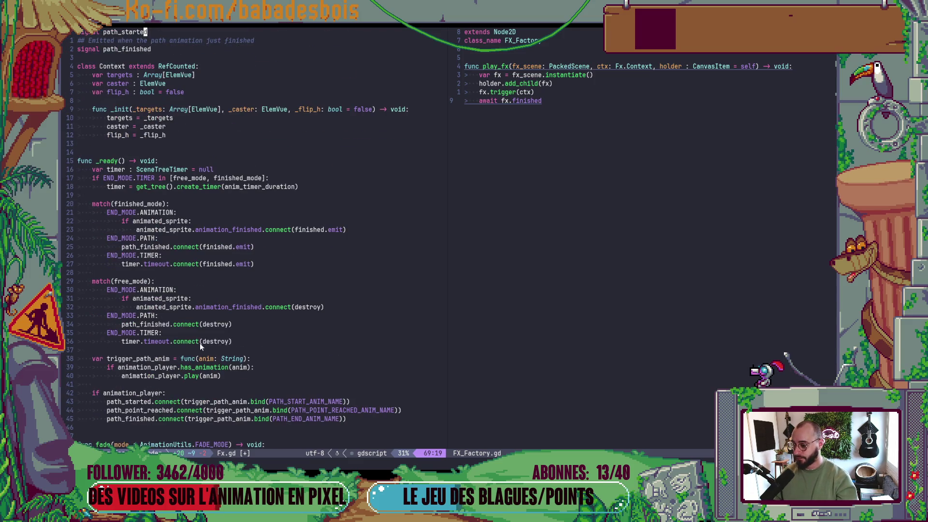
- Open Fx.gd in the right split with the project file finder
{"action": "key", "text": "space"}
{"action": "type", "text": "f"}
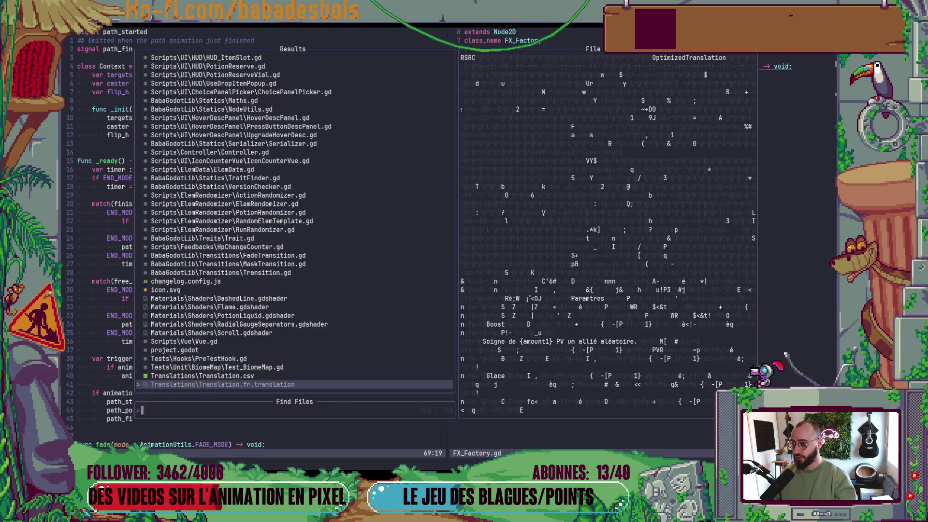
{"action": "type", "text": "path"}
{"action": "key", "text": "Return"}
{"action": "scroll", "coordinate": [575, 207], "scroll_direction": "down", "scroll_amount": 15}
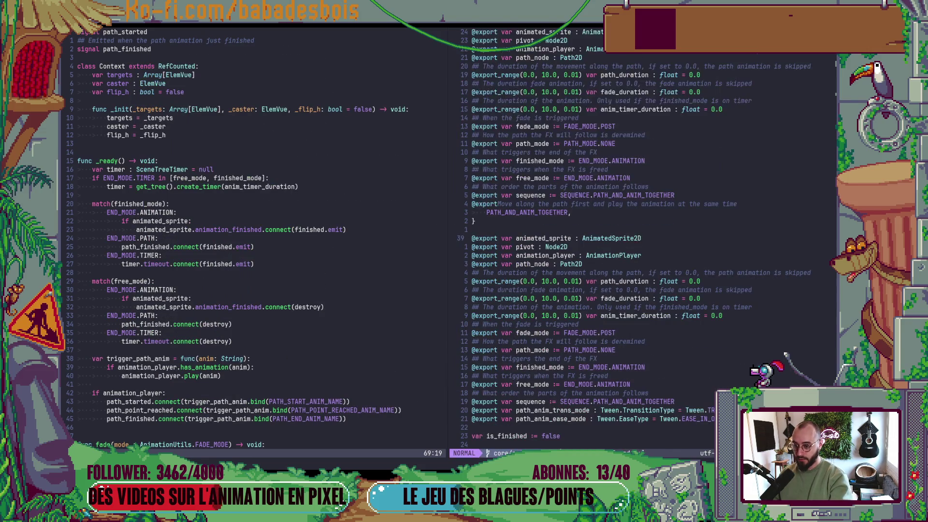
{"action": "scroll", "coordinate": [574, 208], "scroll_direction": "down", "scroll_amount": 20}
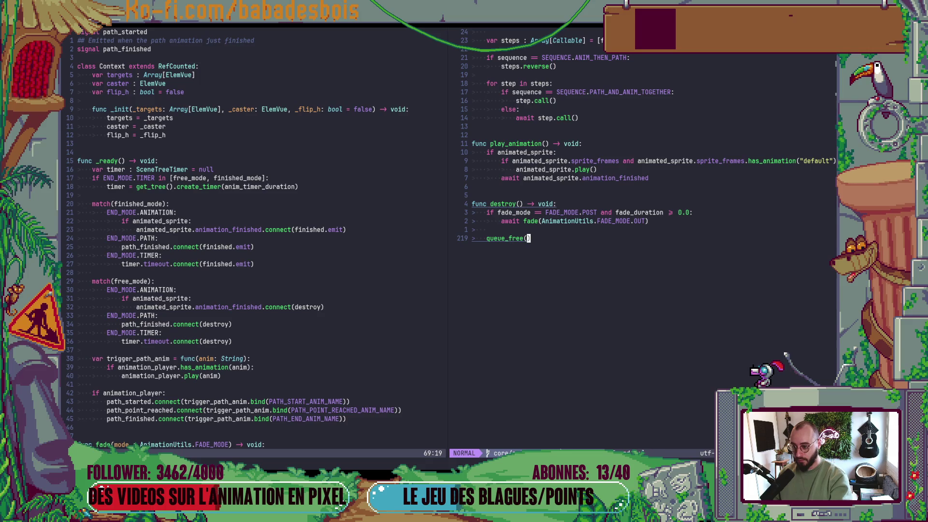
- Add a 'func _finish() -> void:' header above the destroy function
{"action": "key", "text": "k"}
{"action": "key", "text": "k"}
{"action": "key", "text": "k"}
{"action": "key", "text": "O"}
{"action": "key", "text": "Return"}
{"action": "key", "text": "Return"}
{"action": "key", "text": "Up"}
{"action": "key", "text": "Up"}
{"action": "type", "text": "func _fi"}
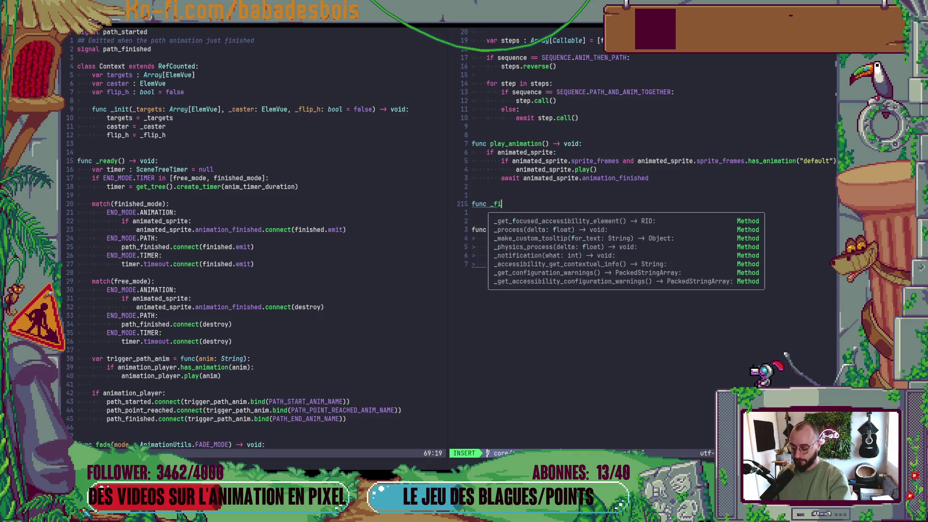
{"action": "type", "text": "nish"}
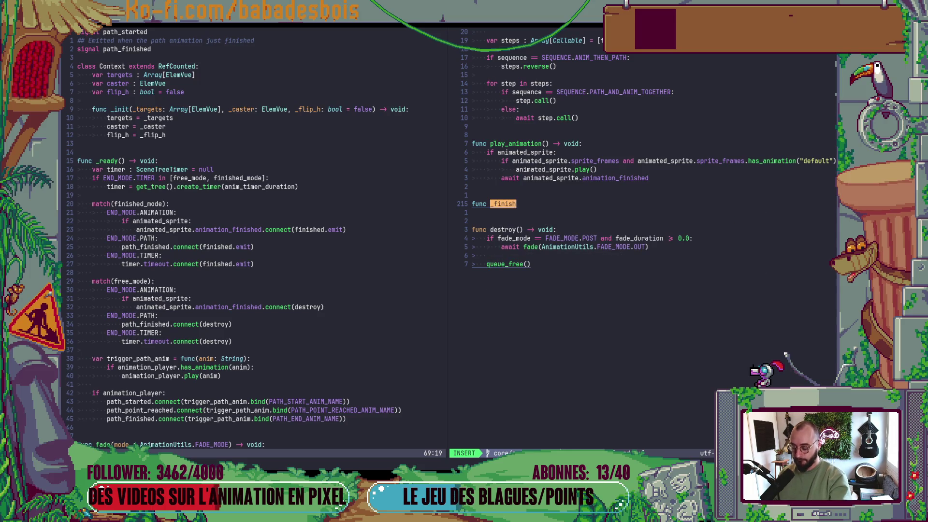
{"action": "type", "text": "() -> void:"}
{"action": "key", "text": "Return"}
{"action": "type", "text": "p"}
{"action": "key", "text": "BackSpace"}
{"action": "type", "text": "p"}
{"action": "key", "text": "BackSpace"}
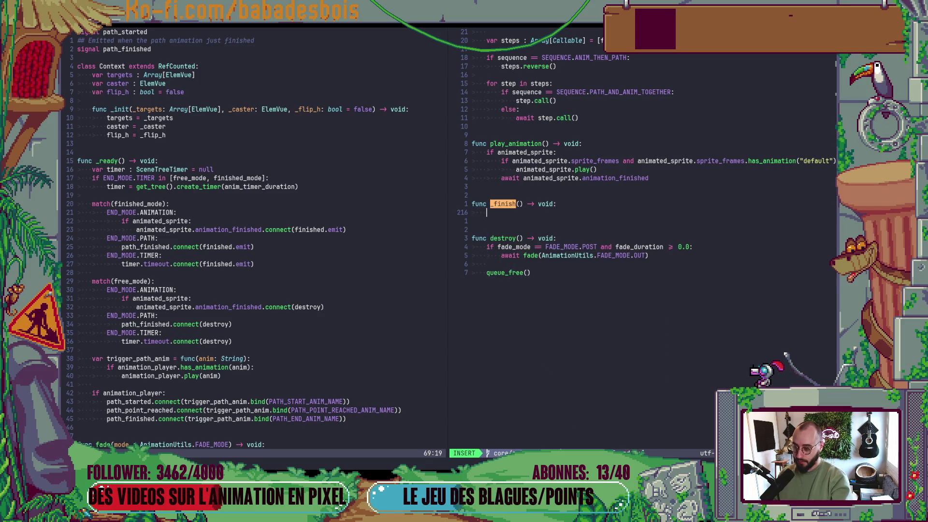
- Give _finish a body setting is_finished = true and calling finished.emit()
{"action": "type", "text": "is_fi"}
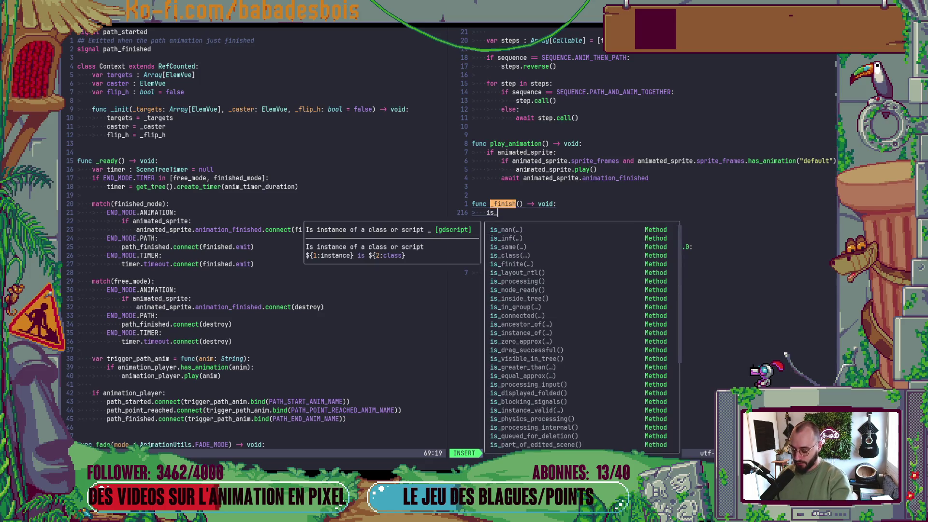
{"action": "key", "text": "Tab"}
{"action": "key", "text": "Tab"}
{"action": "type", "text": "= tu"}
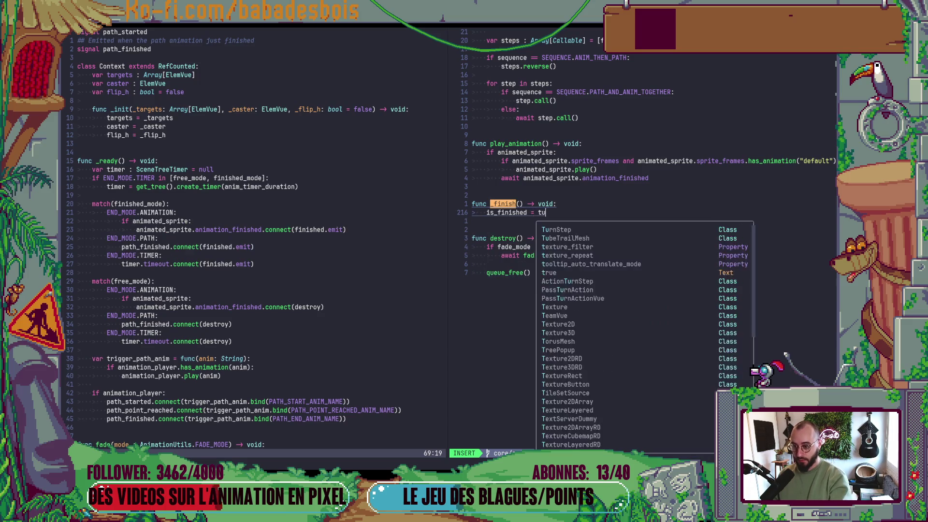
{"action": "key", "text": "BackSpace"}
{"action": "type", "text": "rue"}
{"action": "key", "text": "Tab"}
{"action": "key", "text": "Return"}
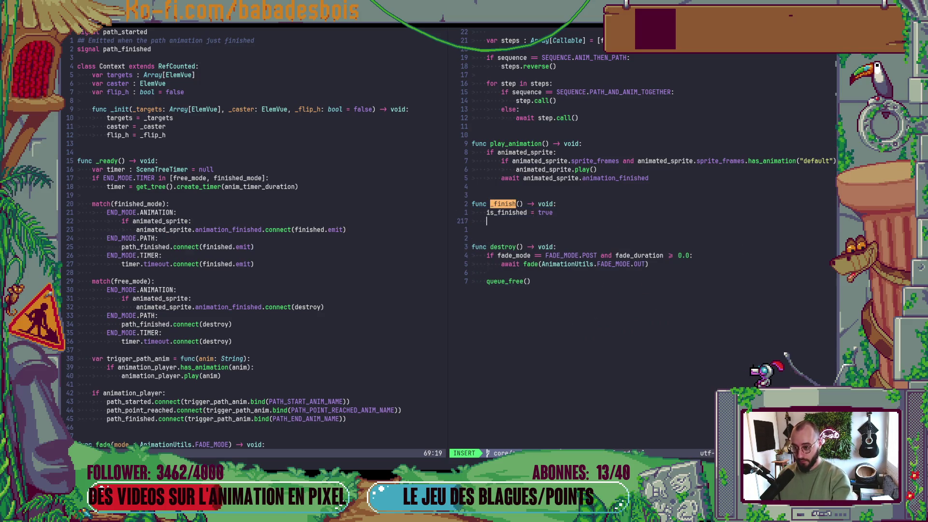
{"action": "type", "text": "return"}
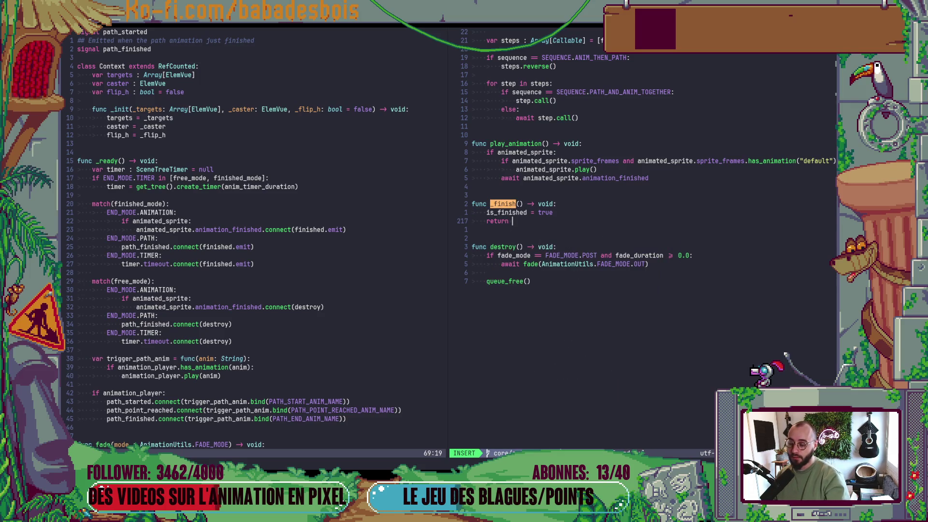
{"action": "key", "text": "BackSpace"}
{"action": "key", "text": "BackSpace"}
{"action": "key", "text": "BackSpace"}
{"action": "type", "text": "finished.ew"}
{"action": "key", "text": "BackSpace"}
{"action": "type", "text": "m"}
{"action": "key", "text": "Return"}
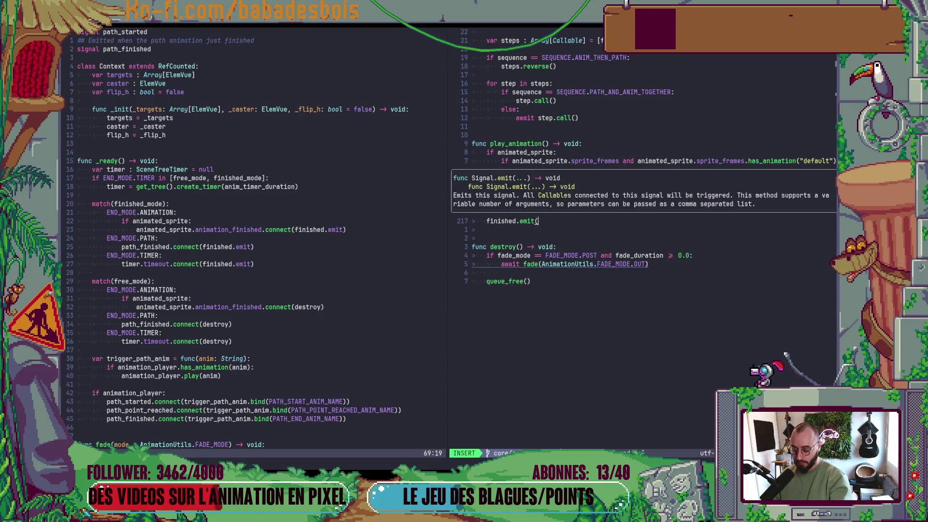
{"action": "type", "text": ")"}
- Return to normal mode and move focus toward the left split of Fx.gd
{"action": "key", "text": "Escape"}
{"action": "key", "text": "k"}
{"action": "key", "text": "i"}
{"action": "key", "text": "Escape"}
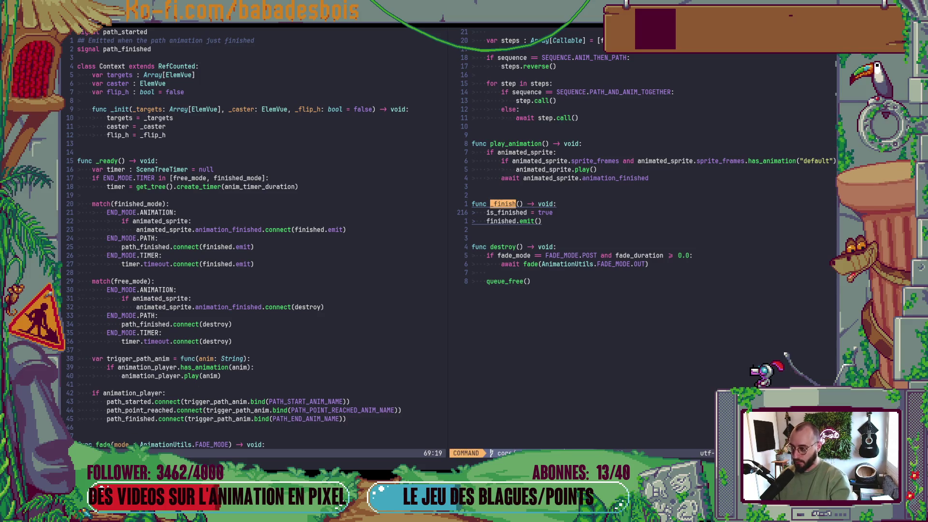
{"action": "key", "text": "Escape"}
{"action": "key", "text": "ctrl+w"}
- Check the timer's finished connection in _ready, then reach the func destroy() line
{"action": "key", "text": "h"}
{"action": "key", "text": "j"}
{"action": "key", "text": "j"}
{"action": "key", "text": "j"}
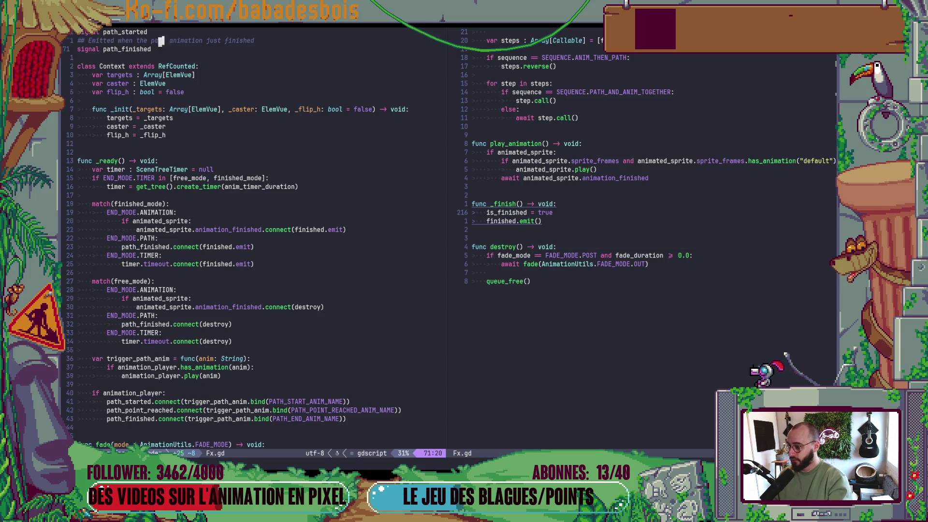
{"action": "key", "text": "j"}
{"action": "key", "text": "j"}
{"action": "key", "text": "j"}
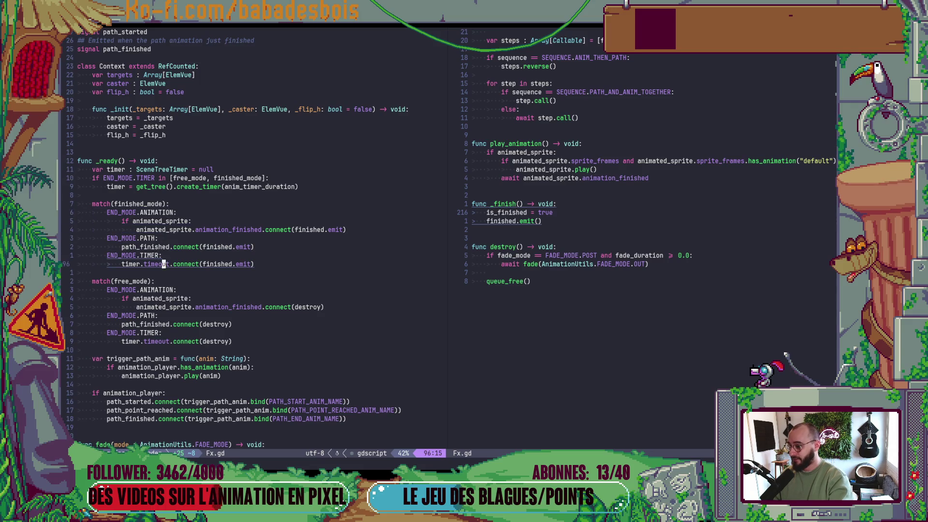
{"action": "key", "text": "ctrl+w"}
{"action": "key", "text": "l"}
{"action": "key", "text": "j"}
{"action": "key", "text": "j"}
{"action": "key", "text": "j"}
- Add 'if !is_finished: await finished' under destroy() and save Fx.gd with :w
{"action": "type", "text": "oif !"}
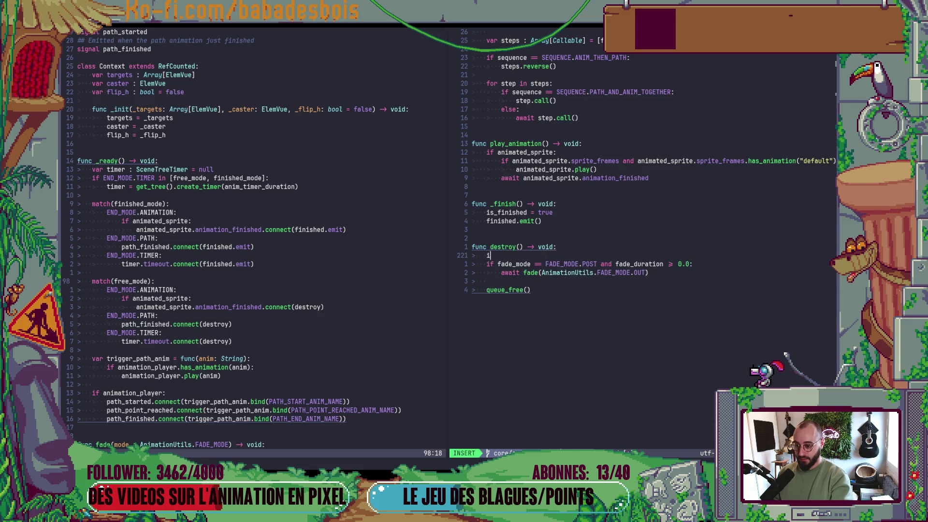
{"action": "type", "text": "is_f"}
{"action": "key", "text": "Tab"}
{"action": "type", "text": ":"}
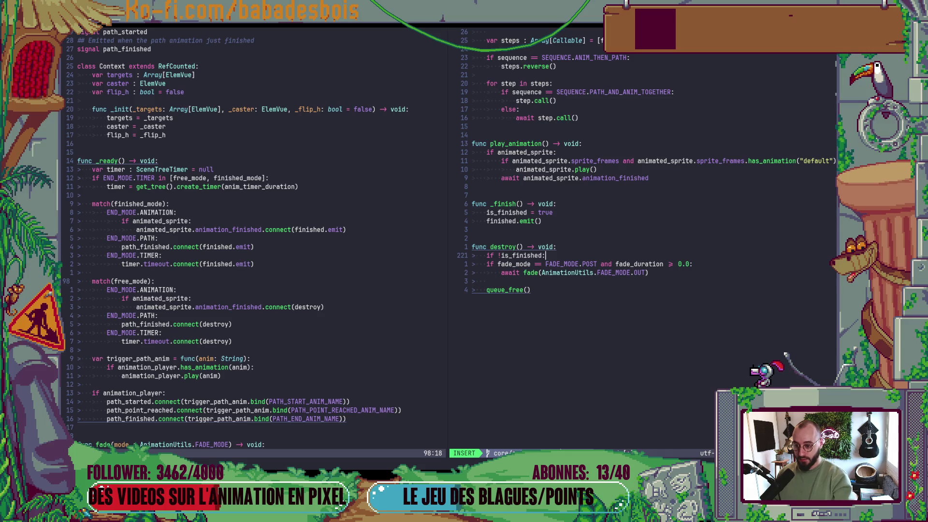
{"action": "key", "text": "Return"}
{"action": "type", "text": "await fin"}
{"action": "key", "text": "Tab"}
{"action": "key", "text": "Escape"}
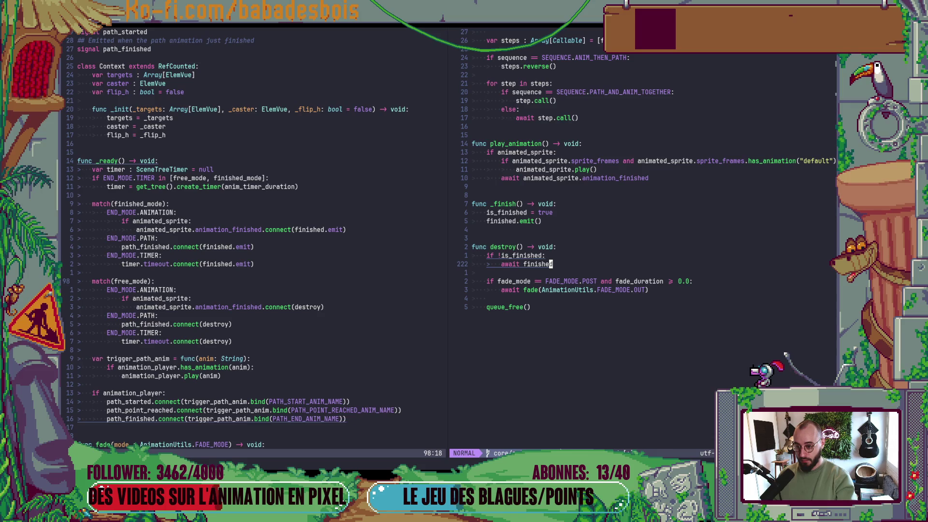
{"action": "type", "text": ":w"}
{"action": "key", "text": "Return"}
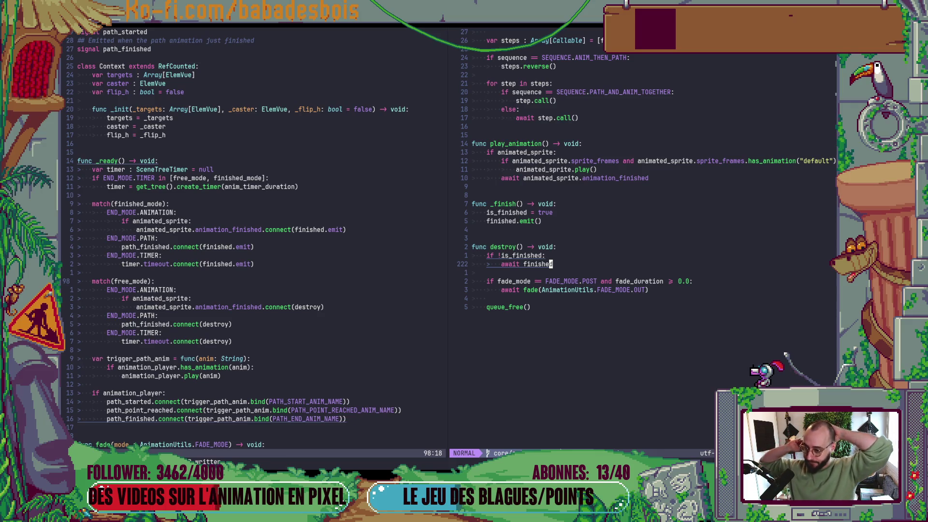
- Switch to Godot and run the game with F5
{"action": "key", "text": "k"}
{"action": "key", "text": "k"}
{"action": "key", "text": "k"}
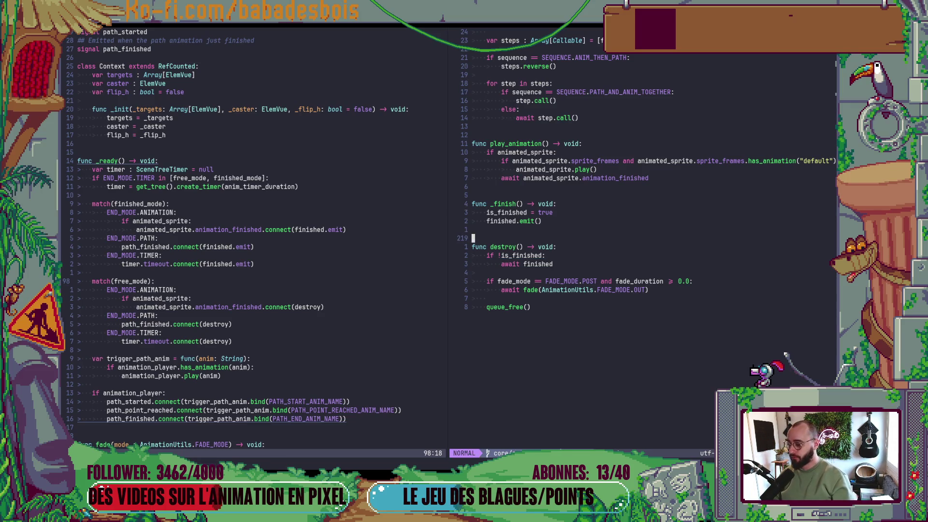
{"action": "key", "text": "alt+Tab"}
{"action": "key", "text": "F5"}
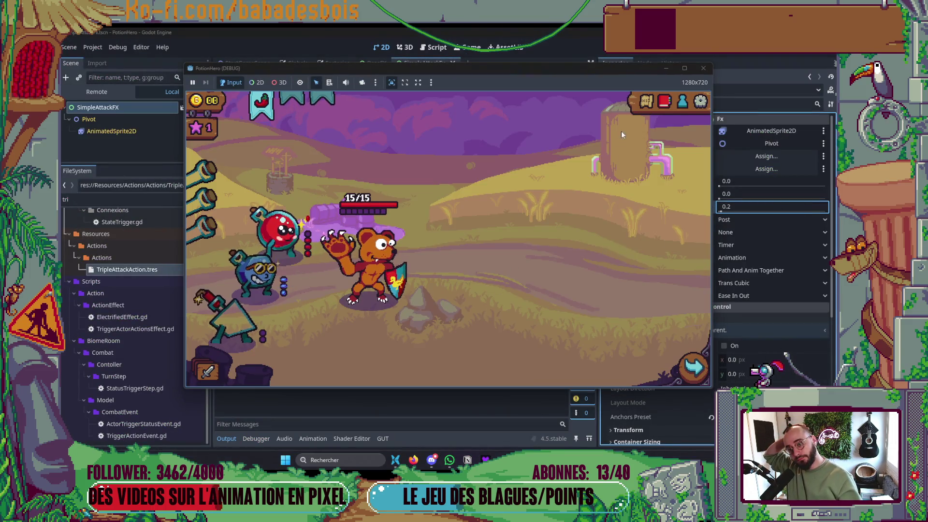
- Enter the fight next to the start on the dungeon map, then stop the game with F8
{"action": "left_click", "coordinate": [646, 100]}
{"action": "left_click", "coordinate": [271, 274]}
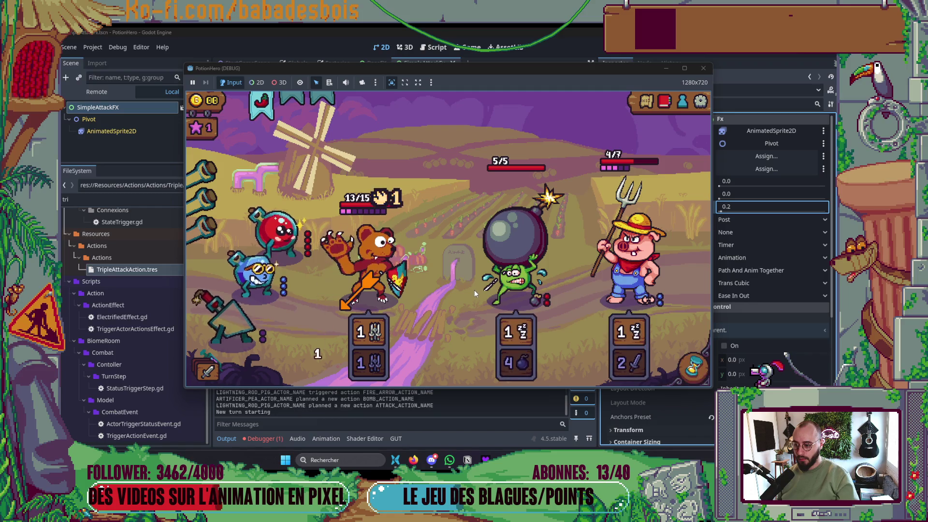
{"action": "mouse_move", "coordinate": [356, 300]}
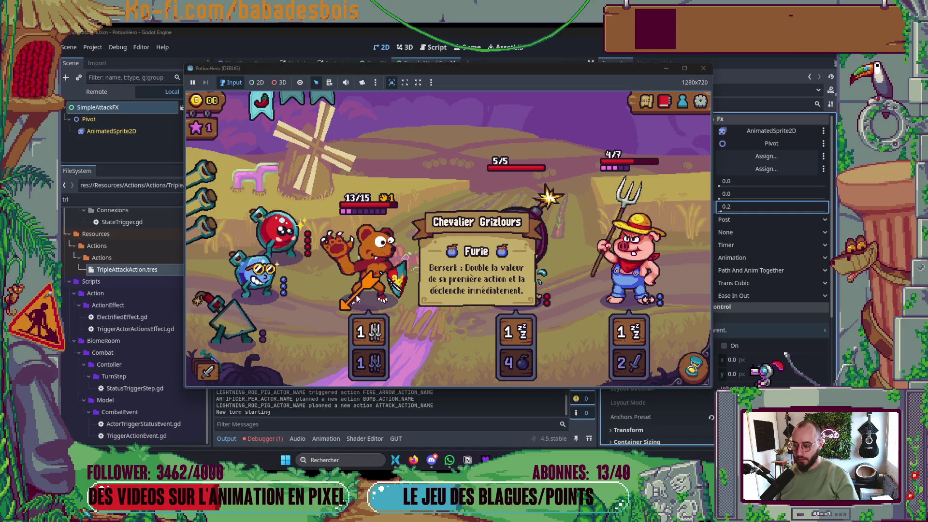
{"action": "key", "text": "F8"}
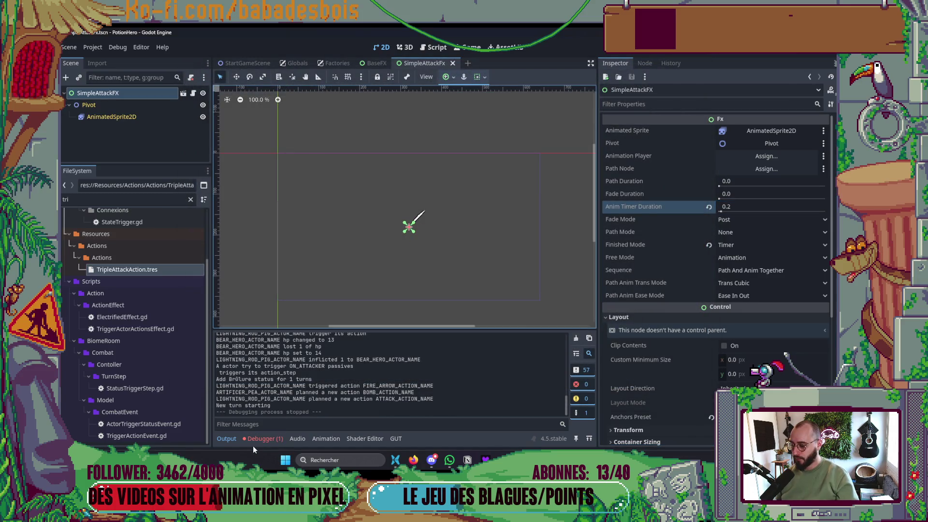
- Open the LevelUpScreen.gd error from the Debugger's Errors list, then return to Neovim
{"action": "left_click", "coordinate": [260, 438]}
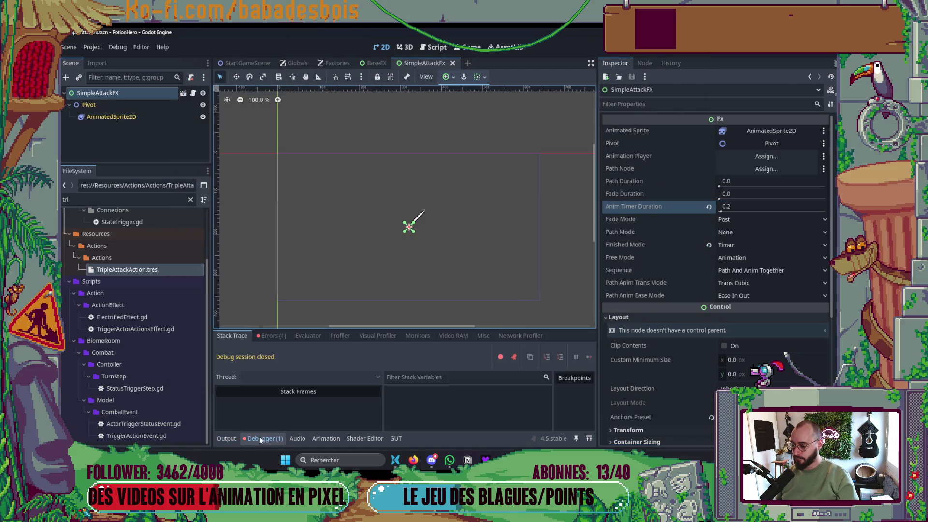
{"action": "left_click", "coordinate": [269, 337]}
{"action": "left_click", "coordinate": [378, 368]}
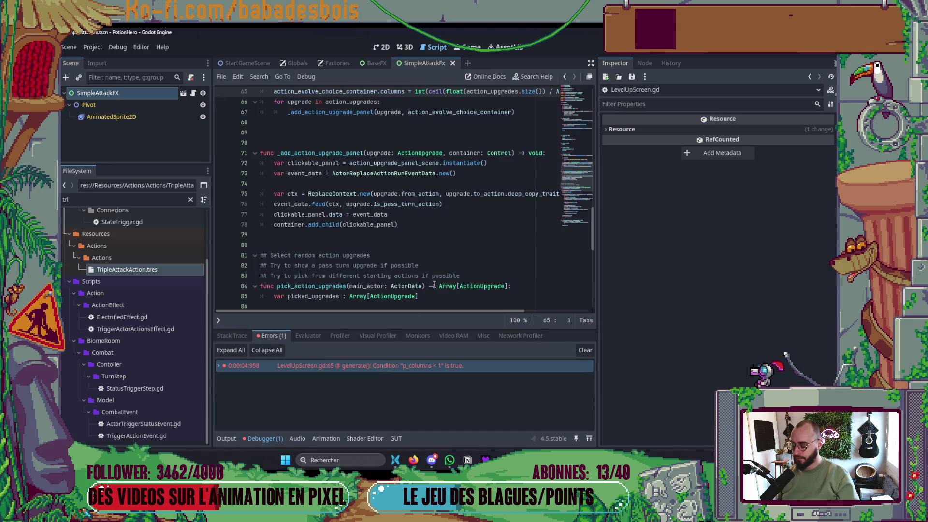
{"action": "left_click", "coordinate": [463, 232]}
{"action": "key", "text": "alt+Tab"}
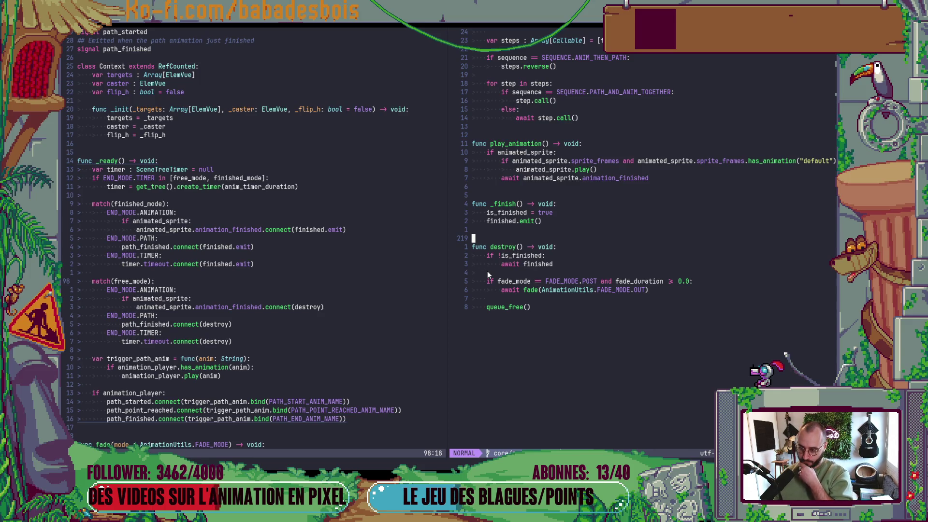
- Swap finished.emit for _finish in the finished_mode connect calls and rerun the game with F5
{"action": "left_click", "coordinate": [297, 230]}
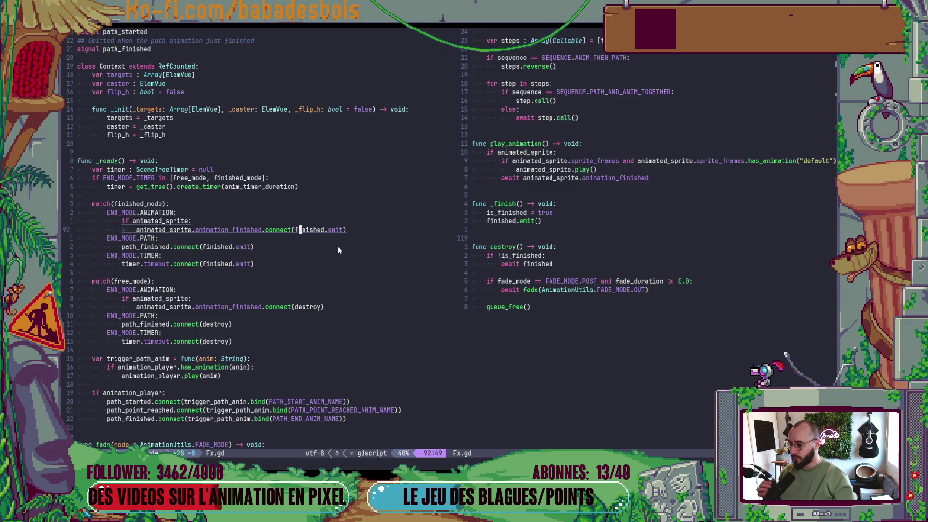
{"action": "key", "text": "c"}
{"action": "key", "text": "i"}
{"action": "key", "text": "parenleft"}
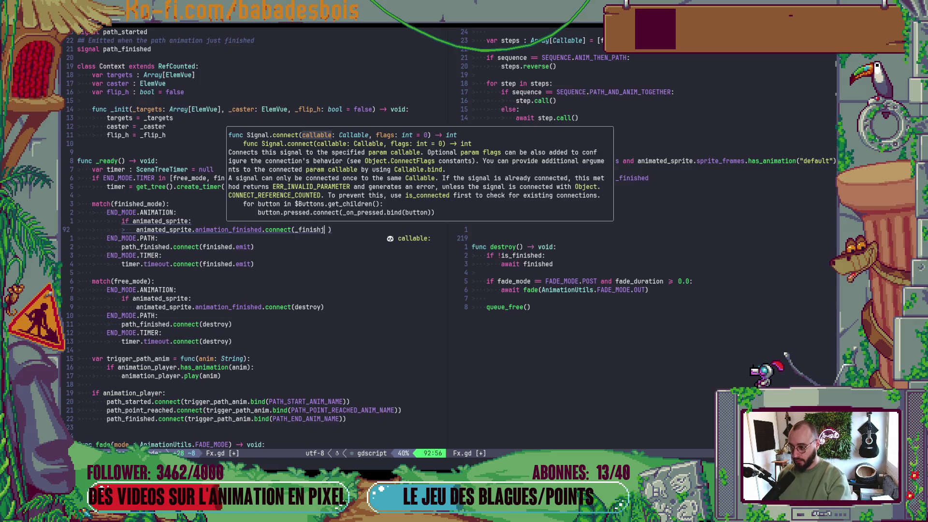
{"action": "key", "text": "k"}
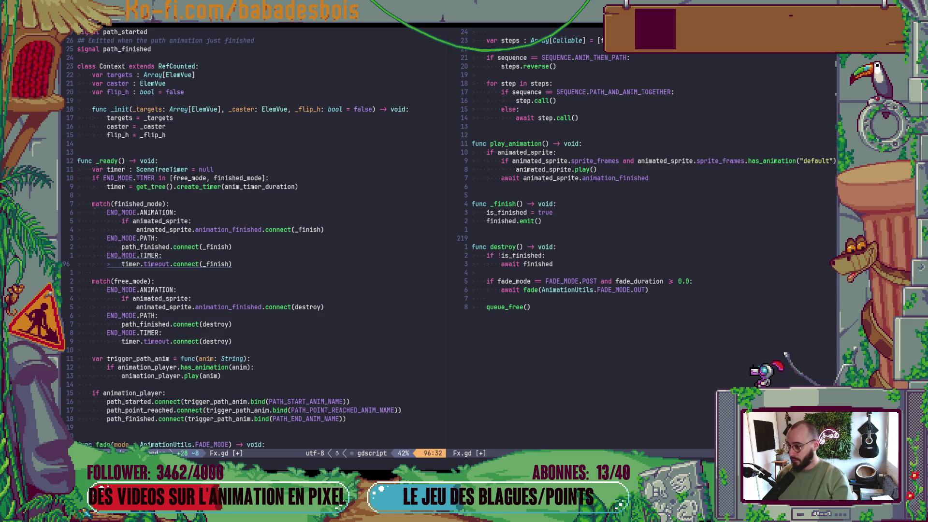
{"action": "key", "text": "alt+Tab"}
{"action": "key", "text": "F5"}
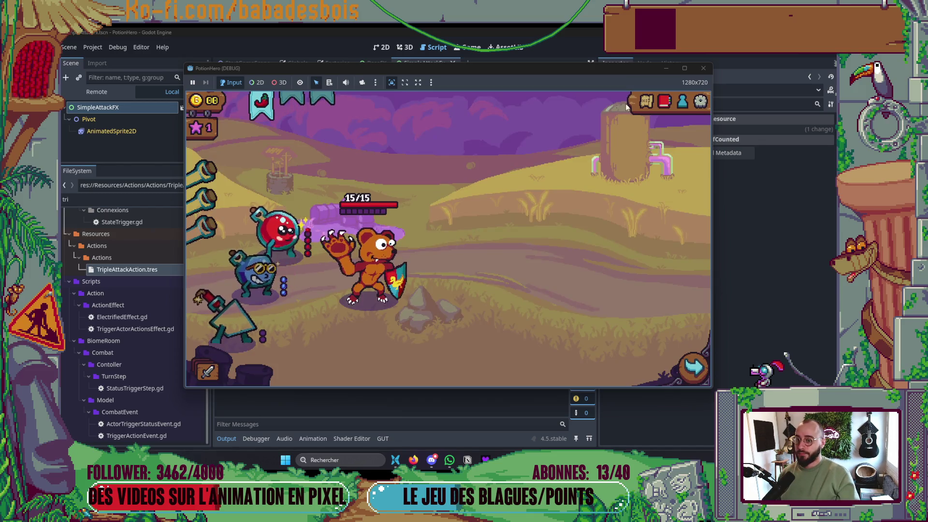
- Enter the farm fight, pass the turn, close the game, and switch Godot to the 2D view
{"action": "left_click", "coordinate": [285, 267]}
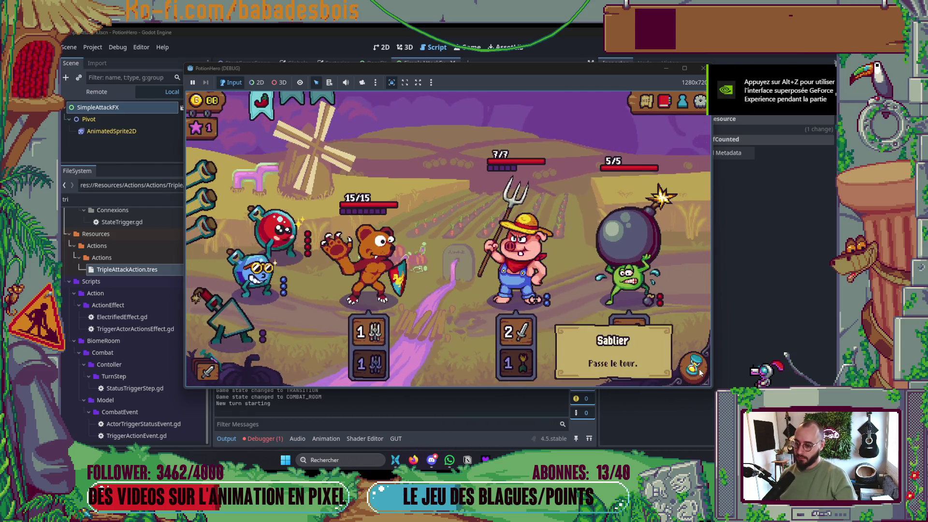
{"action": "left_click", "coordinate": [695, 369]}
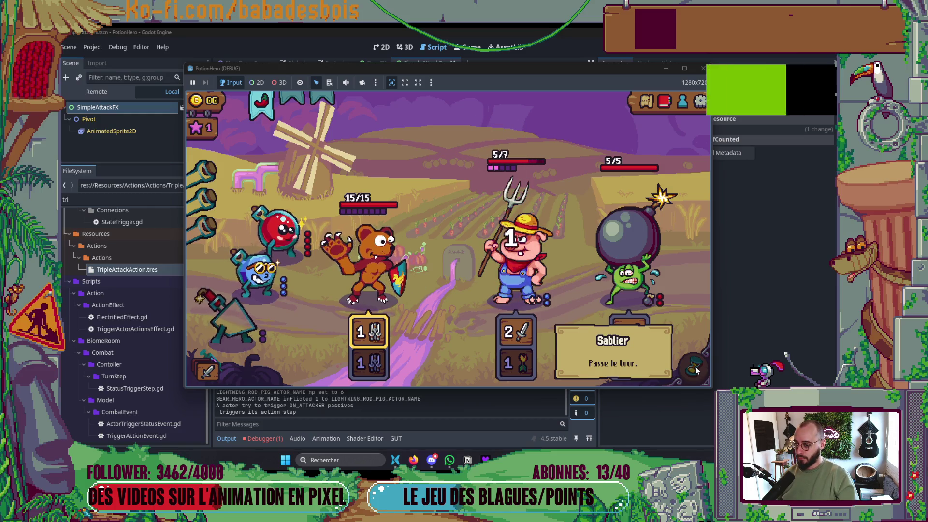
{"action": "left_click", "coordinate": [703, 68]}
{"action": "key", "text": "alt+Tab"}
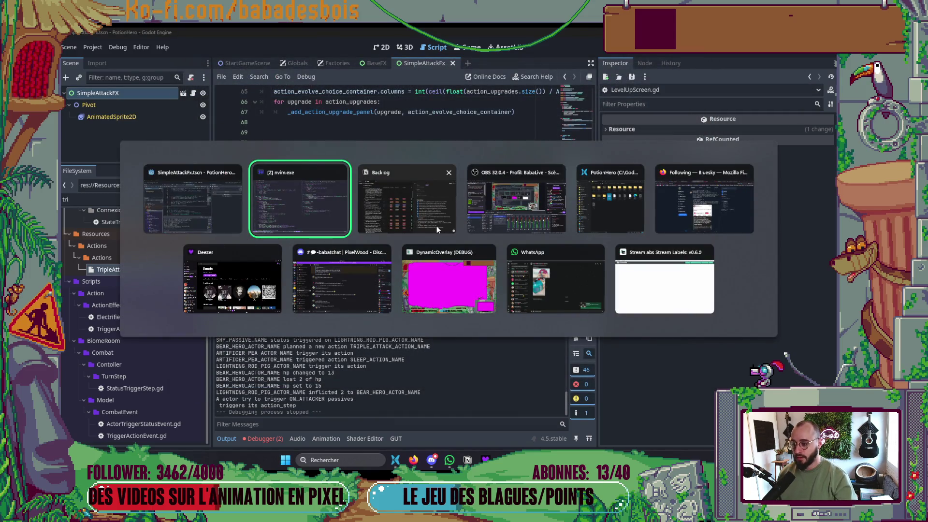
{"action": "left_click", "coordinate": [224, 192]}
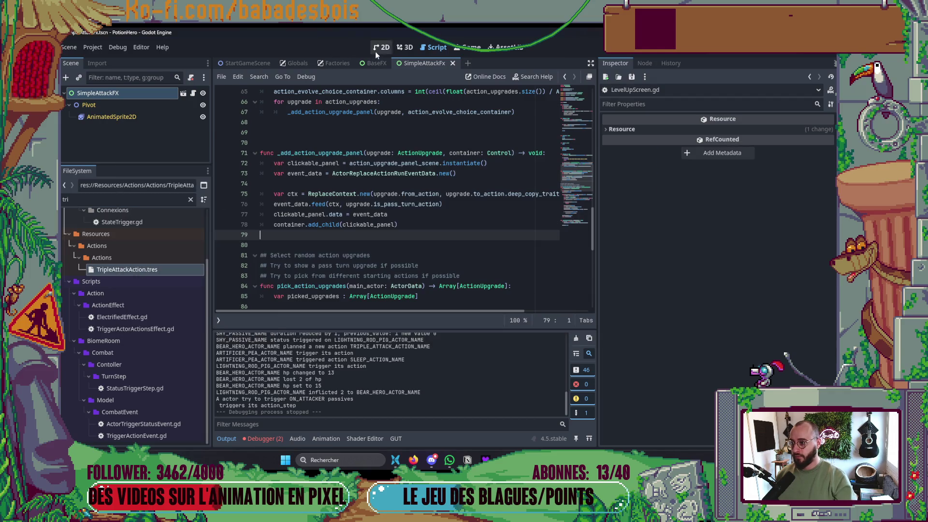
{"action": "left_click", "coordinate": [376, 50]}
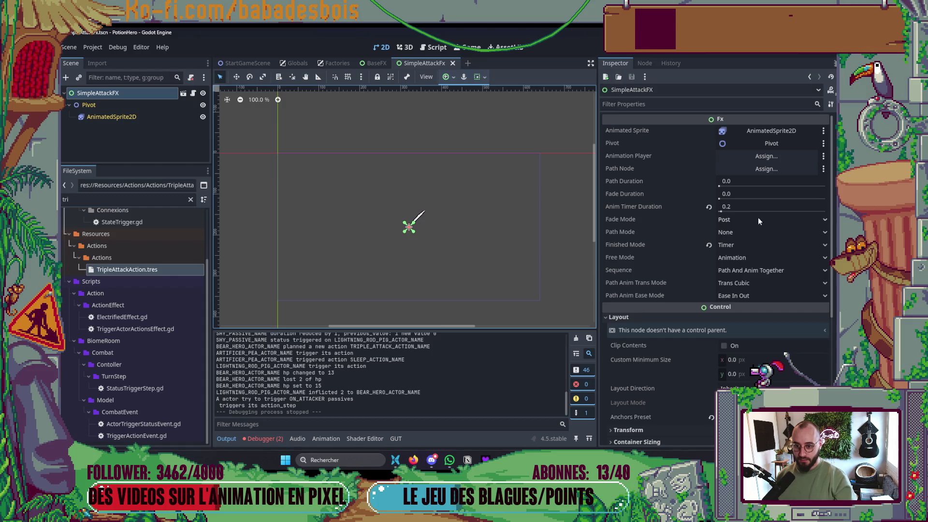
- Set Anim Timer Duration to 3.0, rerun the game, pass a turn, close it, and return to Neovim
{"action": "left_click", "coordinate": [754, 208]}
{"action": "type", "text": "3"}
{"action": "key", "text": "Return"}
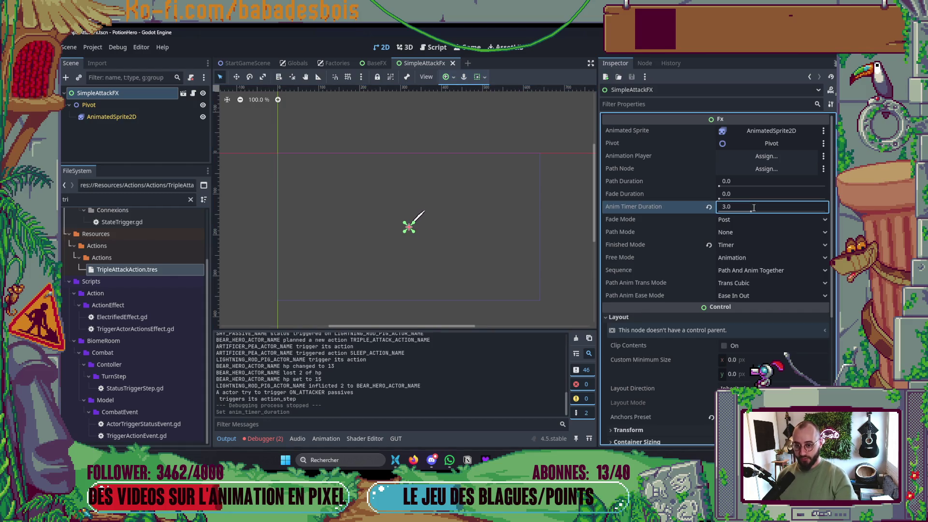
{"action": "key", "text": "F5"}
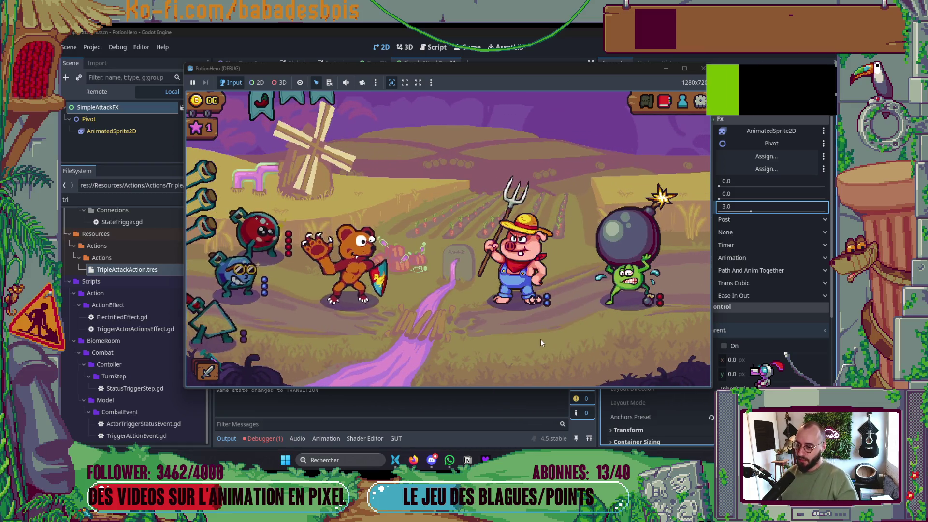
{"action": "left_click", "coordinate": [686, 372]}
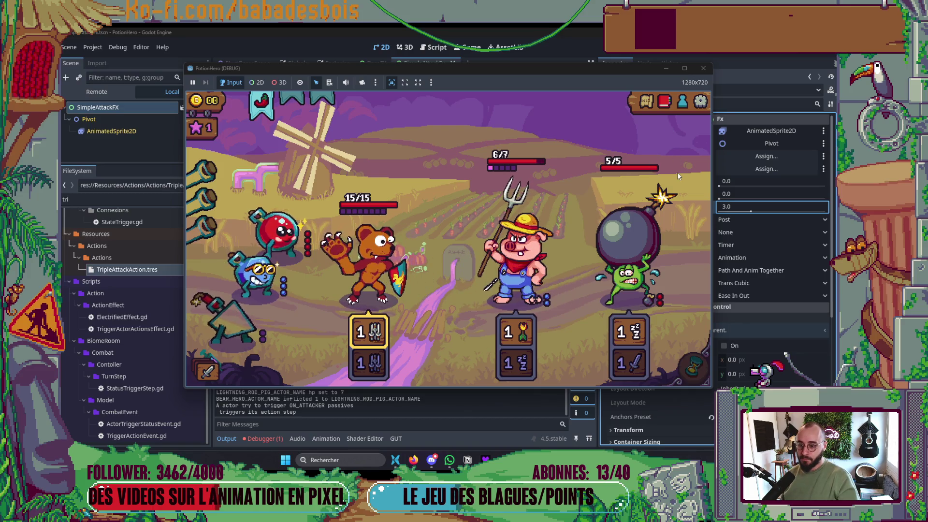
{"action": "left_click", "coordinate": [703, 68]}
{"action": "key", "text": "alt+Tab"}
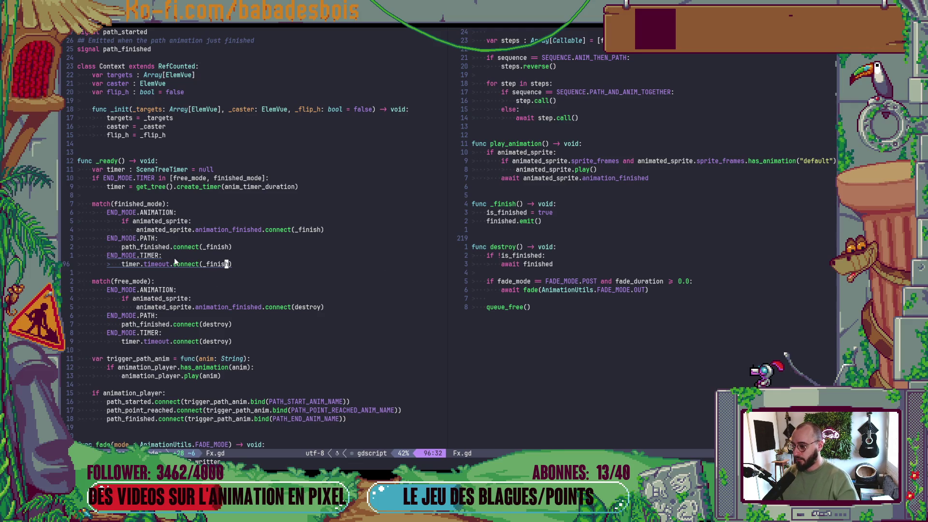
- Copy the free_mode animation_finished connect line and paste it after the timer case
{"action": "scroll", "coordinate": [200, 264], "scroll_direction": "down", "scroll_amount": 3}
{"action": "left_click", "coordinate": [196, 229]}
{"action": "key", "text": "y"}
{"action": "key", "text": "y"}
{"action": "key", "text": "j"}
{"action": "key", "text": "j"}
{"action": "key", "text": "l"}
{"action": "key", "text": "v"}
{"action": "key", "text": "l"}
{"action": "key", "text": "l"}
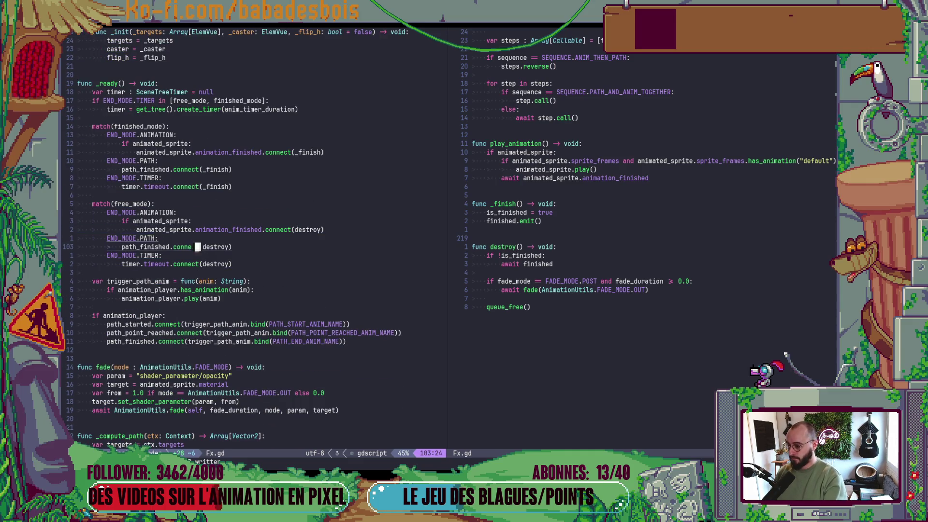
{"action": "key", "text": "j"}
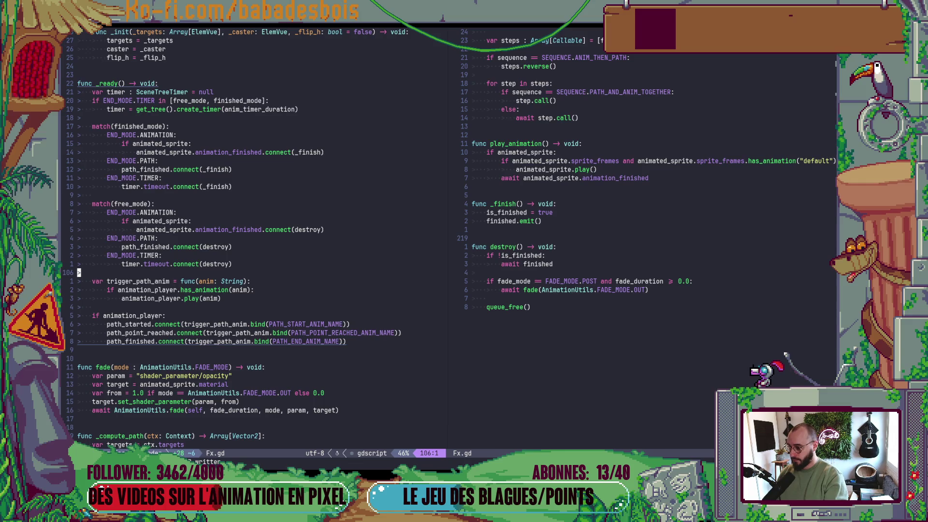
{"action": "key", "text": "p"}
- Unindent that line and move it above match(finished_mode), followed by a blank line
{"action": "key", "text": "0"}
{"action": "key", "text": "V"}
{"action": "key", "text": "less"}
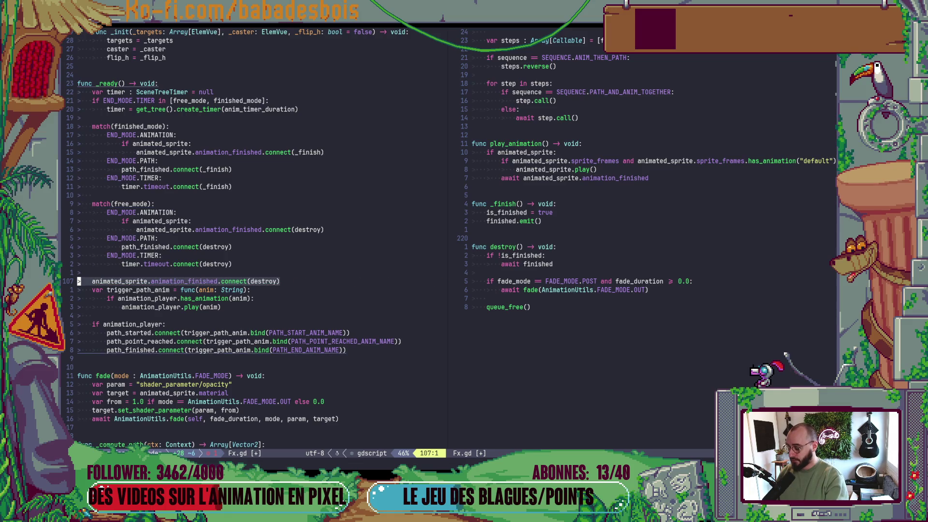
{"action": "key", "text": "d"}
{"action": "key", "text": "d"}
{"action": "key", "text": "1"}
{"action": "key", "text": "8"}
{"action": "key", "text": "k"}
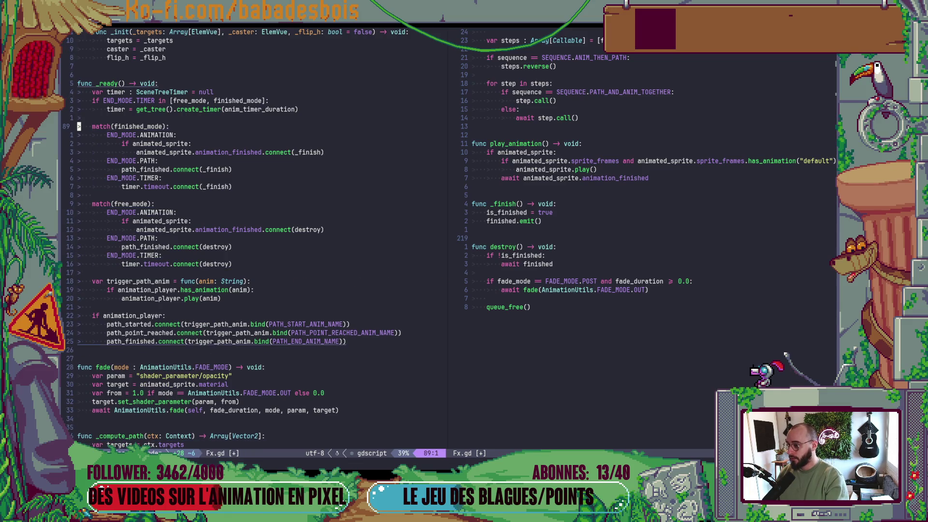
{"action": "key", "text": "p"}
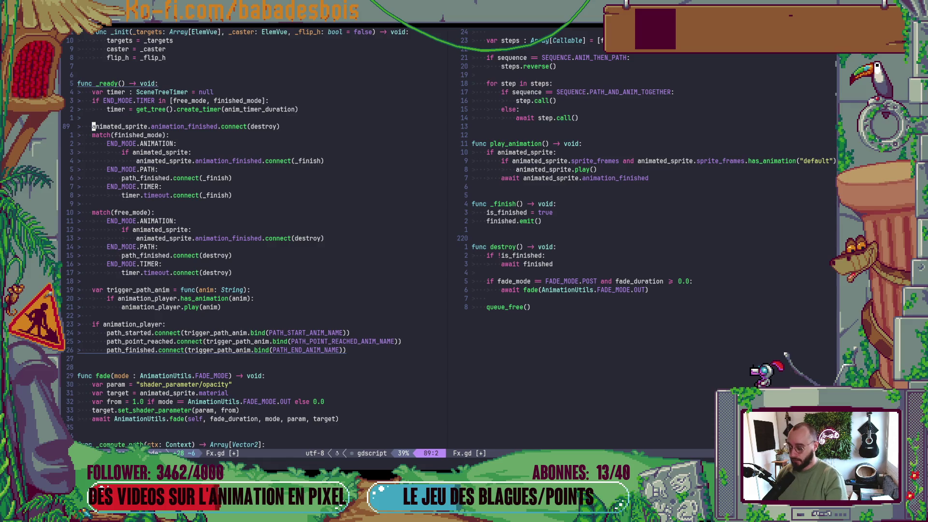
{"action": "key", "text": "bracketright"}
{"action": "key", "text": "space"}
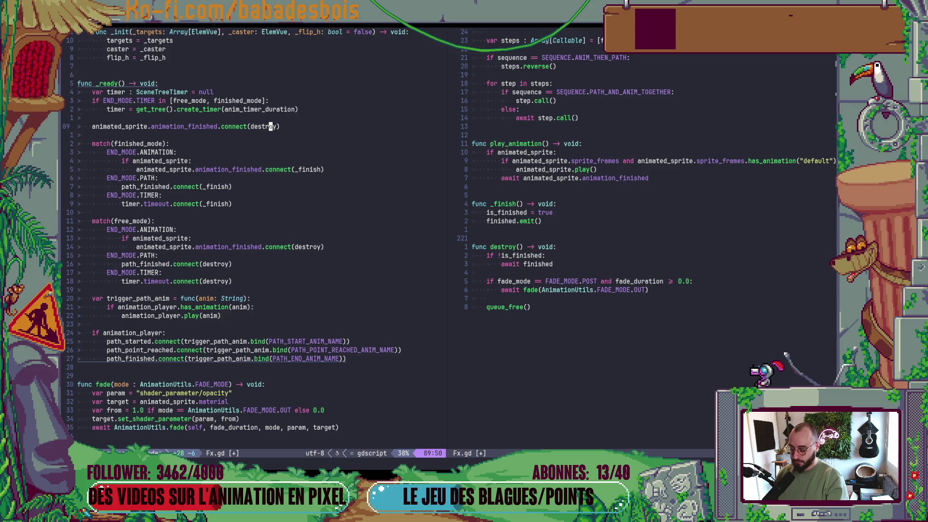
- Change the connect target from destroy to hide and launch the game
{"action": "key", "text": "c"}
{"action": "key", "text": "i"}
{"action": "key", "text": "parenleft"}
{"action": "type", "text": "hide"}
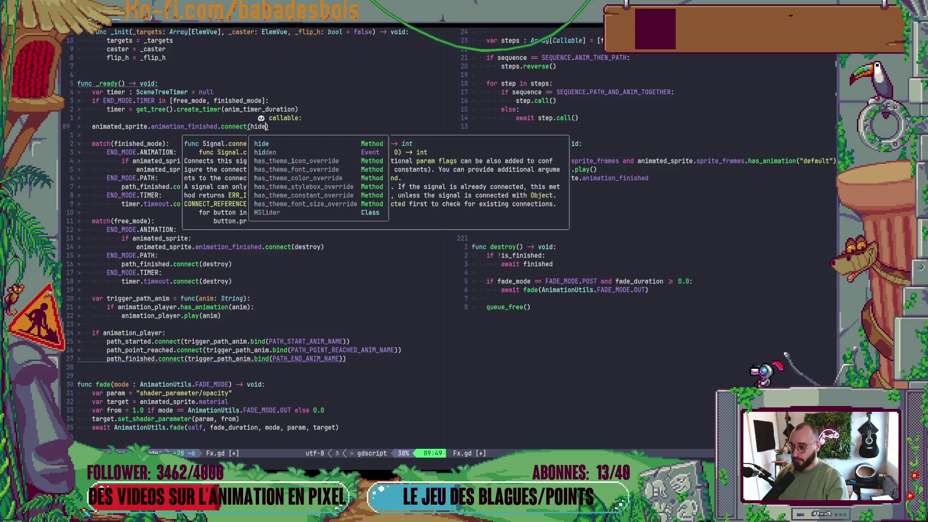
{"action": "key", "text": "Escape"}
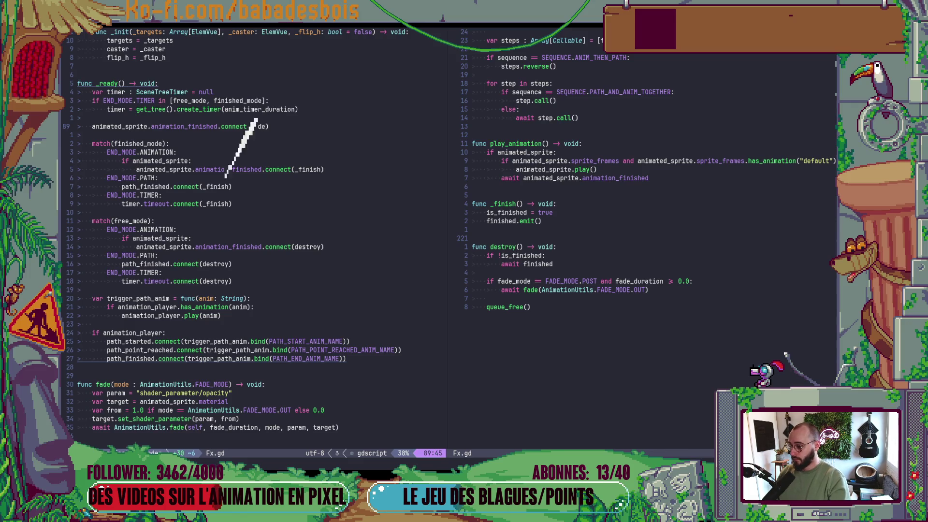
{"action": "key", "text": "alt+Tab"}
{"action": "key", "text": "F6"}
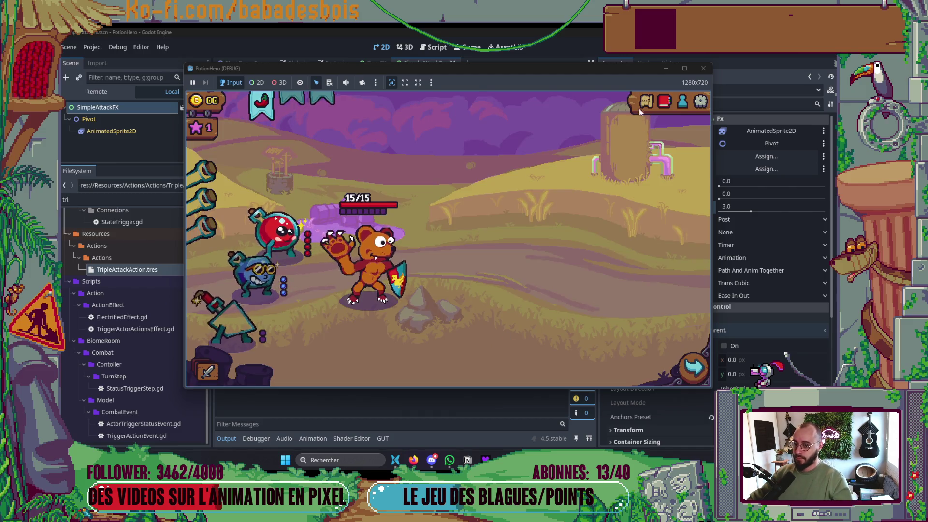
- Open the Ferme malfamée map, go into combat, watch the bear attack the pig, then stop the game
{"action": "left_click", "coordinate": [640, 106]}
{"action": "left_click", "coordinate": [273, 275]}
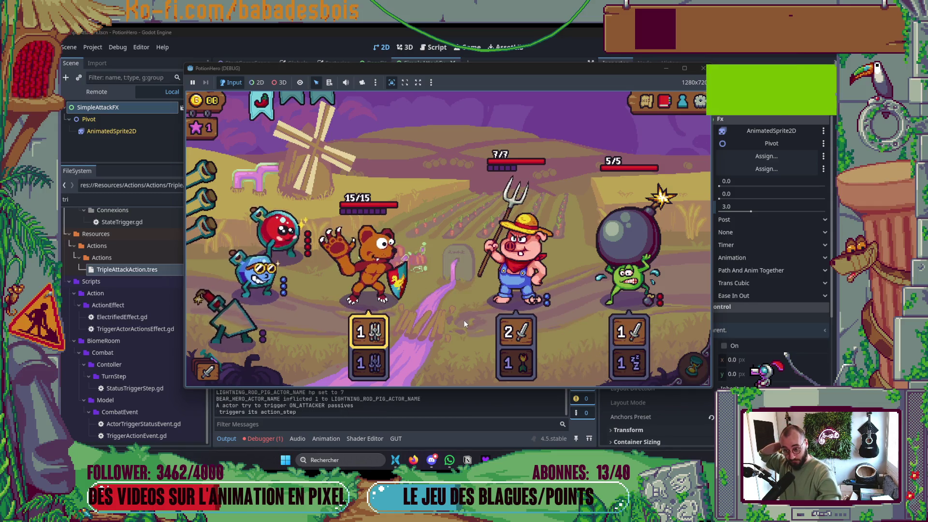
{"action": "mouse_move", "coordinate": [653, 196]}
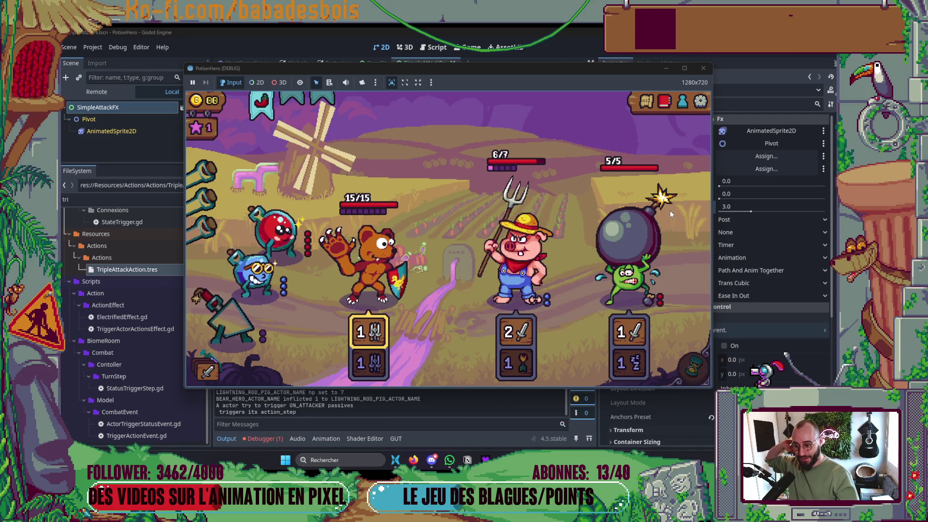
{"action": "left_click", "coordinate": [703, 69]}
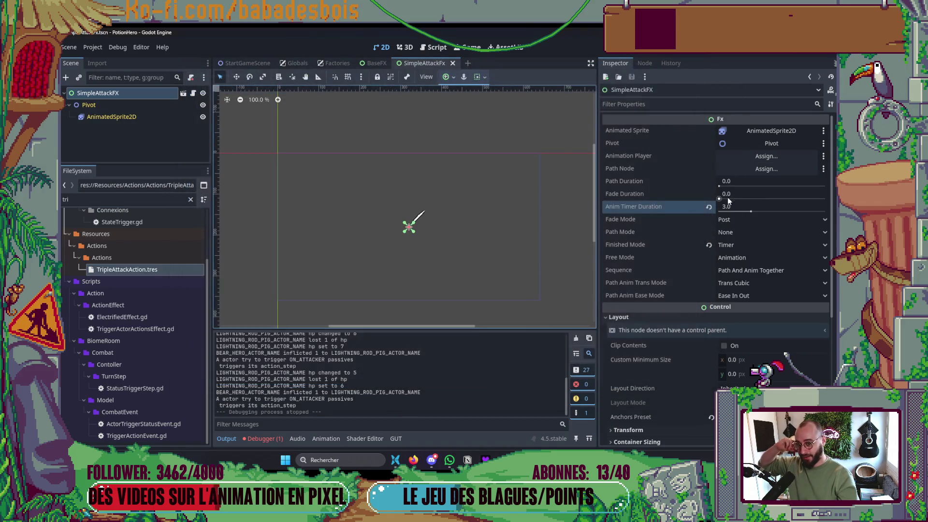
- Check AnimatedSprite2D's frames, then set SimpleAttackFX's Anim Timer Duration to 0.1
{"action": "key", "text": "Return"}
{"action": "left_click", "coordinate": [136, 119]}
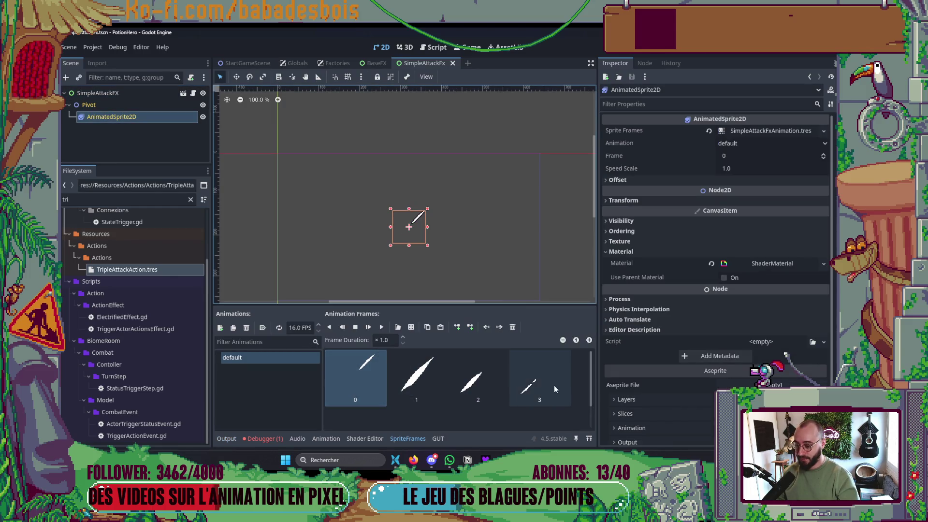
{"action": "left_click", "coordinate": [486, 154]}
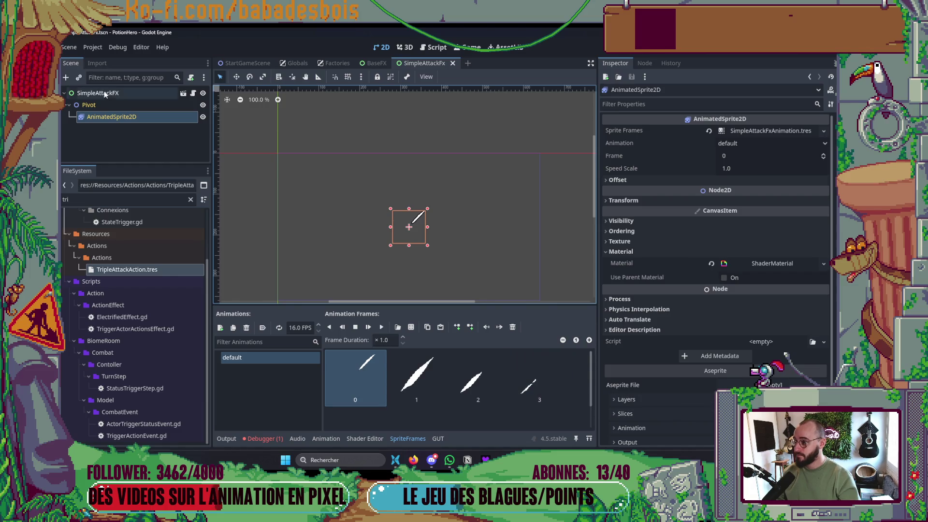
{"action": "left_click", "coordinate": [771, 208]}
{"action": "type", "text": "0.1"}
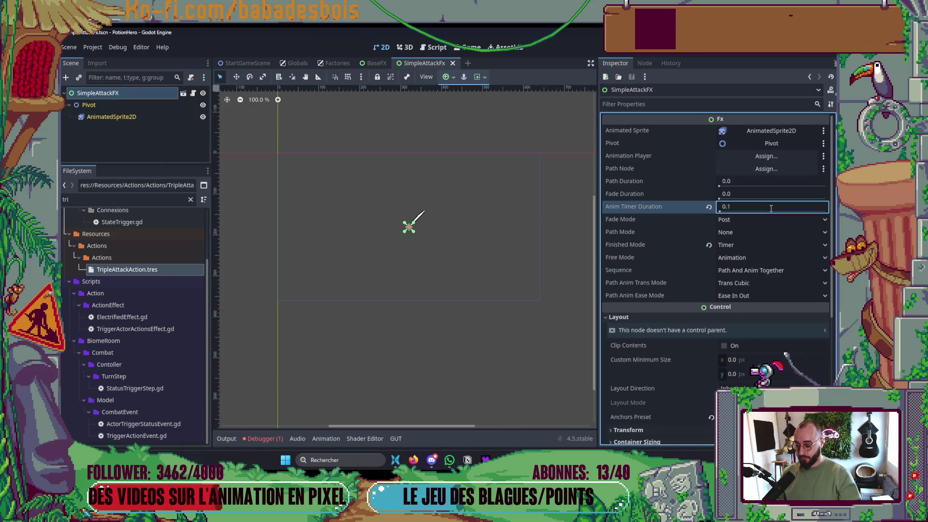
- Run the game, enter combat from the map, stop it, and switch to Neovim
{"action": "key", "text": "F5"}
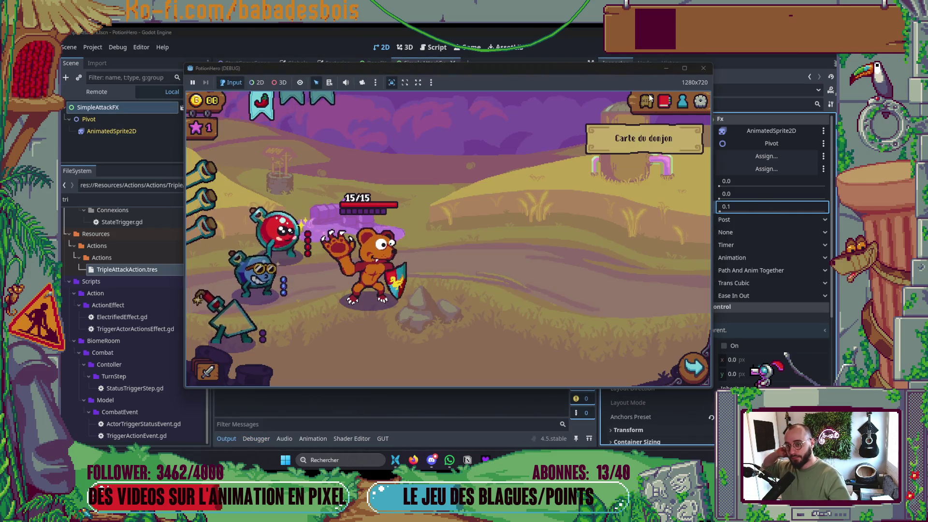
{"action": "left_click", "coordinate": [276, 272]}
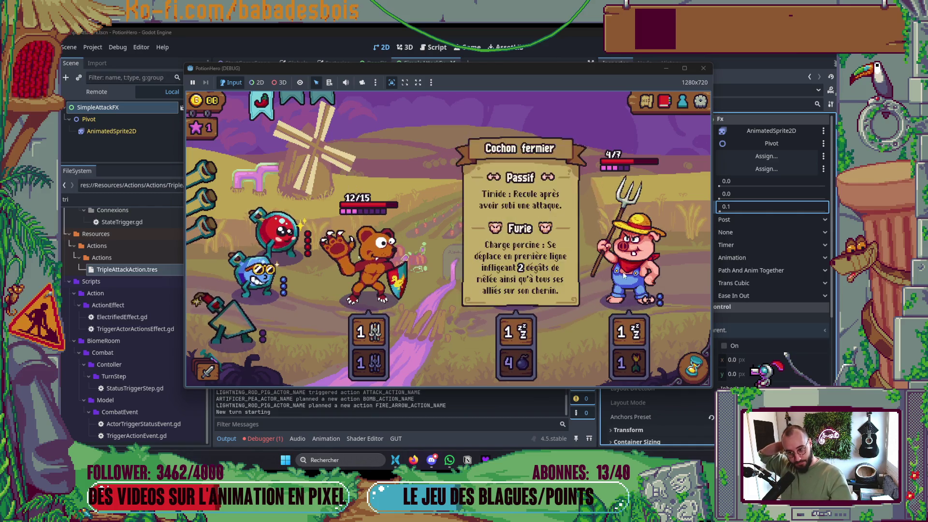
{"action": "left_click", "coordinate": [705, 69]}
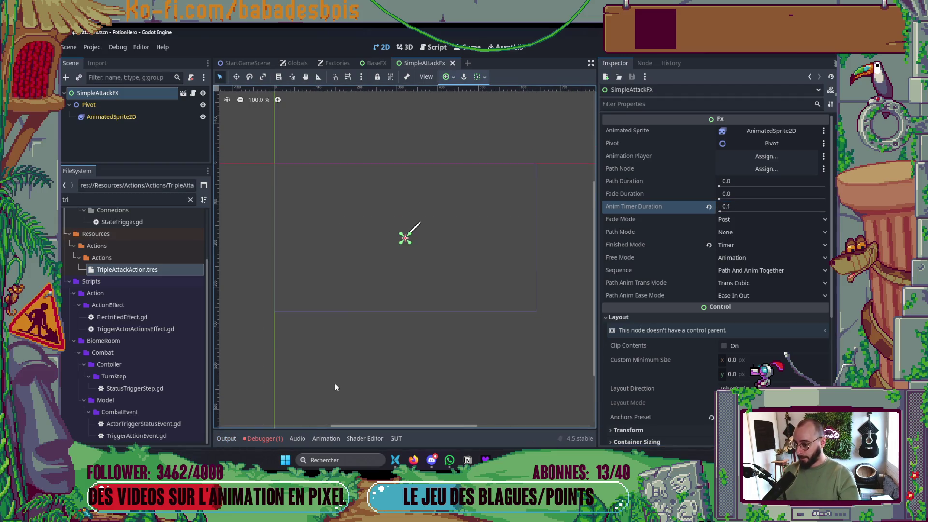
{"action": "key", "text": "alt+Tab"}
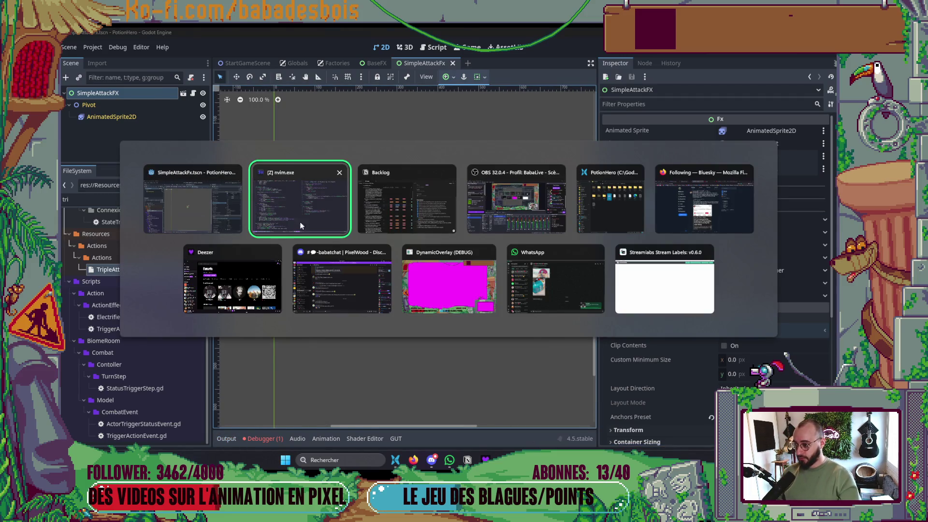
- Return to the Godot editor and pan the 2D view slightly
{"action": "key", "text": "alt+Tab"}
{"action": "left_click_drag", "start_coordinate": [278, 288], "coordinate": [299, 308]}
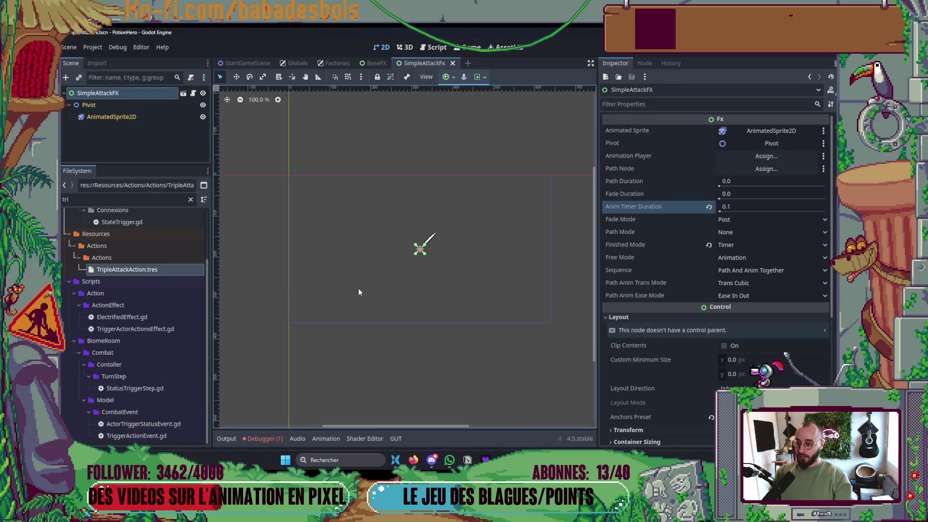
{"action": "left_click_drag", "start_coordinate": [360, 288], "coordinate": [366, 309]}
{"action": "key", "text": "alt+Tab"}
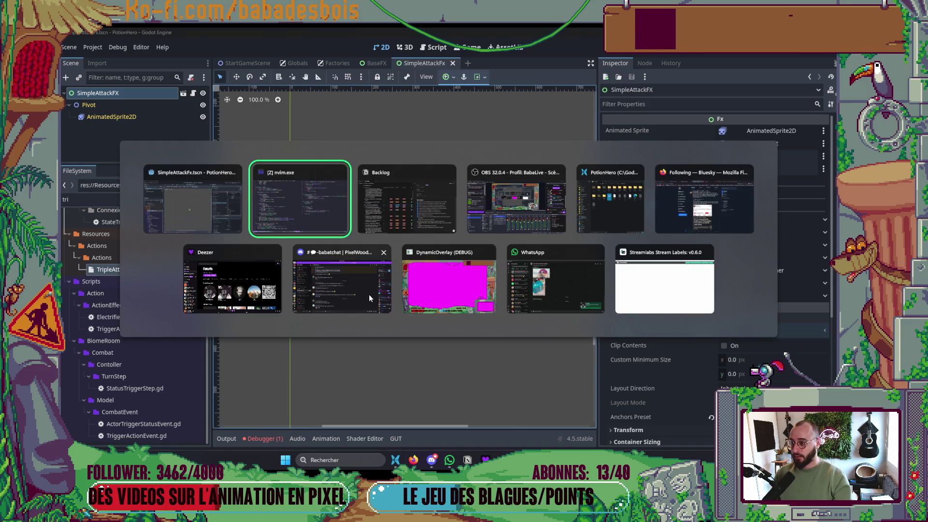
{"action": "left_click", "coordinate": [196, 205]}
- Open HpChangeCounter.tscn via a 'DamageCo' scene search, select HitDamageCounter, then start Neovim's file search
{"action": "key", "text": "ctrl+shift+o"}
{"action": "type", "text": "DamageCo"}
{"action": "key", "text": "Return"}
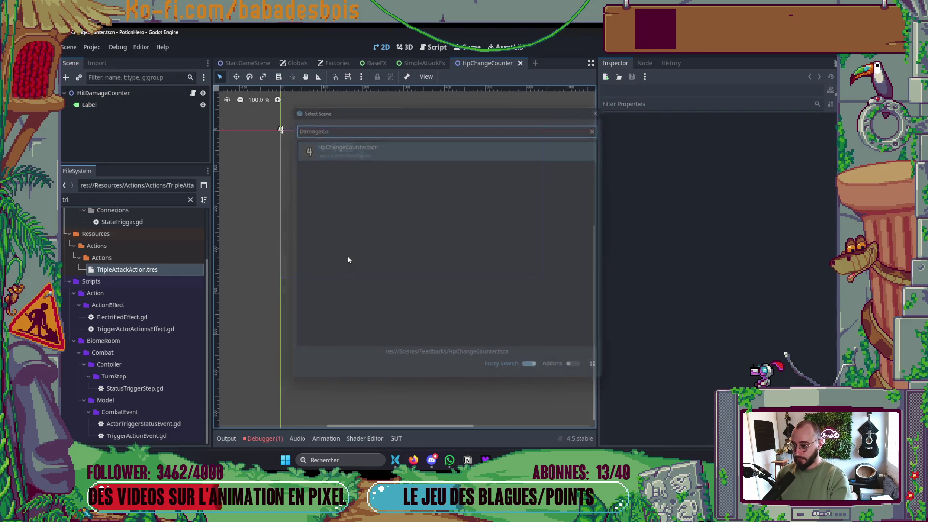
{"action": "left_click", "coordinate": [109, 95]}
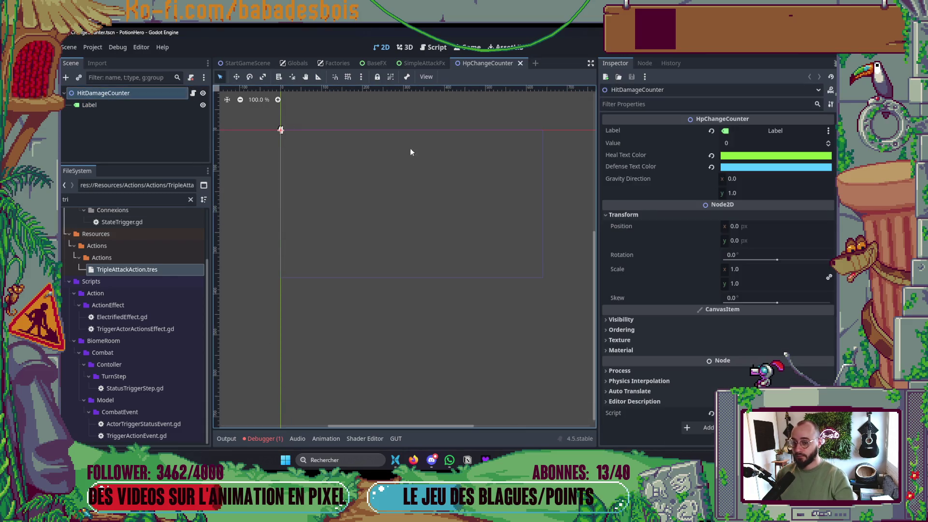
{"action": "key", "text": "alt+Tab"}
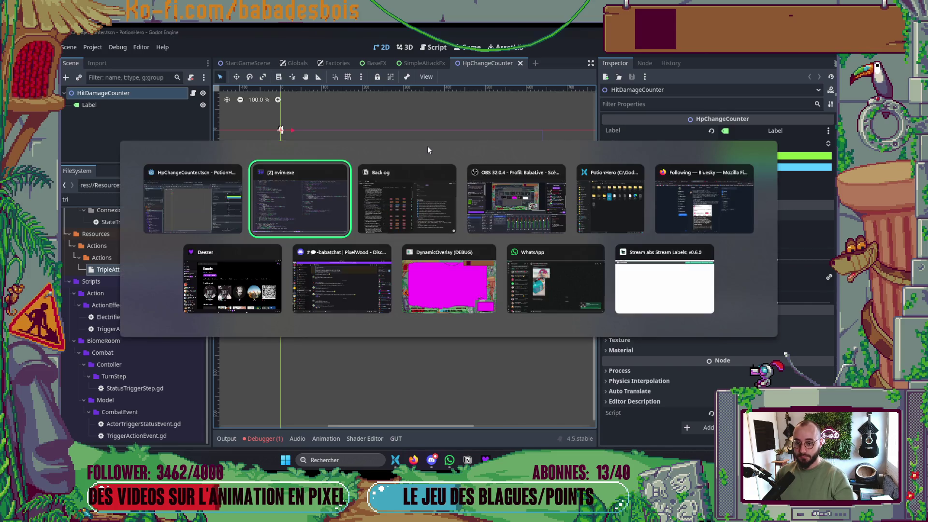
{"action": "key", "text": "space"}
- Open HpChangeCounter.gd in Neovim's right split via the file finder
{"action": "key", "text": "f"}
{"action": "key", "text": "f"}
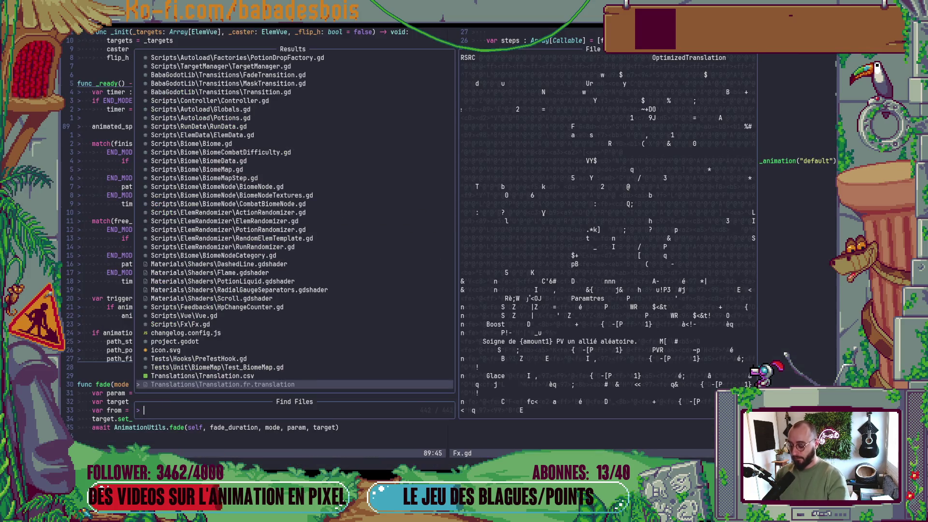
{"action": "type", "text": "HPCh"}
{"action": "key", "text": "Return"}
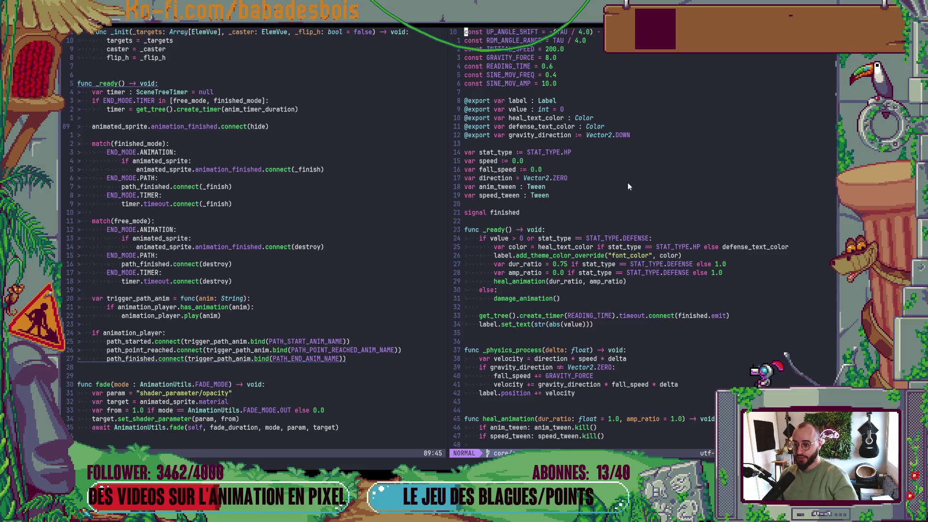
- Read through the HpChangeCounter script, from the timer connection up to _physics_process
{"action": "scroll", "coordinate": [627, 181], "scroll_direction": "down", "scroll_amount": 7}
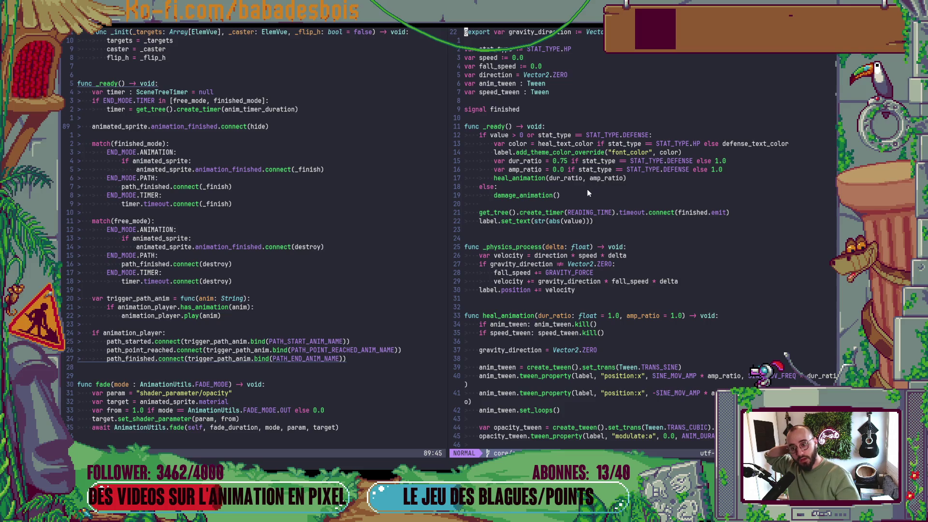
{"action": "scroll", "coordinate": [584, 189], "scroll_direction": "up", "scroll_amount": 7}
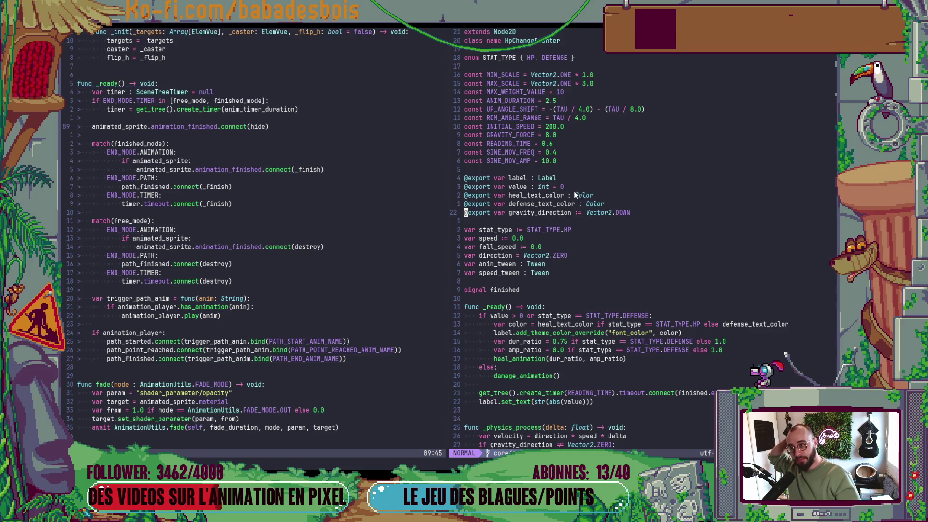
{"action": "scroll", "coordinate": [573, 190], "scroll_direction": "down", "scroll_amount": 13}
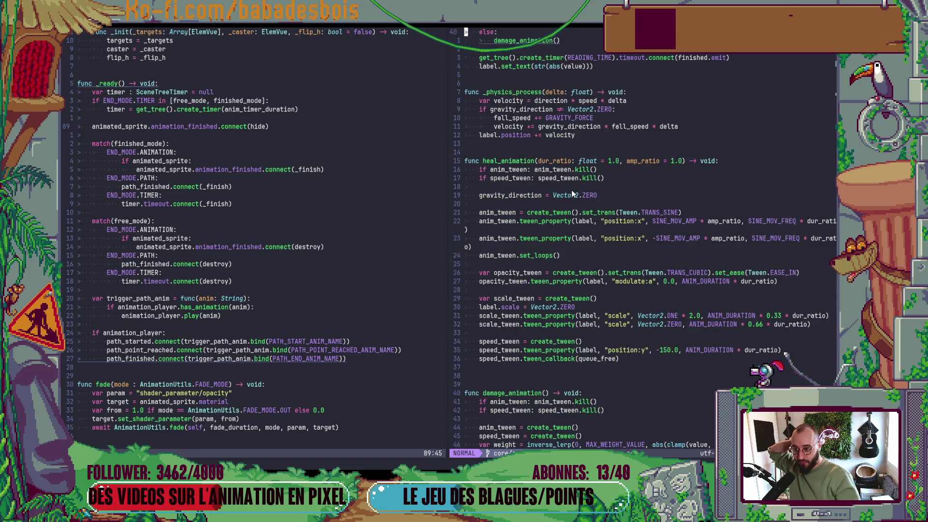
{"action": "scroll", "coordinate": [571, 189], "scroll_direction": "down", "scroll_amount": 12}
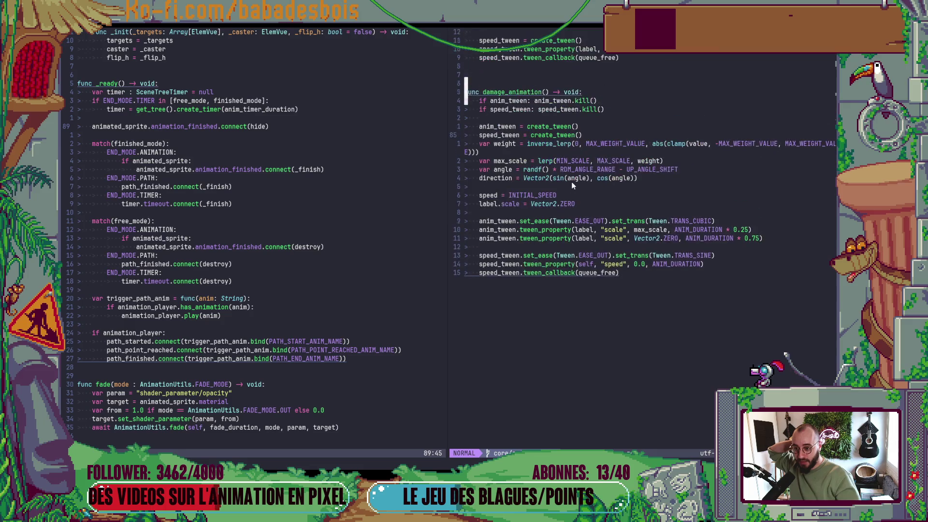
{"action": "scroll", "coordinate": [531, 267], "scroll_direction": "up", "scroll_amount": 9}
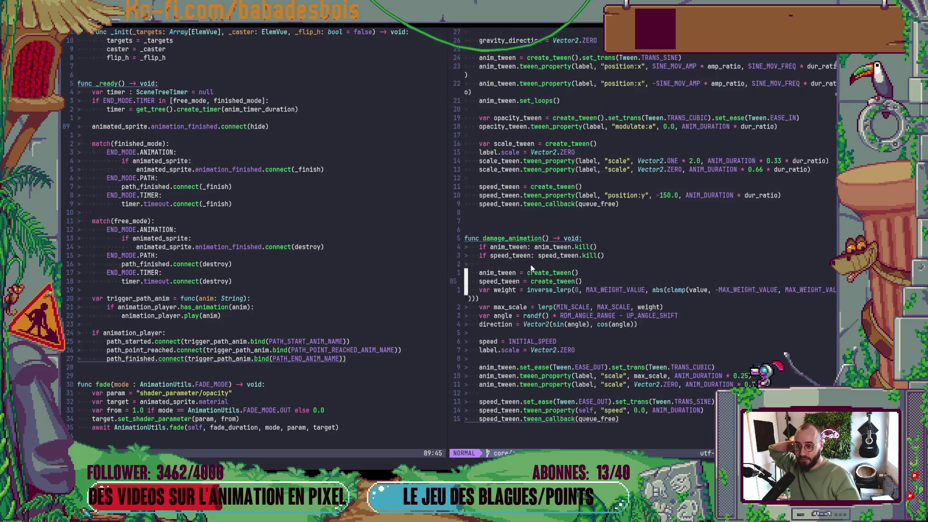
{"action": "left_click", "coordinate": [486, 300]}
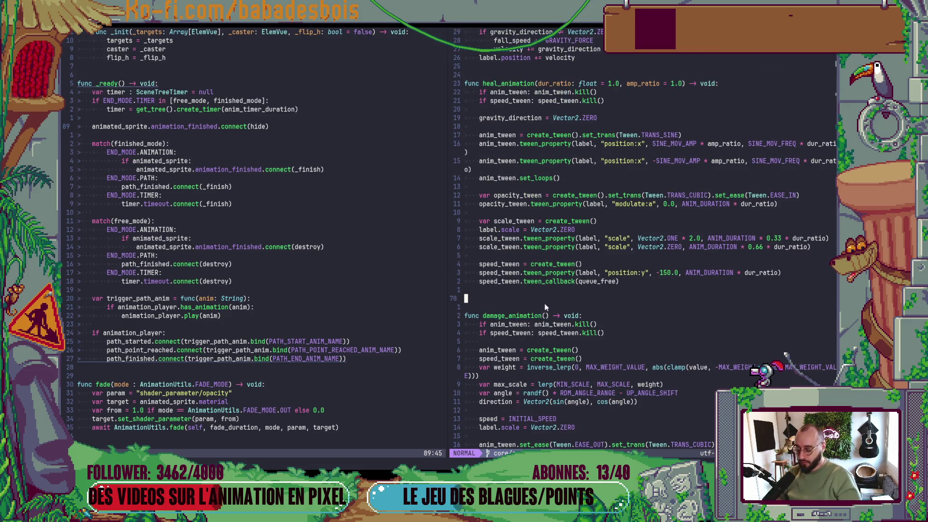
{"action": "scroll", "coordinate": [575, 193], "scroll_direction": "up", "scroll_amount": 5}
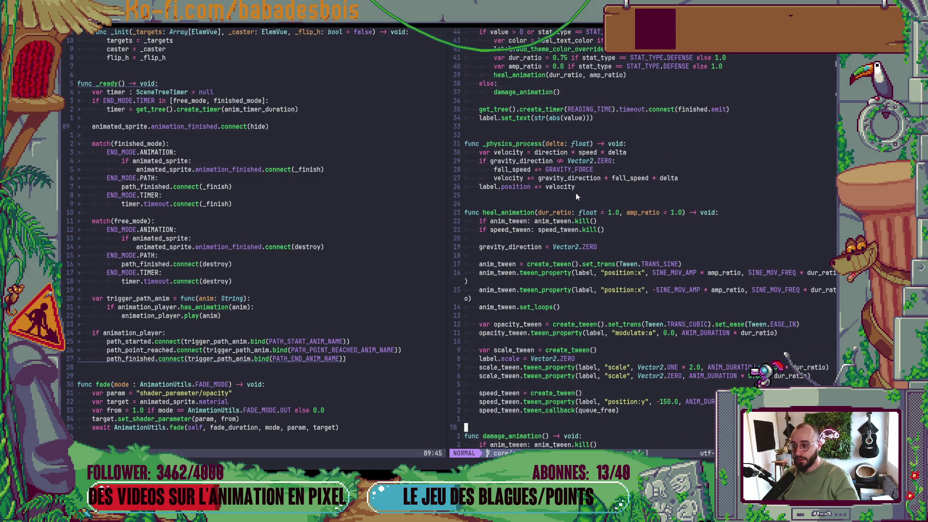
{"action": "scroll", "coordinate": [575, 193], "scroll_direction": "up", "scroll_amount": 3}
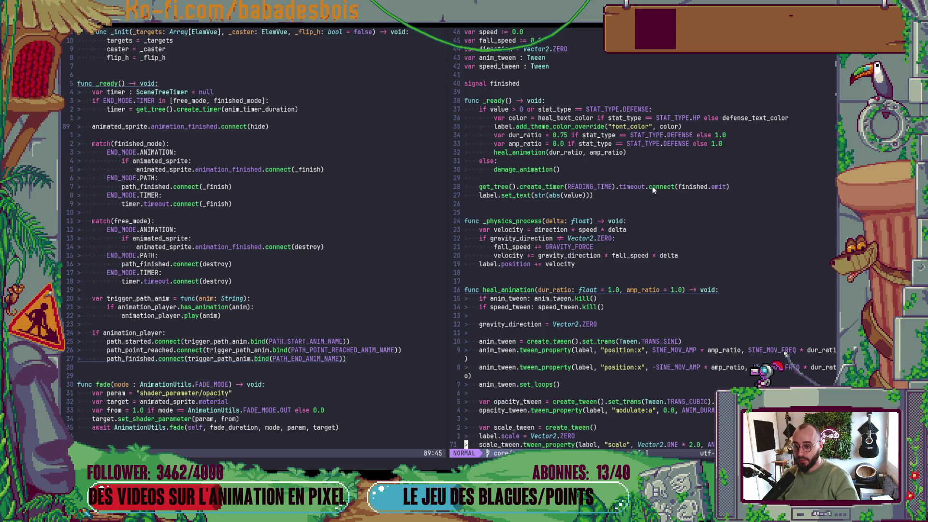
{"action": "left_click", "coordinate": [723, 187]}
{"action": "double_click", "coordinate": [694, 186]}
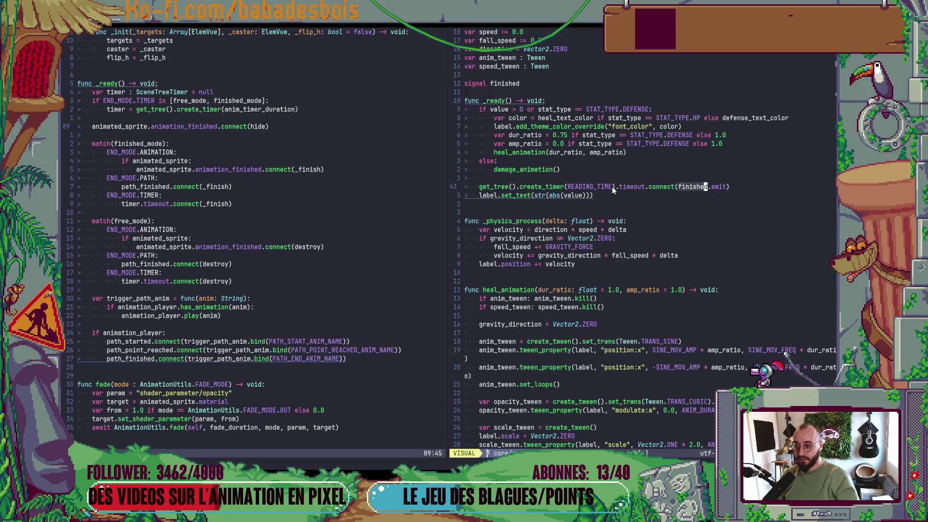
{"action": "left_click", "coordinate": [624, 221]}
{"action": "scroll", "coordinate": [567, 169], "scroll_direction": "up", "scroll_amount": 8}
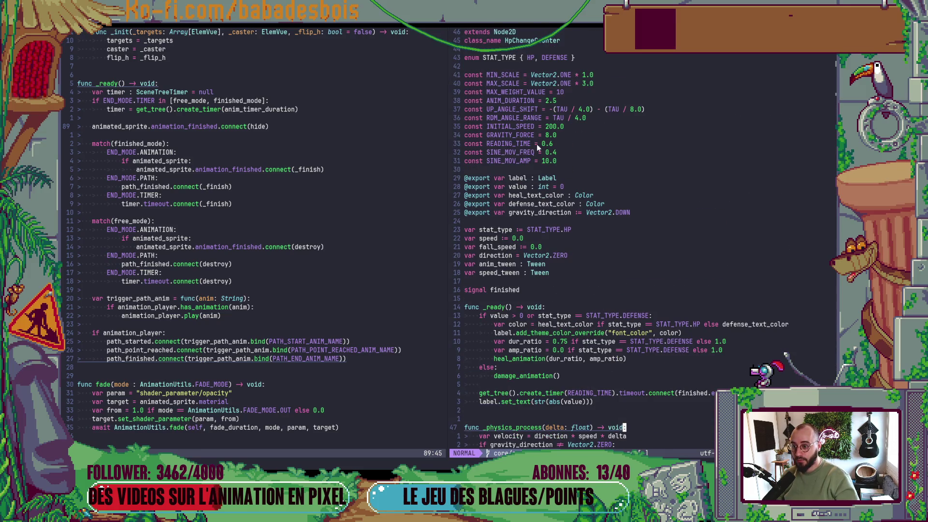
- Change READING_TIME from 0.6 to 0.3 and return to the Godot editor
{"action": "left_click", "coordinate": [548, 143]}
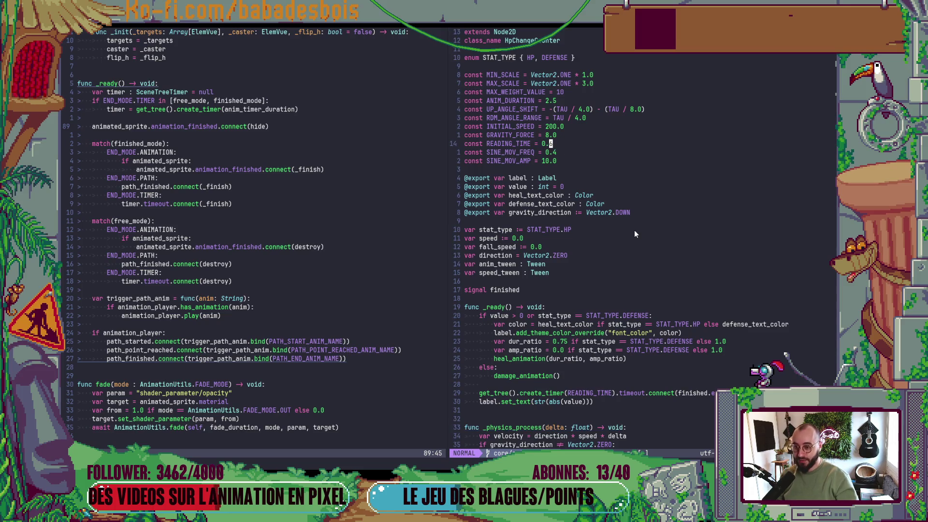
{"action": "key", "text": "r"}
{"action": "key", "text": "3"}
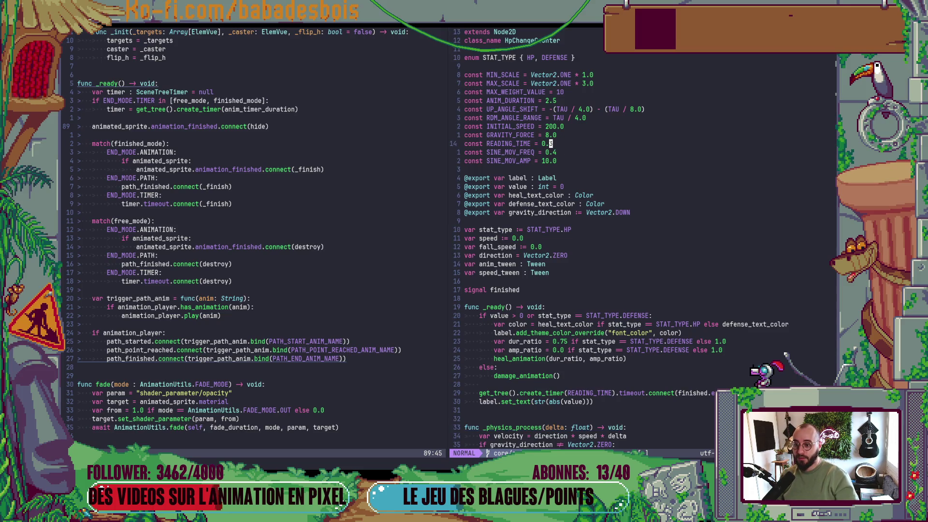
{"action": "key", "text": "alt+Tab"}
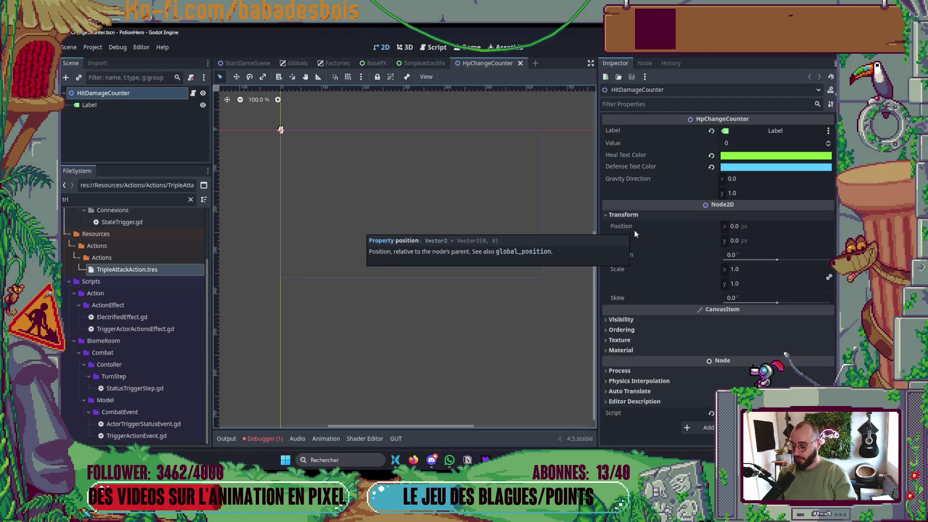
- Run the game, enter the first battle node and end the turn so the bear attacks, then stop it
{"action": "key", "text": "F5"}
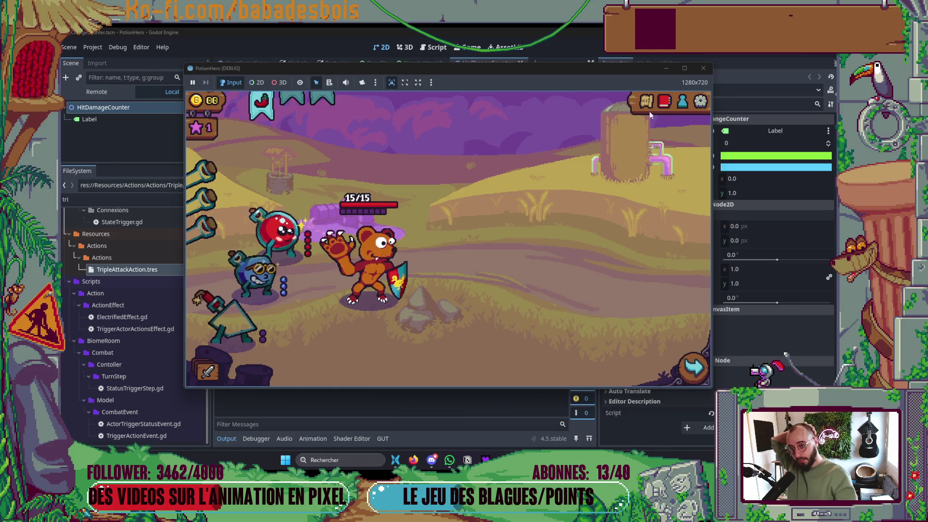
{"action": "left_click", "coordinate": [648, 108]}
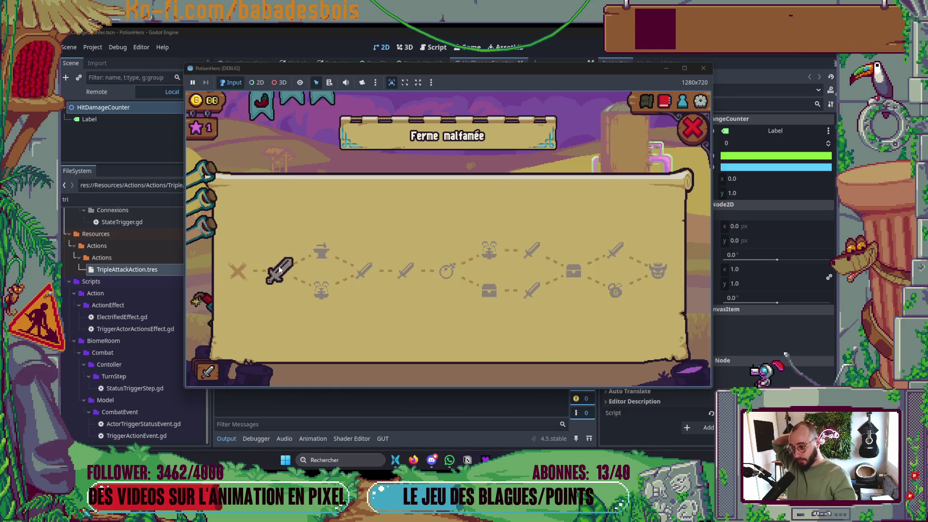
{"action": "left_click", "coordinate": [278, 266]}
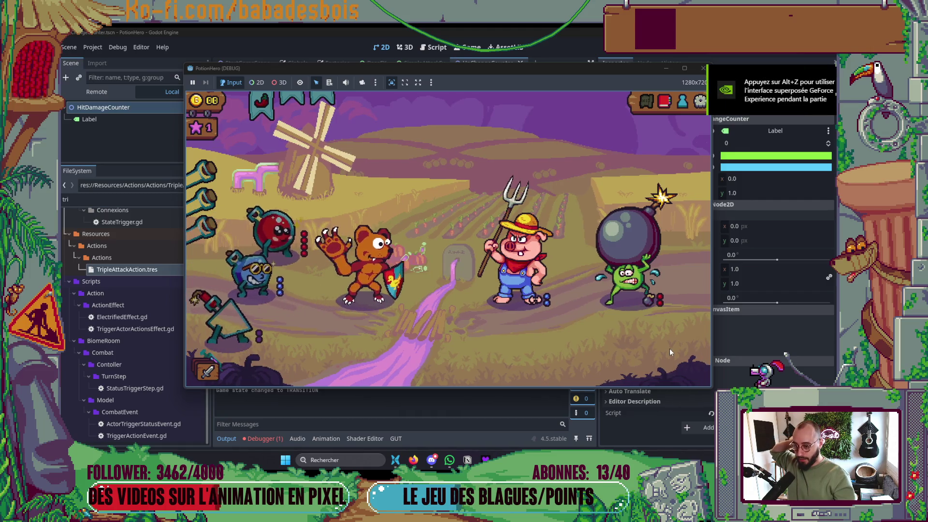
{"action": "left_click", "coordinate": [692, 366]}
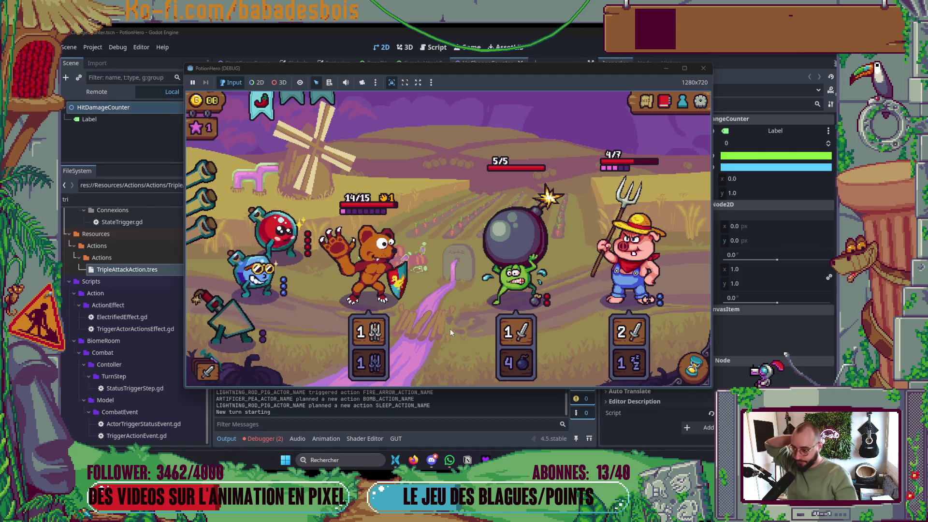
{"action": "mouse_move", "coordinate": [351, 258]}
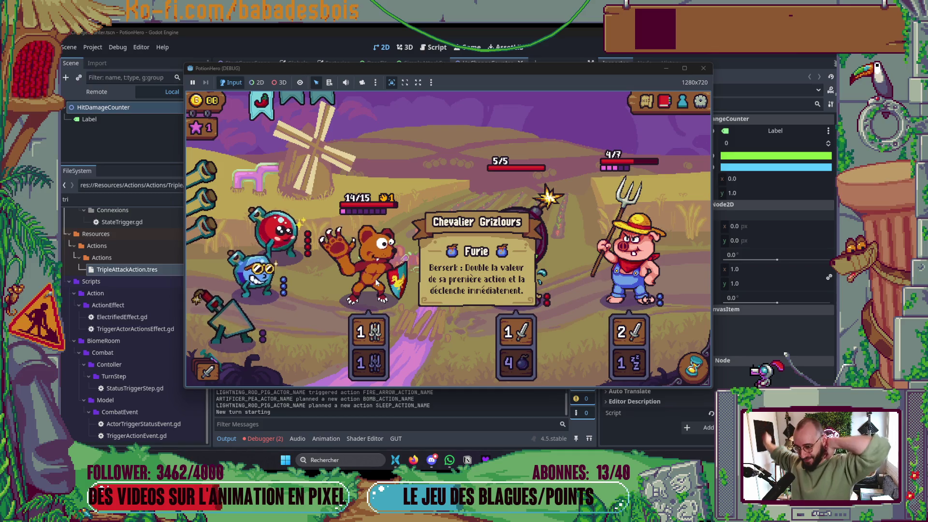
{"action": "mouse_move", "coordinate": [531, 275]}
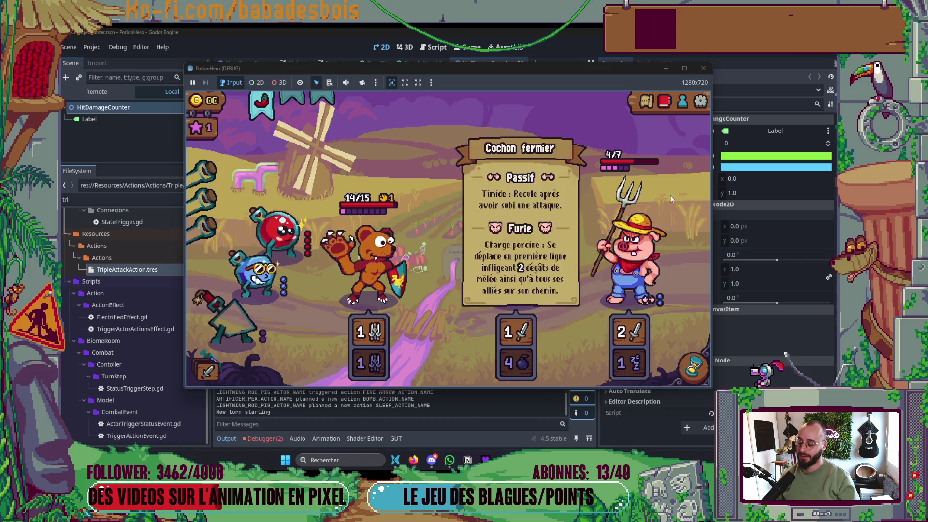
{"action": "left_click", "coordinate": [703, 68]}
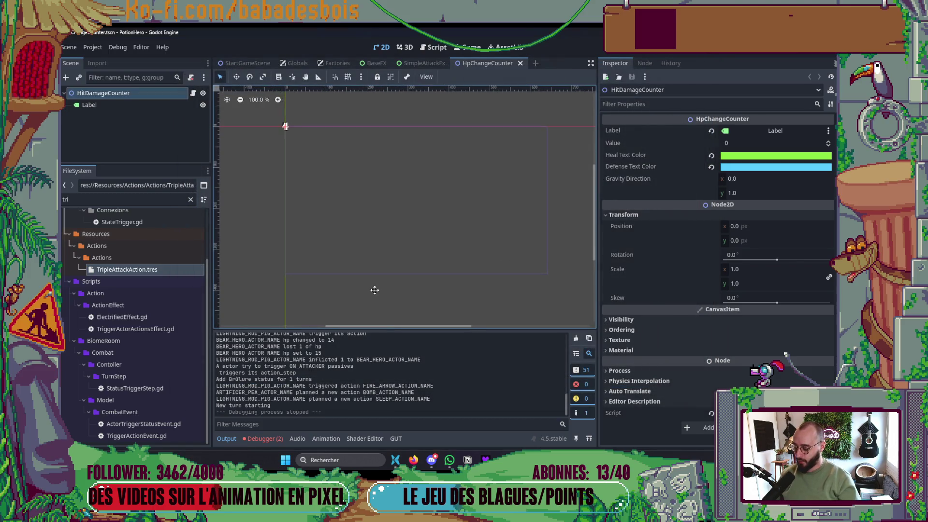
- Launch the game once more and close it again
{"action": "key", "text": "F5"}
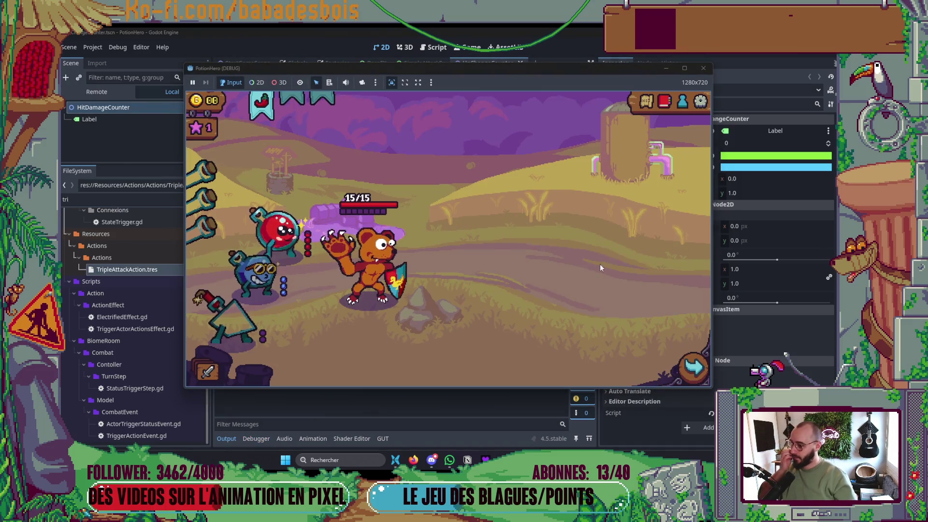
{"action": "mouse_move", "coordinate": [383, 260]}
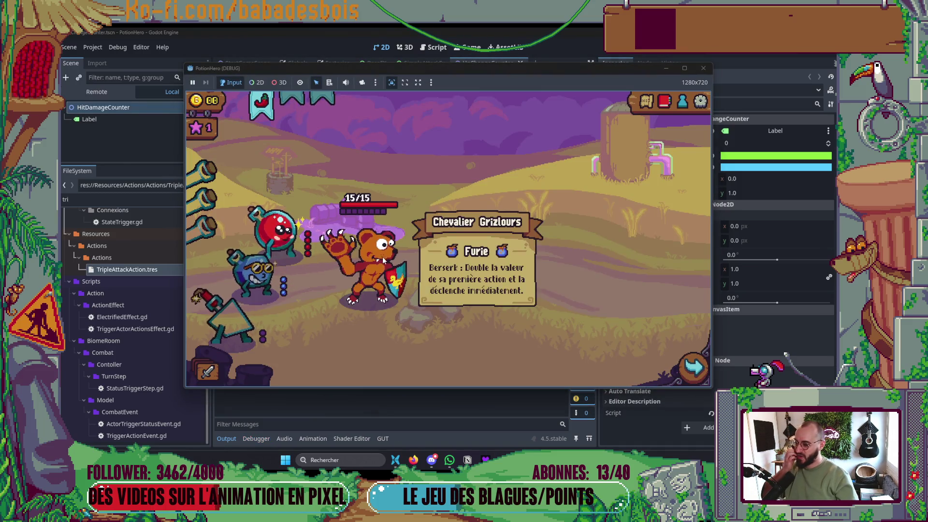
{"action": "left_click", "coordinate": [702, 68]}
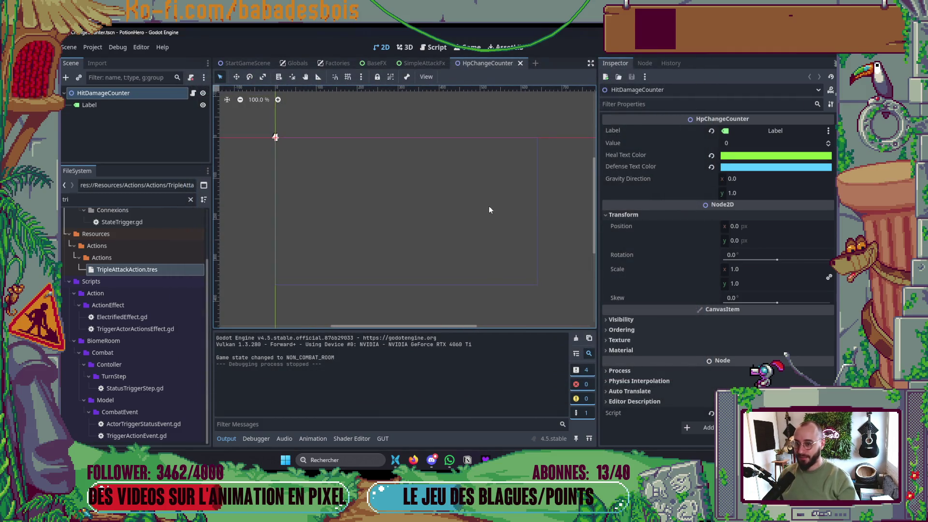
- Bring Godot back to the front and open the Globals scene
{"action": "key", "text": "alt+Tab"}
{"action": "left_click", "coordinate": [193, 205]}
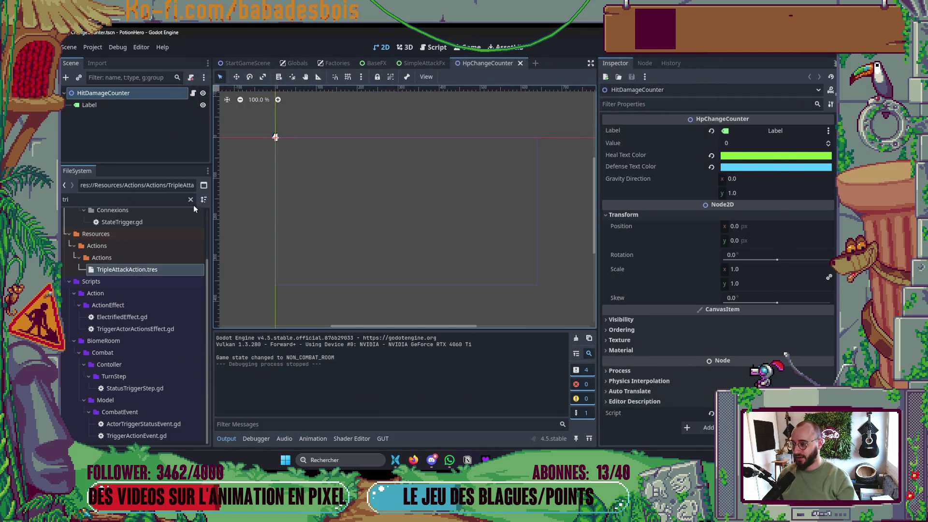
{"action": "scroll", "coordinate": [142, 270], "scroll_direction": "up", "scroll_amount": 3}
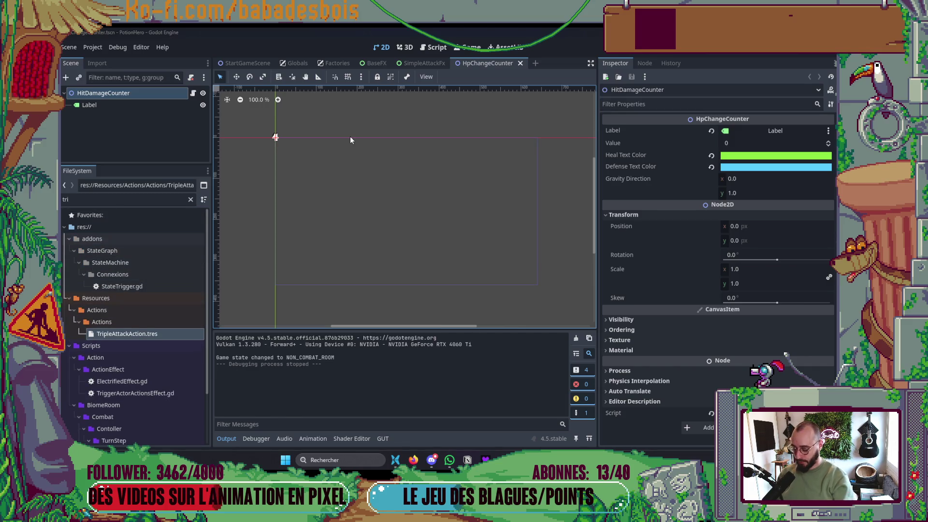
{"action": "key", "text": "ctrl+shift+o"}
{"action": "type", "text": "Glo"}
{"action": "key", "text": "Return"}
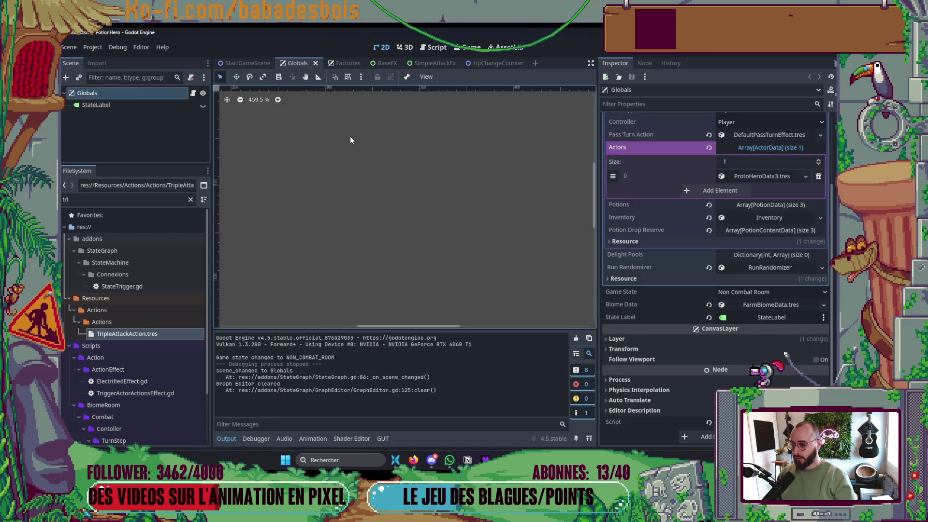
- Expand ProtoHeroData3's first possible action to show the TripleAttackAction details
{"action": "left_click", "coordinate": [738, 177]}
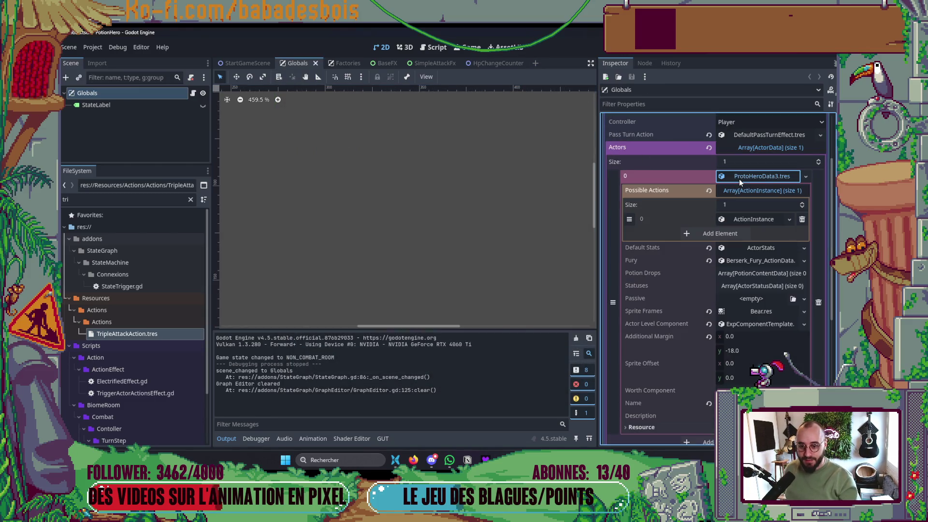
{"action": "left_click", "coordinate": [762, 223]}
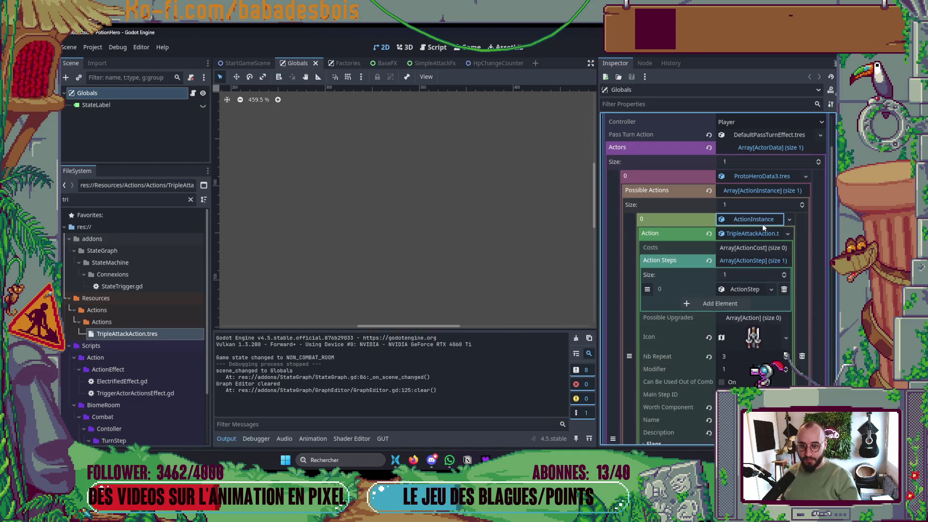
{"action": "left_click", "coordinate": [750, 261]}
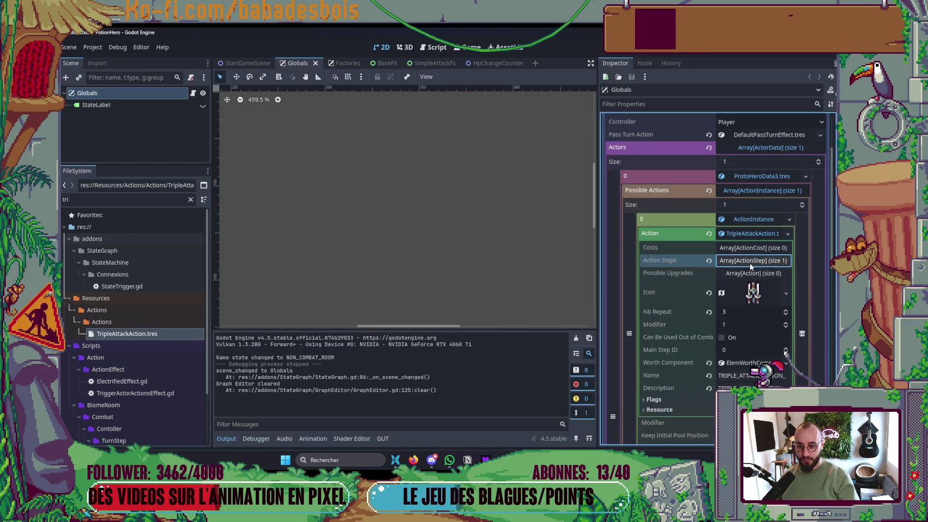
{"action": "left_click", "coordinate": [747, 234]}
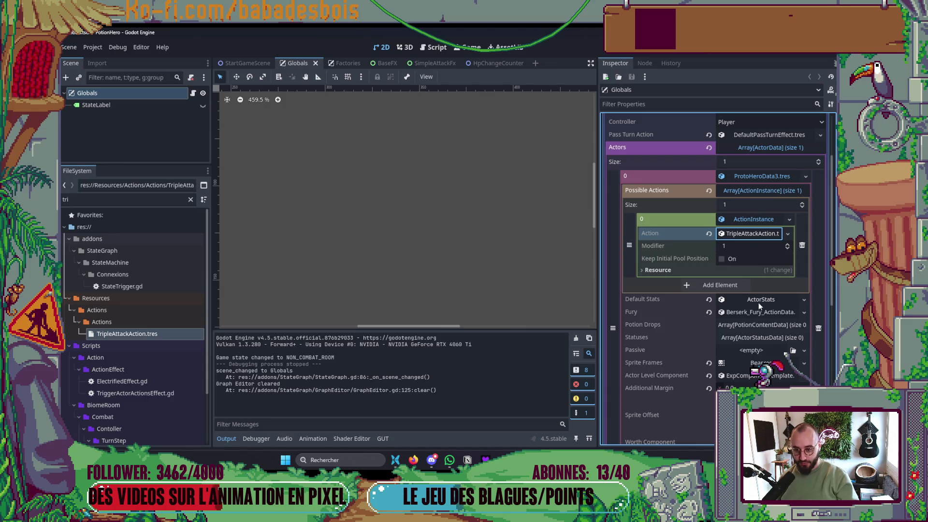
{"action": "scroll", "coordinate": [755, 309], "scroll_direction": "down", "scroll_amount": 1}
{"action": "scroll", "coordinate": [757, 323], "scroll_direction": "down", "scroll_amount": 3}
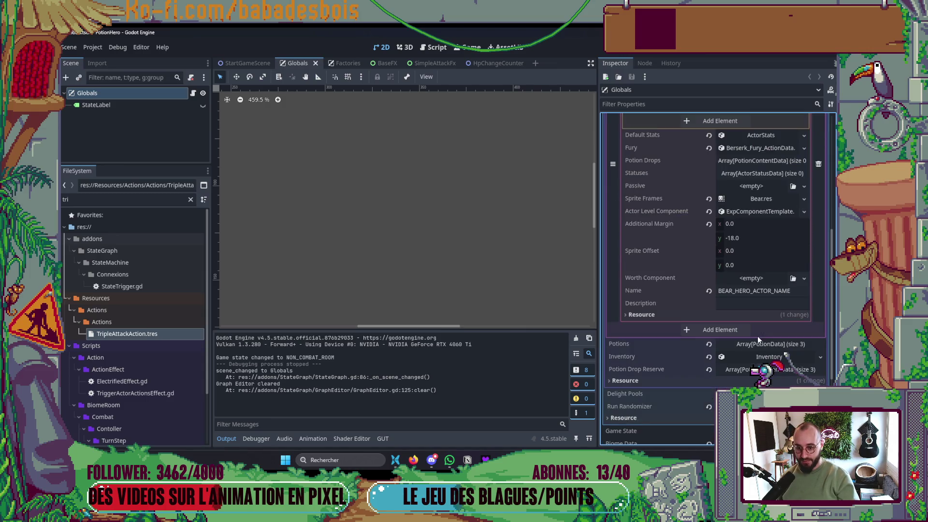
{"action": "scroll", "coordinate": [758, 323], "scroll_direction": "up", "scroll_amount": 2}
{"action": "scroll", "coordinate": [758, 324], "scroll_direction": "up", "scroll_amount": 2}
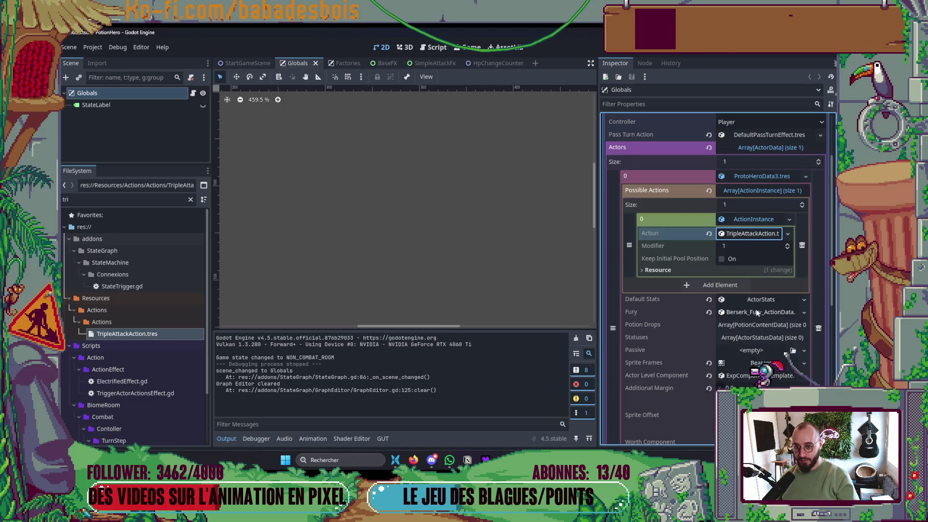
{"action": "left_click", "coordinate": [745, 223]}
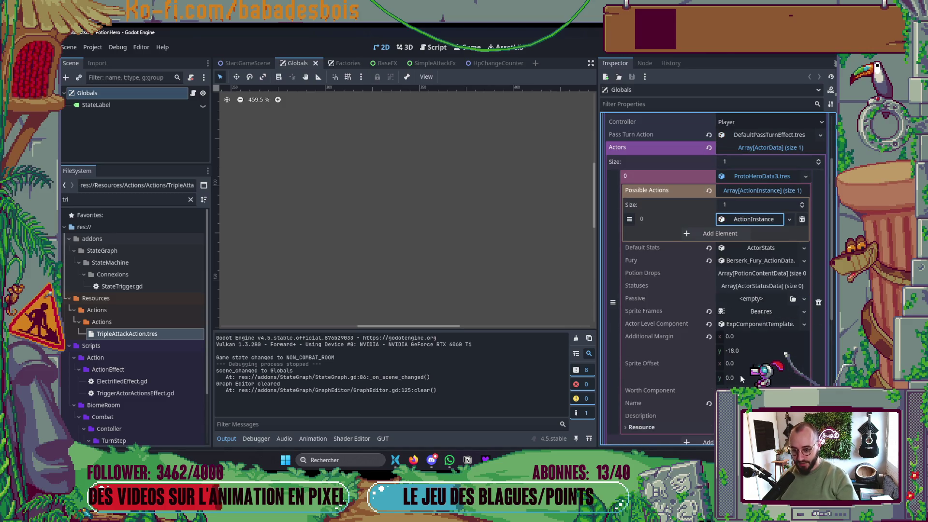
{"action": "left_click", "coordinate": [761, 190]}
{"action": "left_click", "coordinate": [761, 191]}
{"action": "left_click", "coordinate": [754, 219]}
{"action": "left_click", "coordinate": [754, 233]}
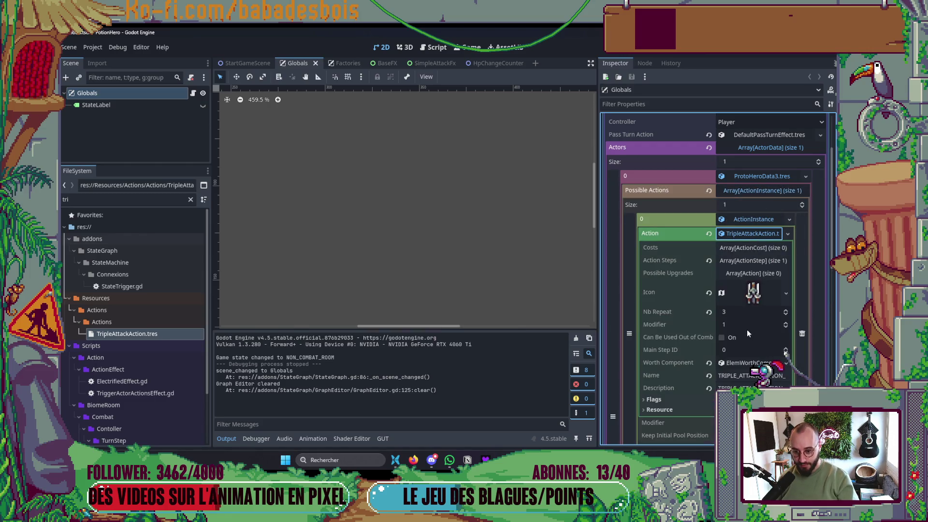
- Set Nb Repeat to 1 and expand Action Steps > 0 > Animations > 0 to review them
{"action": "left_click", "coordinate": [731, 312]}
{"action": "type", "text": "1"}
{"action": "key", "text": "Return"}
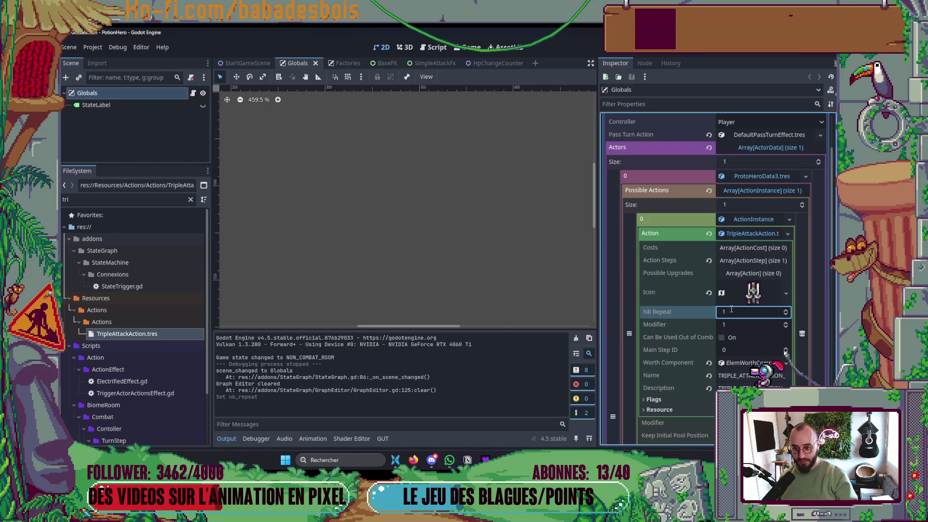
{"action": "left_click", "coordinate": [742, 261]}
{"action": "left_click", "coordinate": [744, 289]}
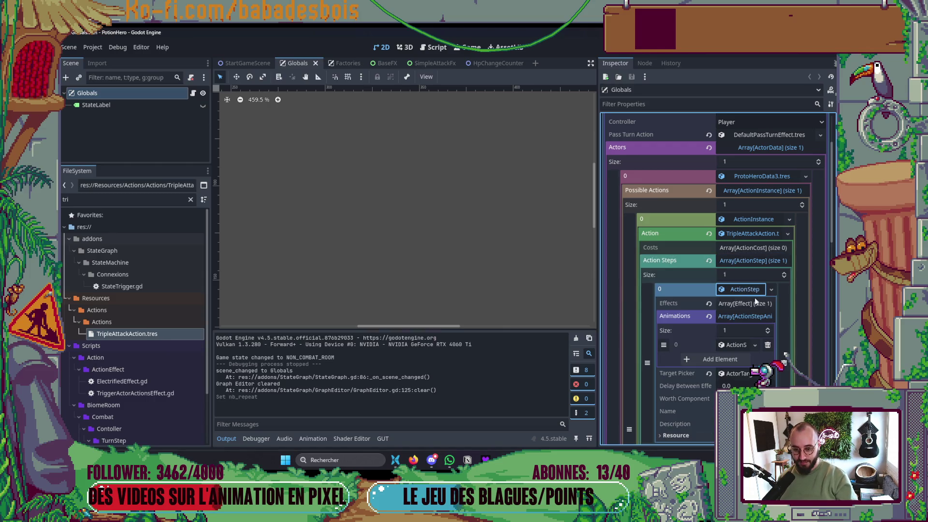
{"action": "left_click", "coordinate": [736, 345]}
{"action": "scroll", "coordinate": [742, 336], "scroll_direction": "down", "scroll_amount": 3}
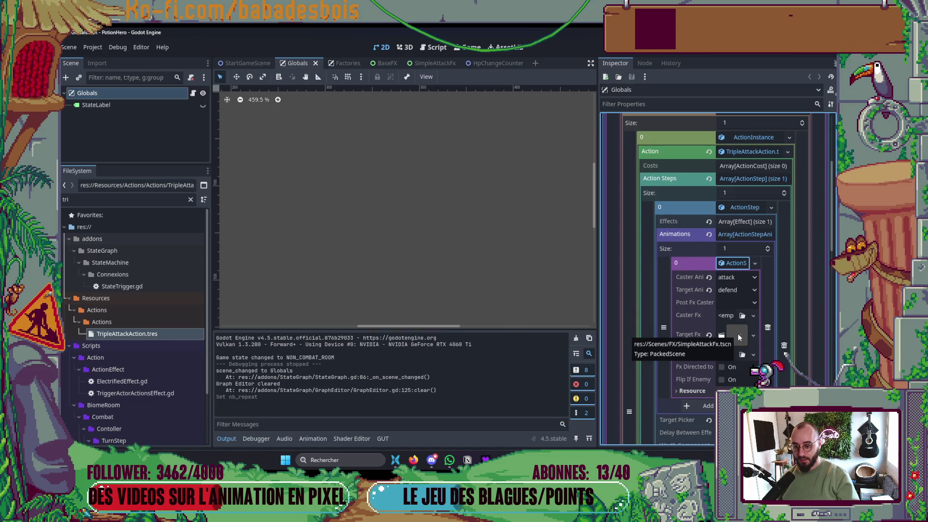
{"action": "scroll", "coordinate": [739, 337], "scroll_direction": "down", "scroll_amount": 3}
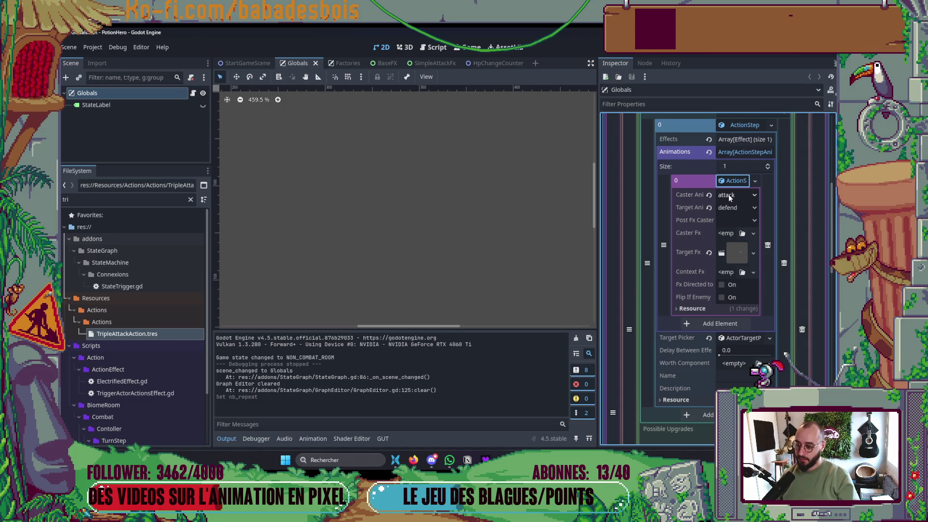
- Switch over to the Neovim editor window
{"action": "key", "text": "alt+Tab"}
{"action": "left_click", "coordinate": [609, 216]}
{"action": "key", "text": "space"}
- Search project files for 'Attack', then open ActorData.gd instead
{"action": "key", "text": "f"}
{"action": "key", "text": "f"}
{"action": "type", "text": "Artta"}
{"action": "key", "text": "BackSpace"}
{"action": "key", "text": "BackSpace"}
{"action": "key", "text": "BackSpace"}
{"action": "type", "text": "ttack"}
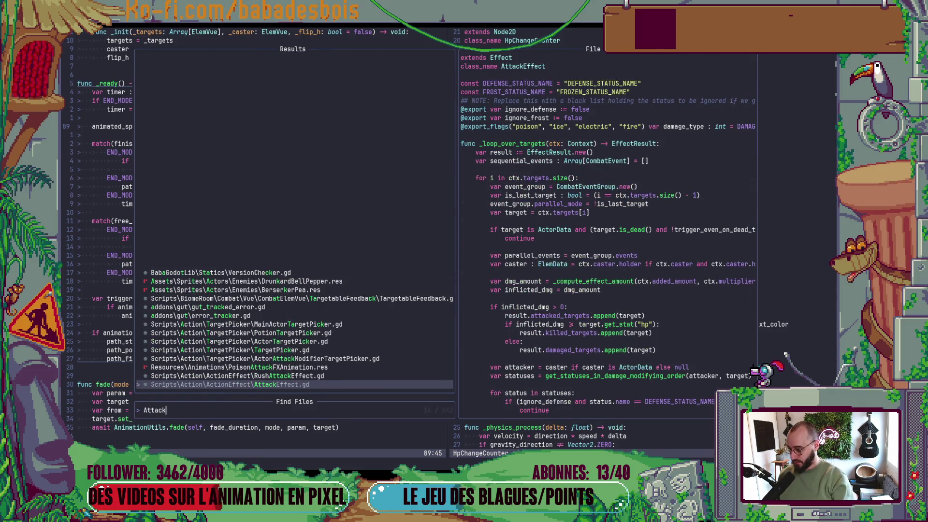
{"action": "key", "text": "Escape"}
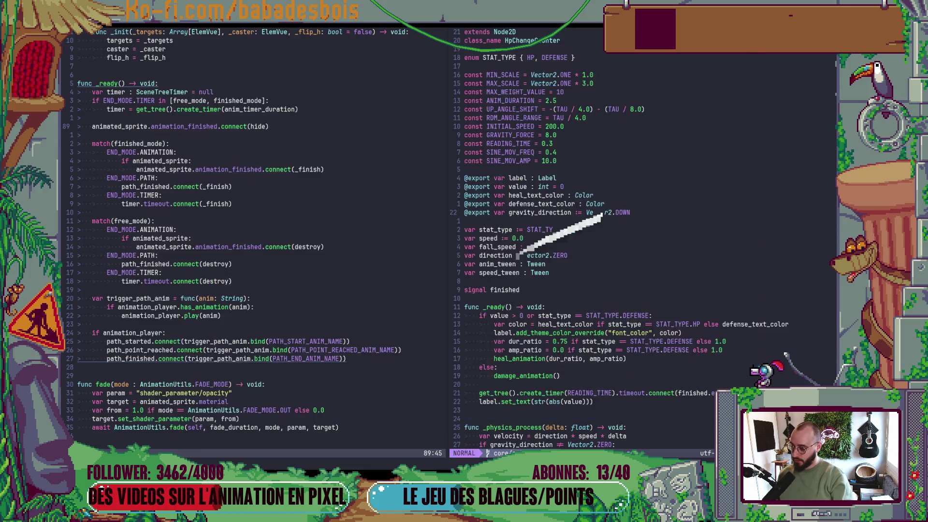
{"action": "key", "text": "space"}
{"action": "key", "text": "f"}
{"action": "key", "text": "f"}
{"action": "type", "text": "ActorData"}
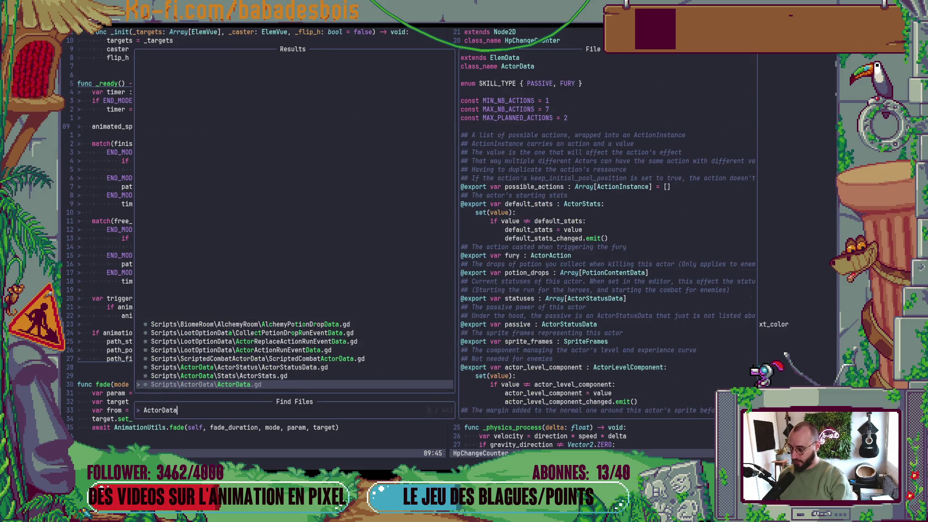
{"action": "key", "text": "Return"}
- Open CombatActorVue.gd in the right-hand pane
{"action": "key", "text": "space"}
{"action": "type", "text": "f"}
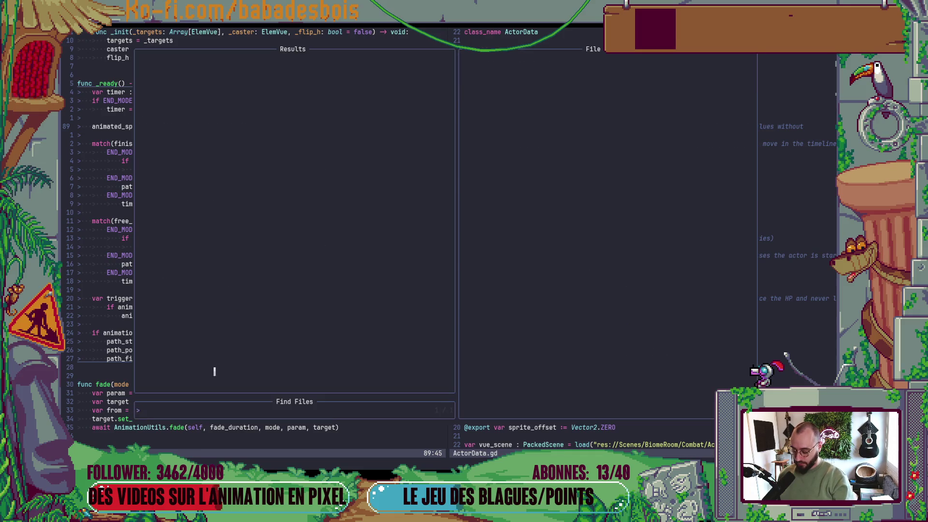
{"action": "type", "text": "ActorVe"}
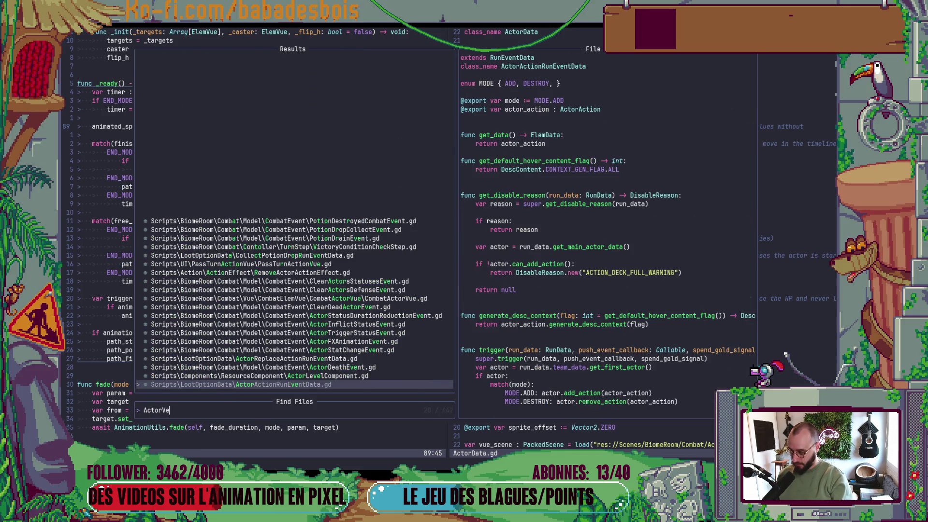
{"action": "key", "text": "BackSpace"}
{"action": "key", "text": "Return"}
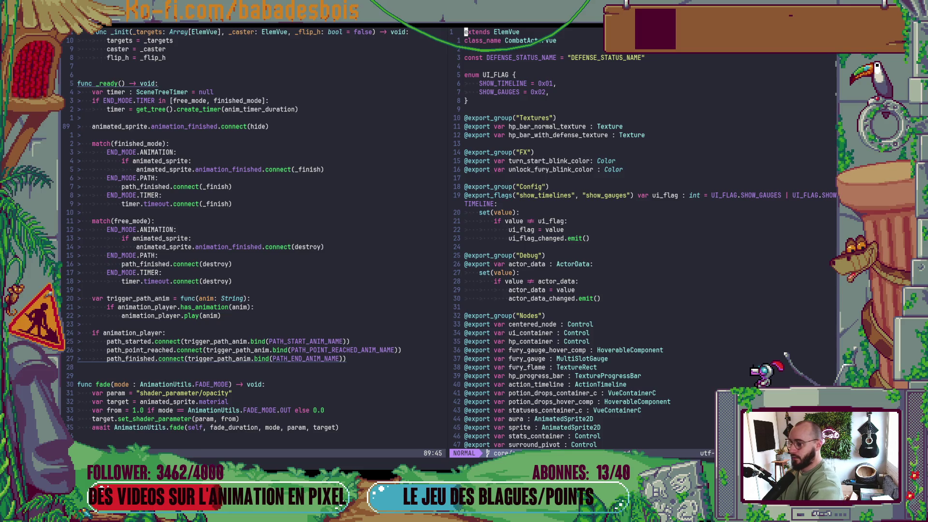
- Search CombatActorVue's symbols for attack and jump to the _ready function
{"action": "key", "text": "space"}
{"action": "type", "text": "ds"}
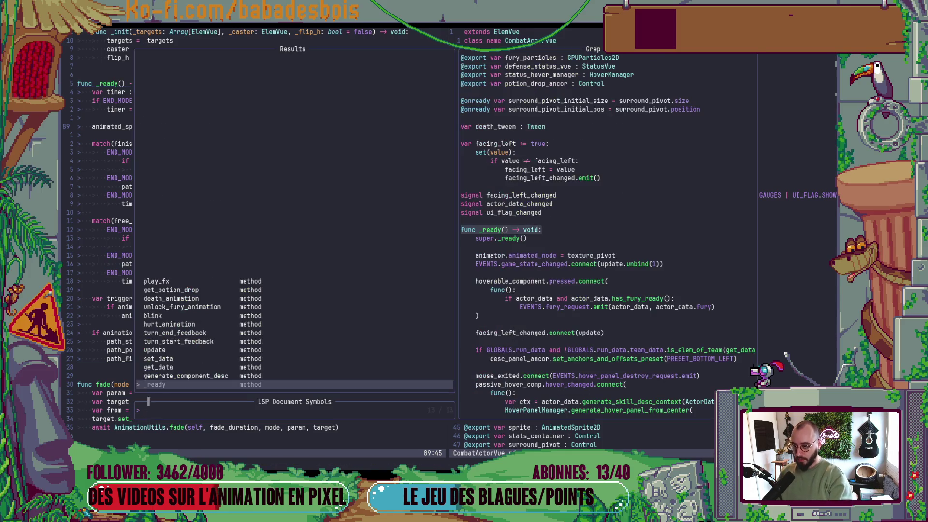
{"action": "type", "text": "attack"}
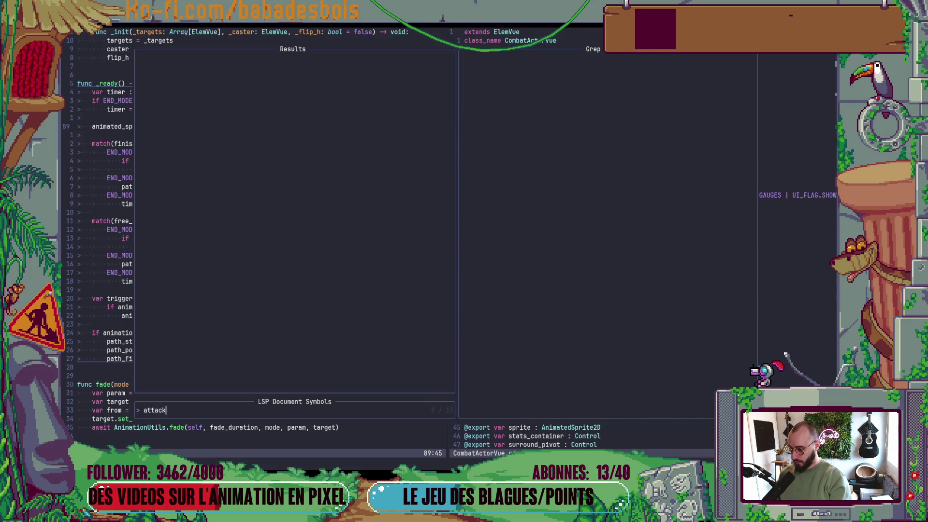
{"action": "key", "text": "Escape"}
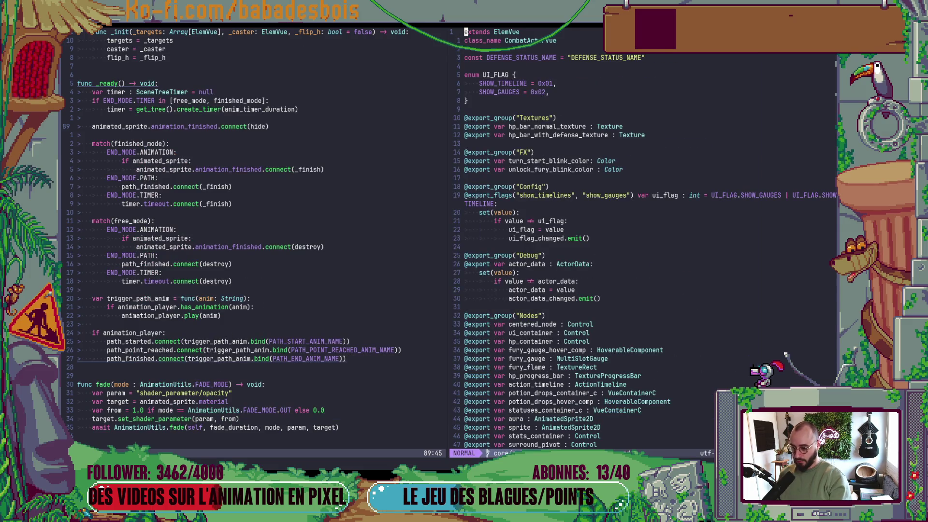
{"action": "key", "text": "bracketright"}
{"action": "key", "text": "m"}
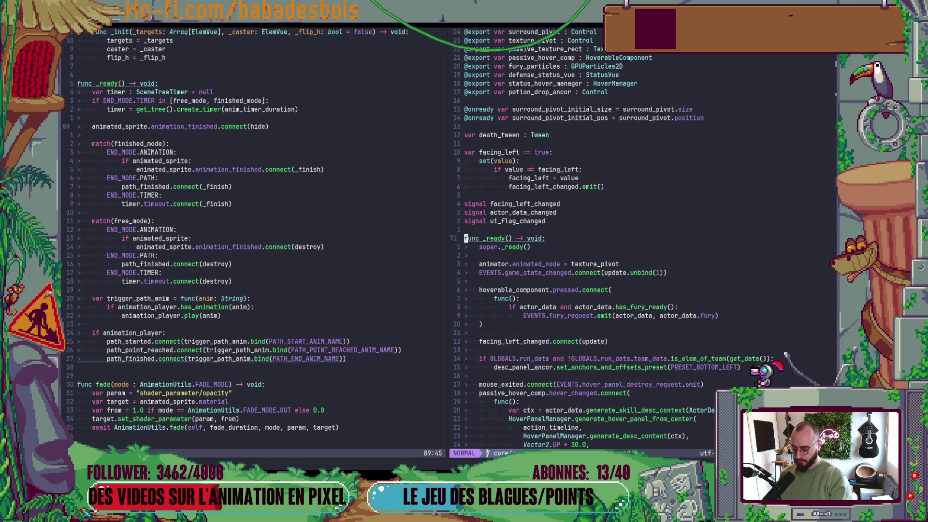
{"action": "key", "text": "space"}
{"action": "type", "text": "sattack"}
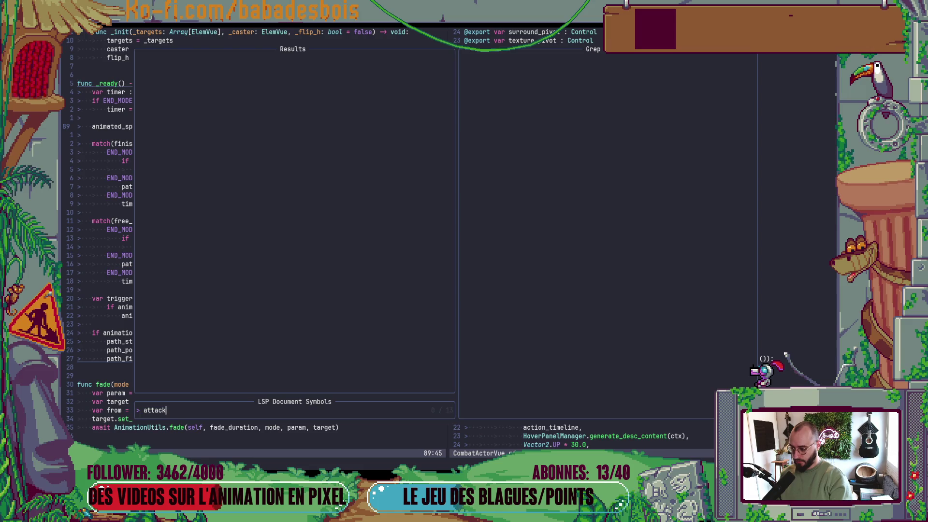
{"action": "key", "text": "Escape"}
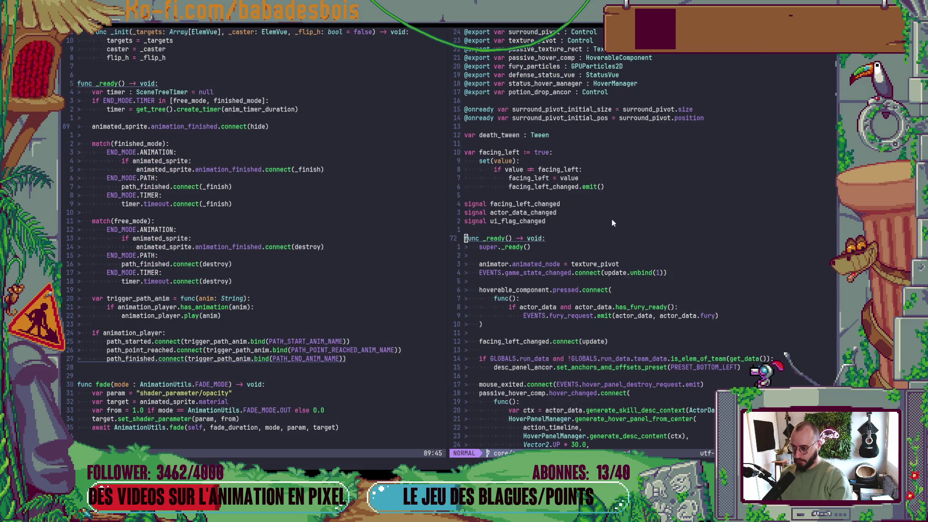
- Glance at Godot, then return to Neovim and scroll CombatActorVue.gd
{"action": "key", "text": "alt+Tab"}
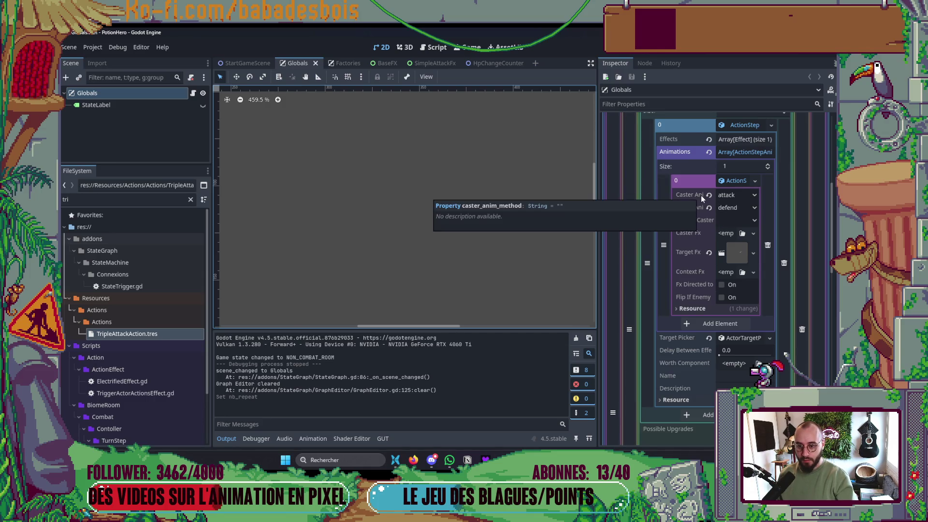
{"action": "key", "text": "alt+Tab"}
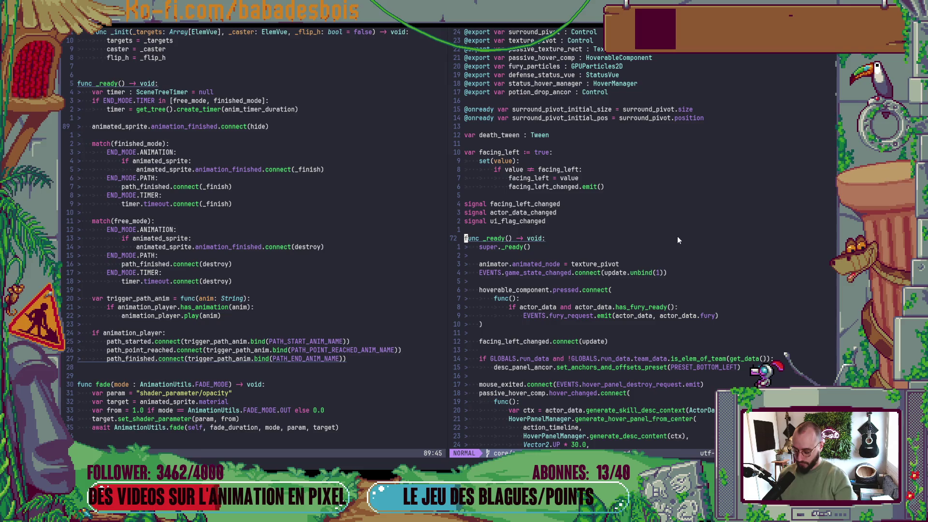
{"action": "type", "text": "/"}
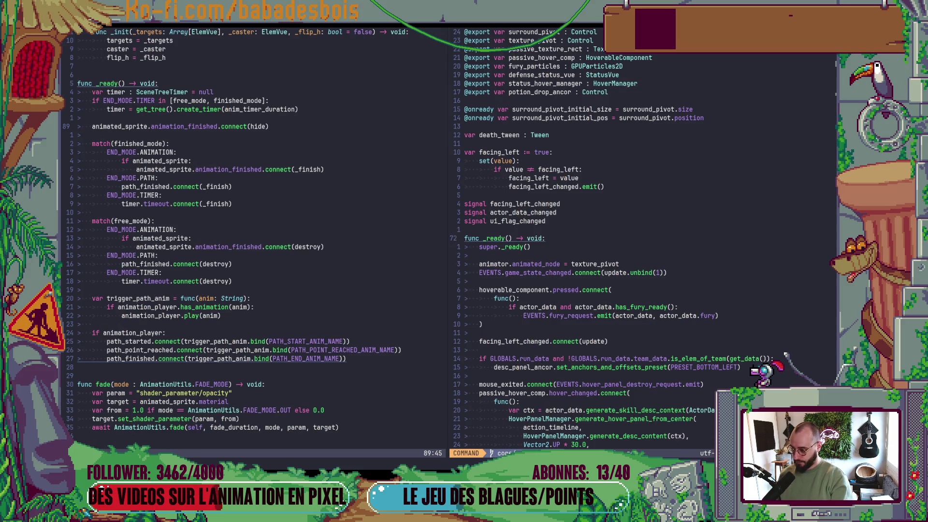
{"action": "key", "text": "Escape"}
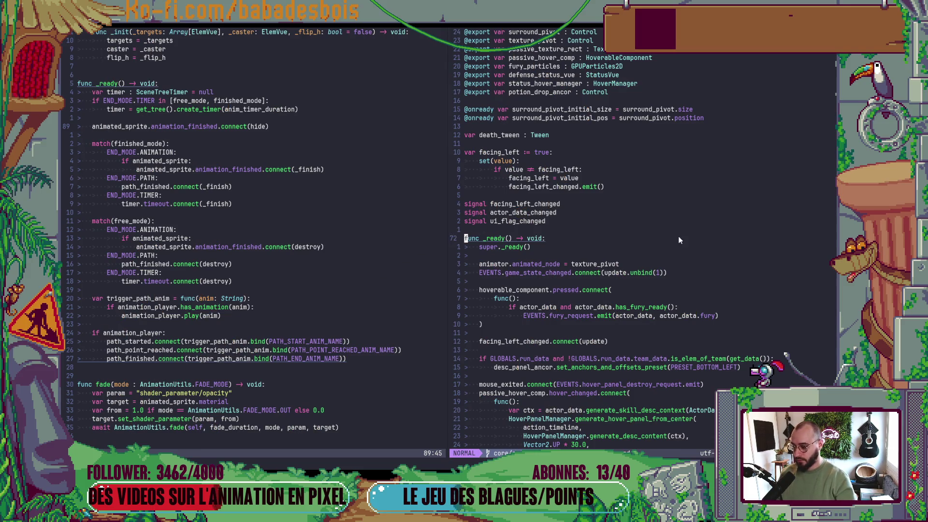
{"action": "scroll", "coordinate": [678, 238], "scroll_direction": "down", "scroll_amount": 20}
- Scroll down CombatActorVue.gd to the hurt_animation function
{"action": "left_click", "coordinate": [685, 254]}
{"action": "key", "text": "space"}
{"action": "key", "text": "f"}
{"action": "key", "text": "f"}
{"action": "type", "text": "A"}
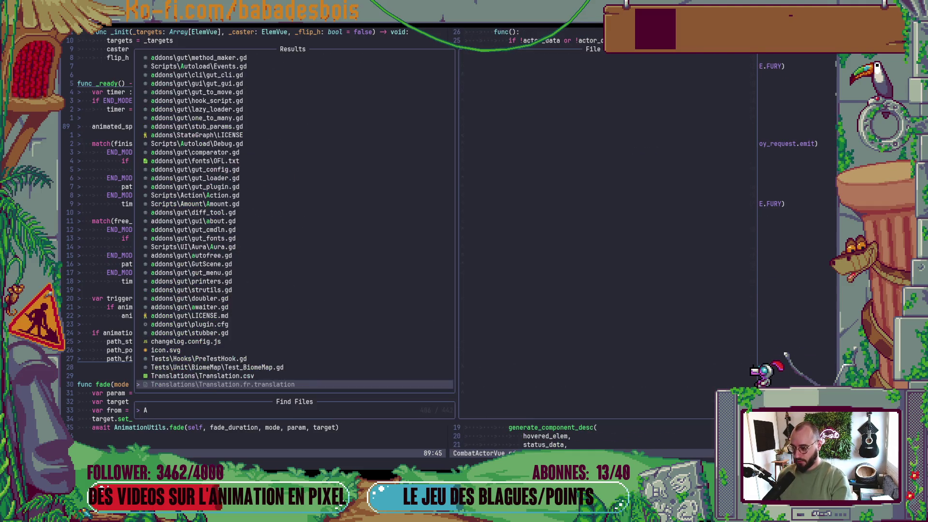
{"action": "type", "text": "ctor"}
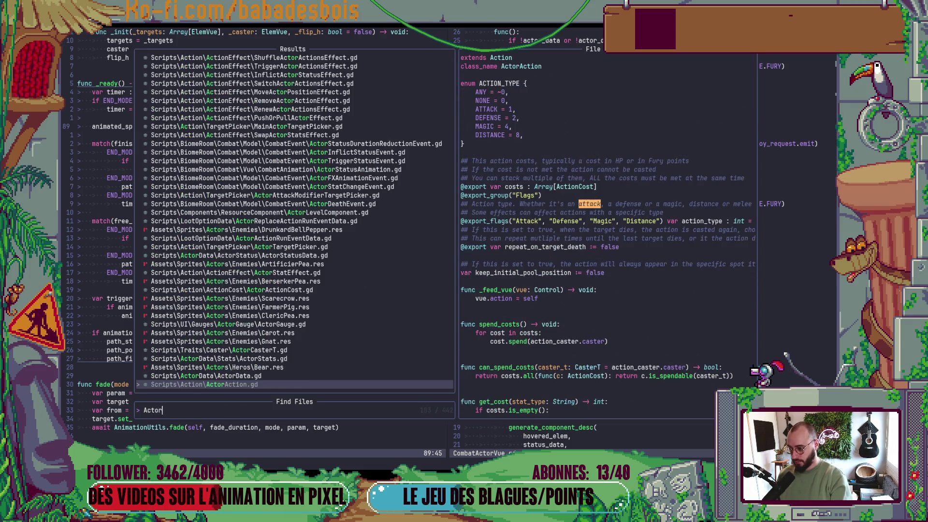
{"action": "key", "text": "Escape"}
{"action": "scroll", "coordinate": [660, 266], "scroll_direction": "down", "scroll_amount": 10}
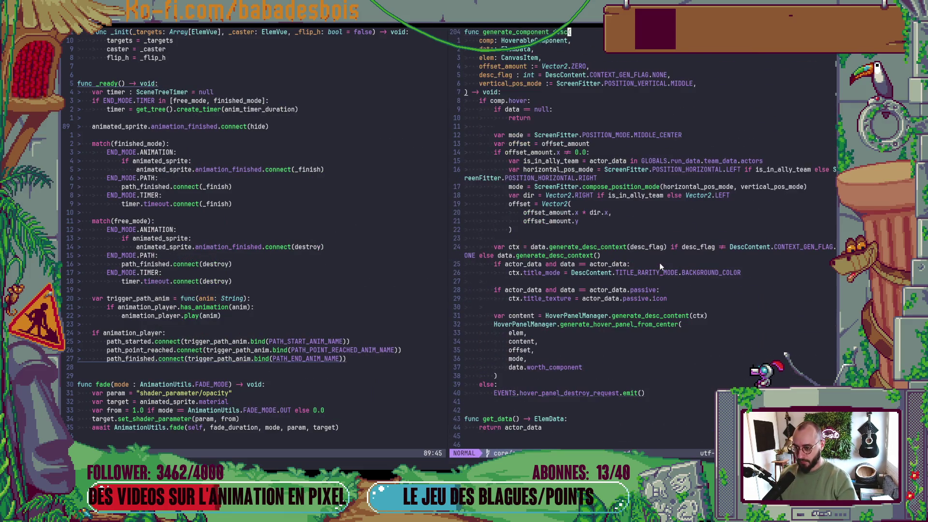
{"action": "scroll", "coordinate": [660, 266], "scroll_direction": "down", "scroll_amount": 6}
{"action": "scroll", "coordinate": [660, 266], "scroll_direction": "down", "scroll_amount": 6}
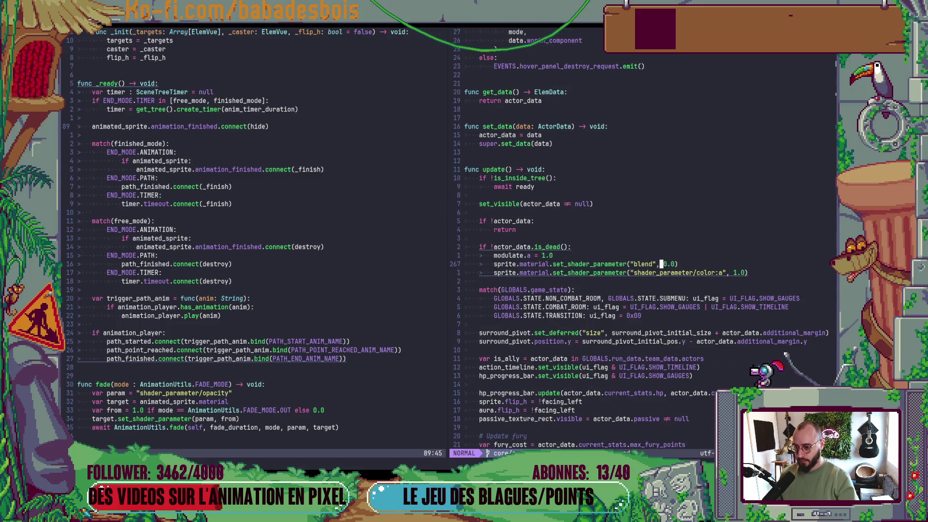
{"action": "scroll", "coordinate": [659, 265], "scroll_direction": "down", "scroll_amount": 20}
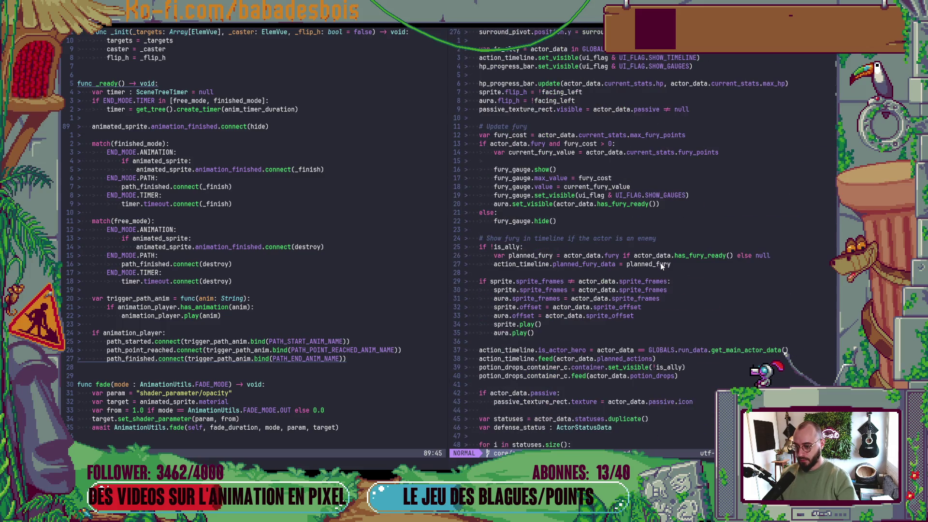
{"action": "scroll", "coordinate": [660, 265], "scroll_direction": "down", "scroll_amount": 4}
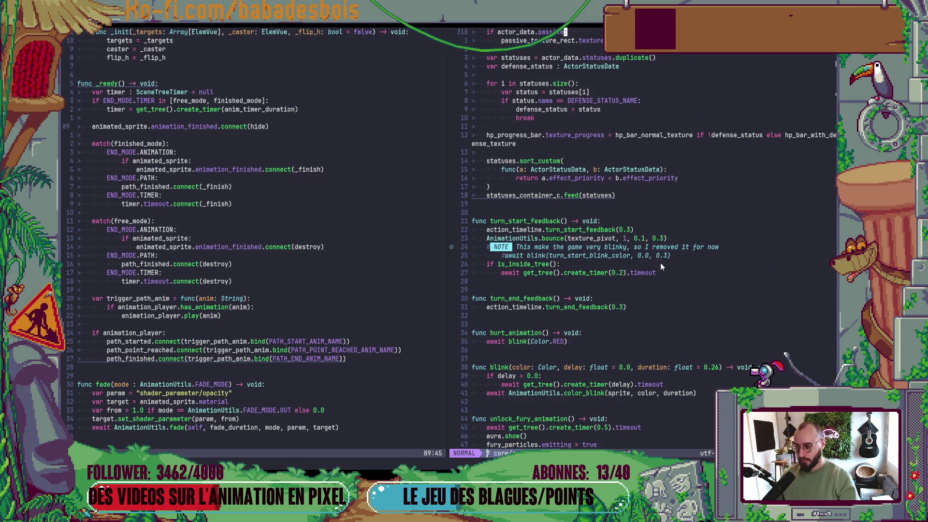
{"action": "scroll", "coordinate": [660, 265], "scroll_direction": "down", "scroll_amount": 4}
{"action": "left_click", "coordinate": [543, 230]}
- Open VueAnimationManager.gd to check its trigger function, then jump back to hurt_animation
{"action": "key", "text": "space"}
{"action": "key", "text": "f"}
{"action": "key", "text": "f"}
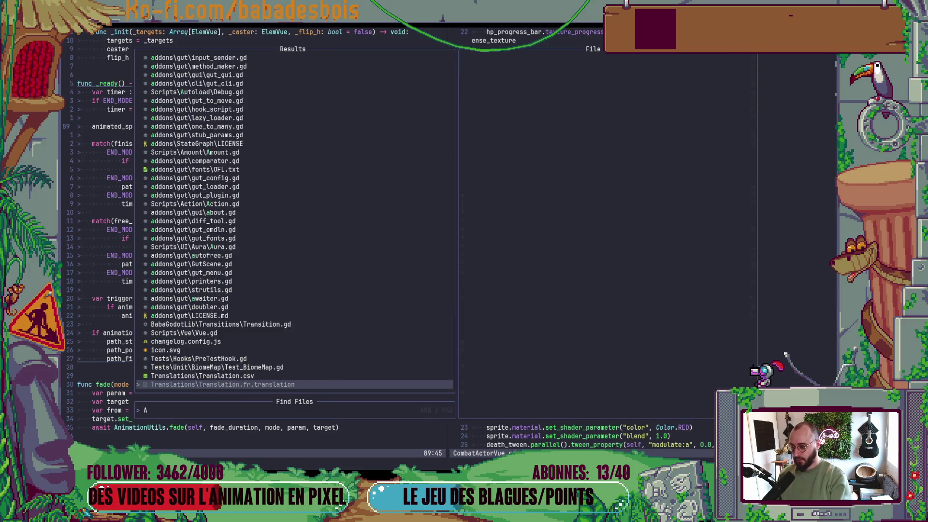
{"action": "type", "text": "AnimationMo"}
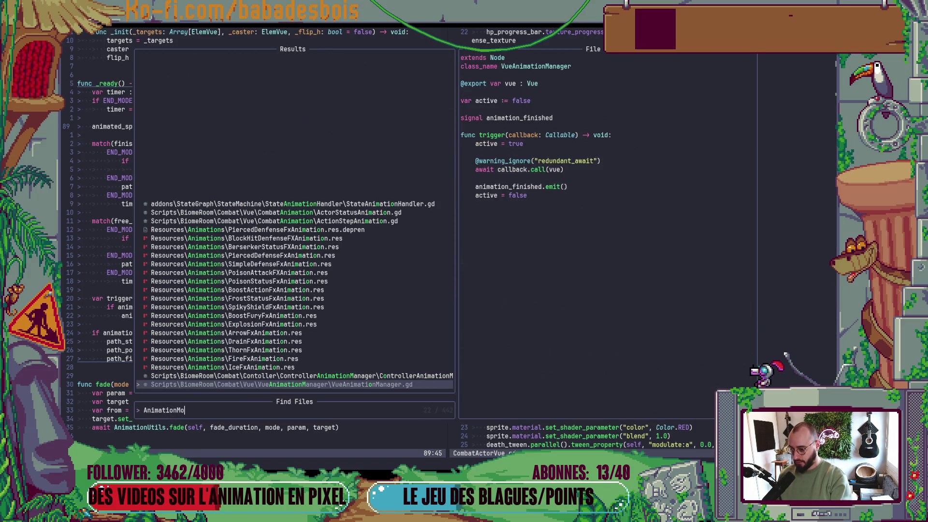
{"action": "key", "text": "Return"}
{"action": "key", "text": "j"}
{"action": "key", "text": "j"}
{"action": "key", "text": "j"}
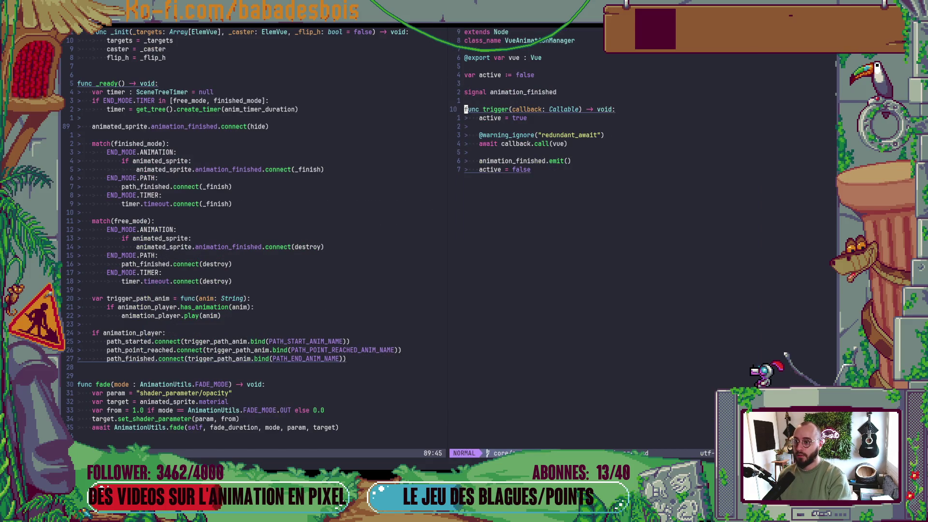
{"action": "key", "text": "ctrl+o"}
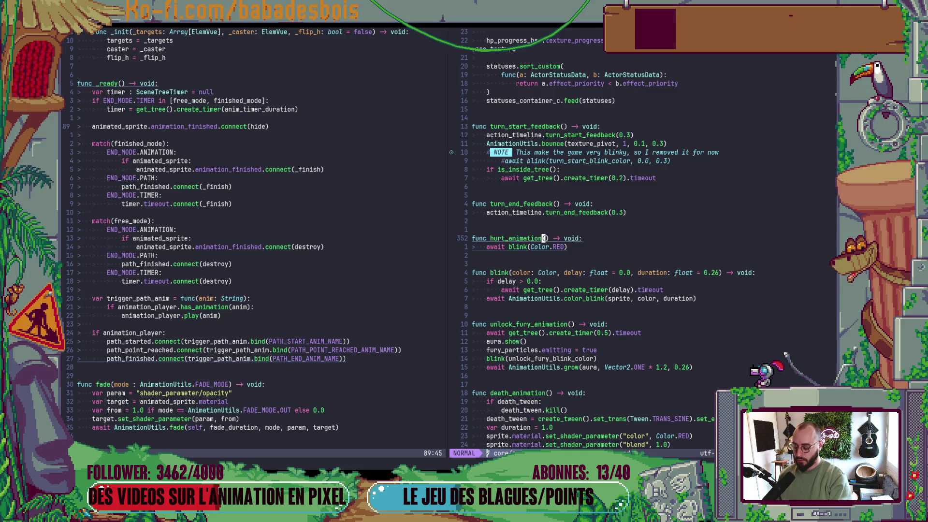
{"action": "key", "text": "ctrl+u"}
{"action": "key", "text": "ctrl+u"}
{"action": "key", "text": "ctrl+u"}
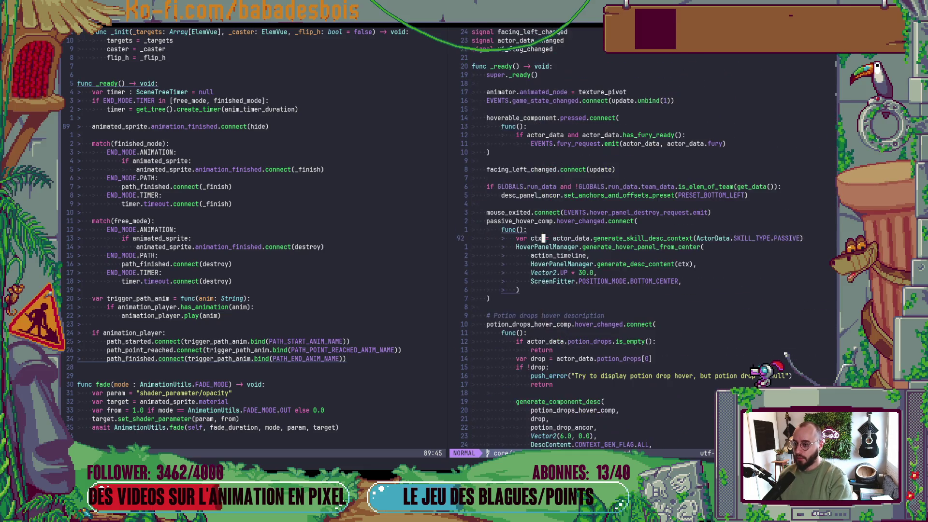
{"action": "key", "text": "ctrl+u"}
{"action": "key", "text": "ctrl+u"}
{"action": "key", "text": "ctrl+u"}
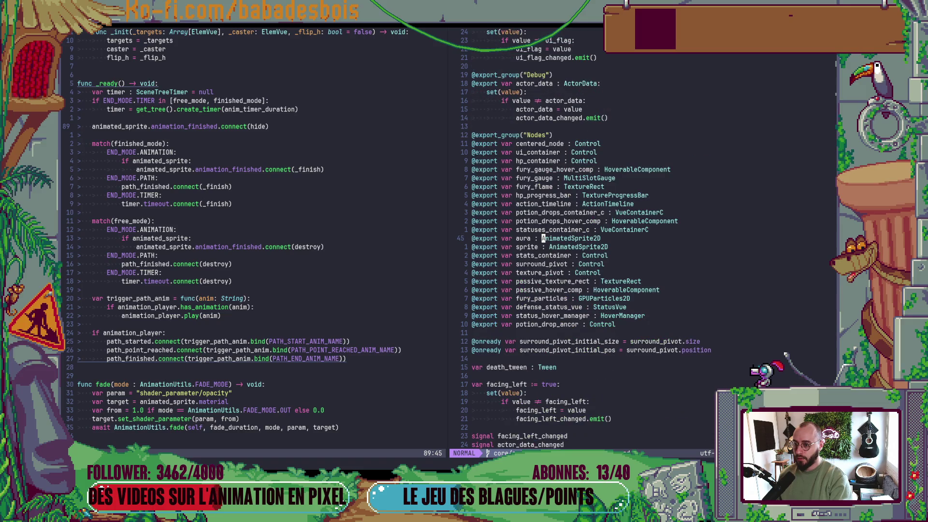
- Filter the file finder with 'AnimationStep' to preview ActionStepAnimation.gd
{"action": "key", "text": "space"}
{"action": "key", "text": "f"}
{"action": "key", "text": "f"}
{"action": "key", "text": "Escape"}
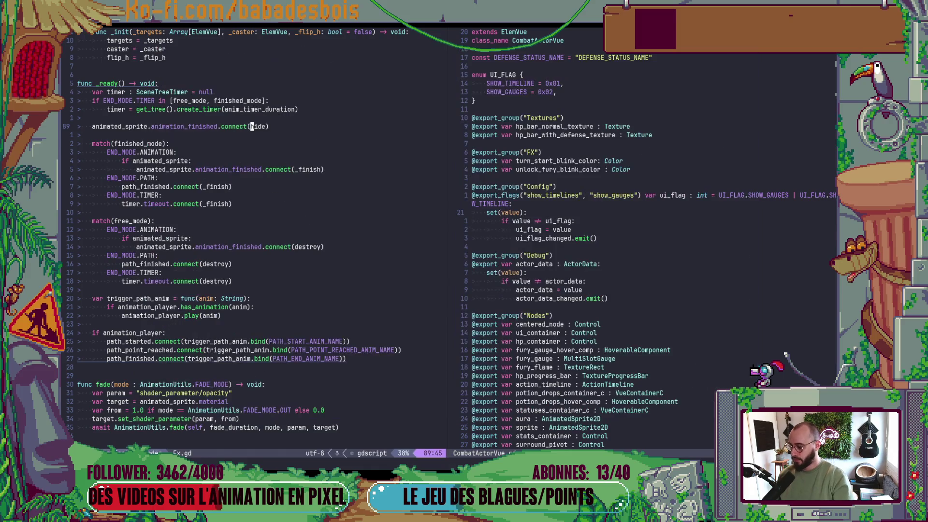
{"action": "key", "text": "l"}
{"action": "key", "text": "space"}
{"action": "key", "text": "f"}
{"action": "key", "text": "f"}
{"action": "type", "text": "A"}
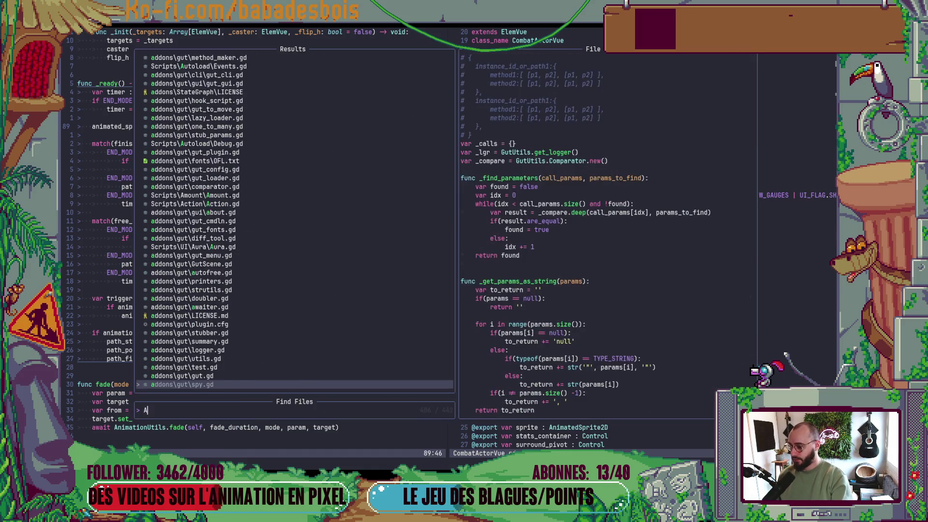
{"action": "type", "text": "nimationStep"}
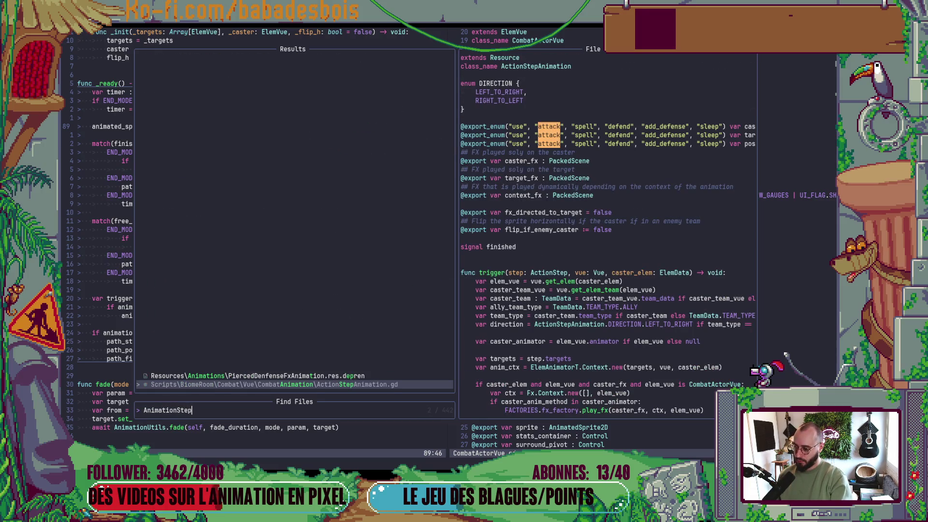
- Open ActionStepAnimation.gd and search it for uses of 'method'
{"action": "key", "text": "Return"}
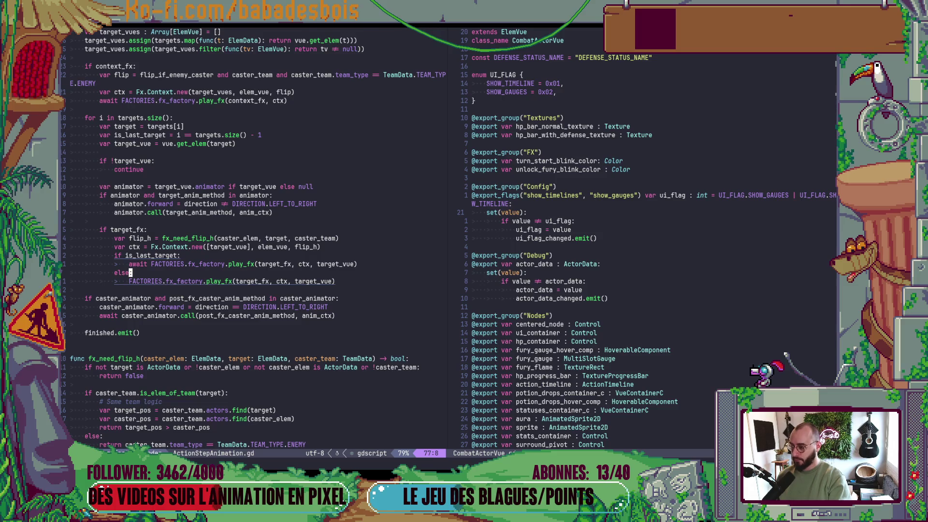
{"action": "key", "text": "ctrl+u"}
{"action": "key", "text": "ctrl+u"}
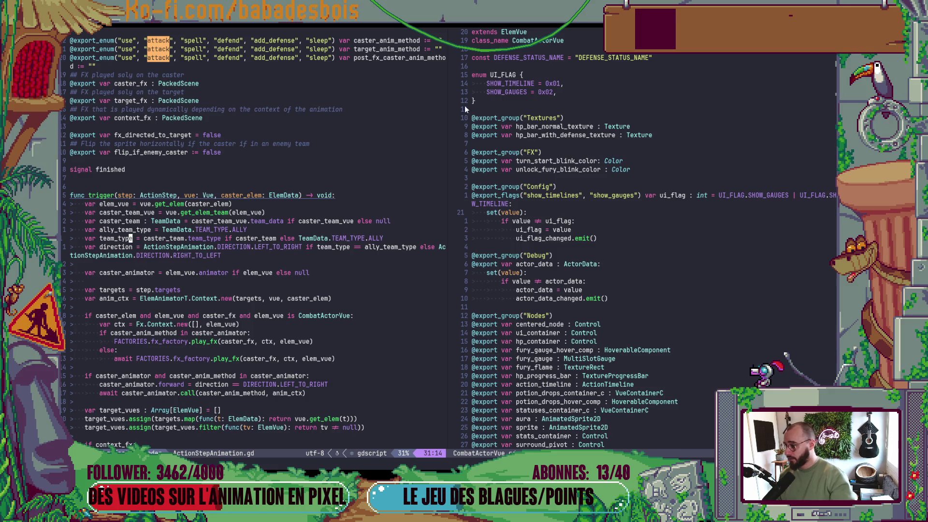
{"action": "scroll", "coordinate": [232, 208], "scroll_direction": "down", "scroll_amount": 3}
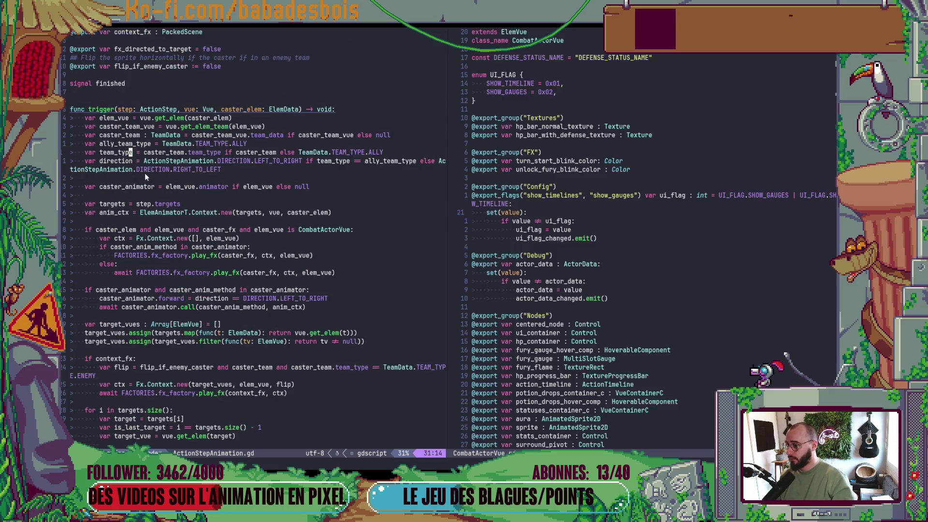
{"action": "type", "text": "/meth"}
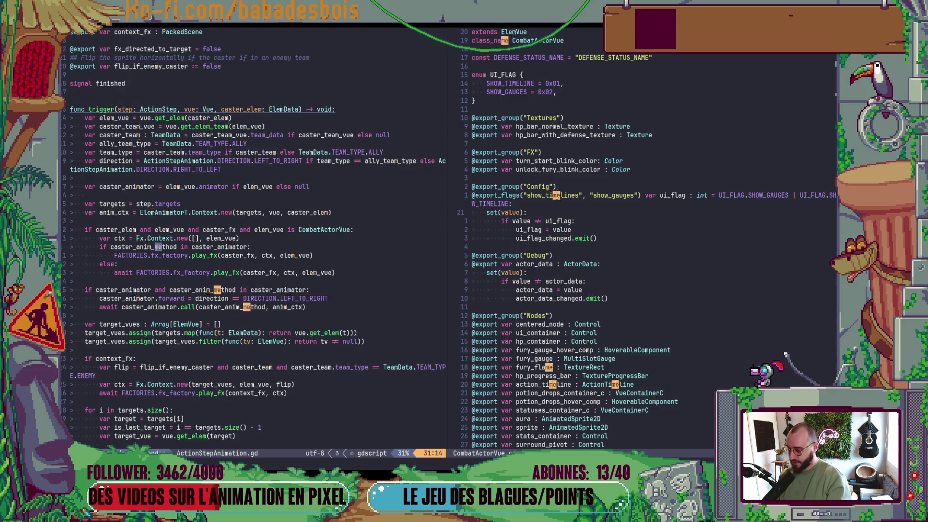
{"action": "type", "text": "o"}
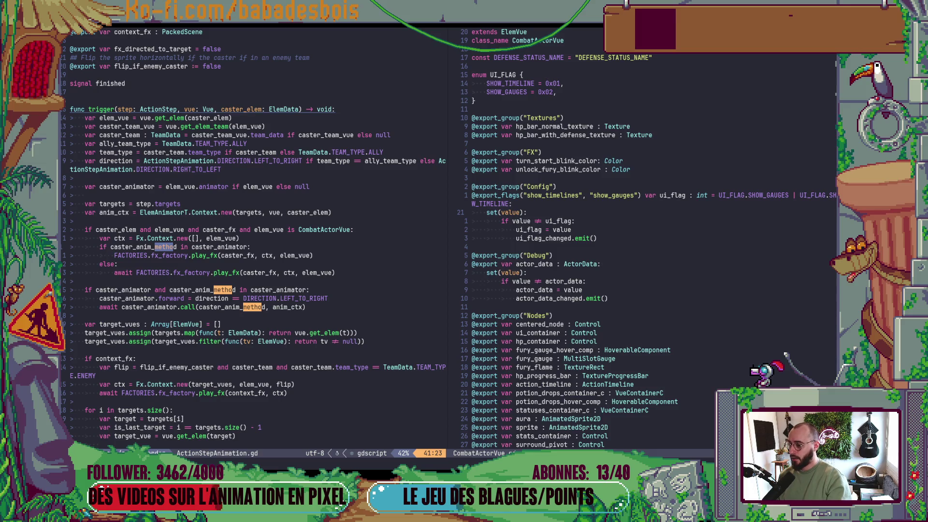
{"action": "key", "text": "Return"}
{"action": "key", "text": "n"}
{"action": "key", "text": "n"}
{"action": "key", "text": "n"}
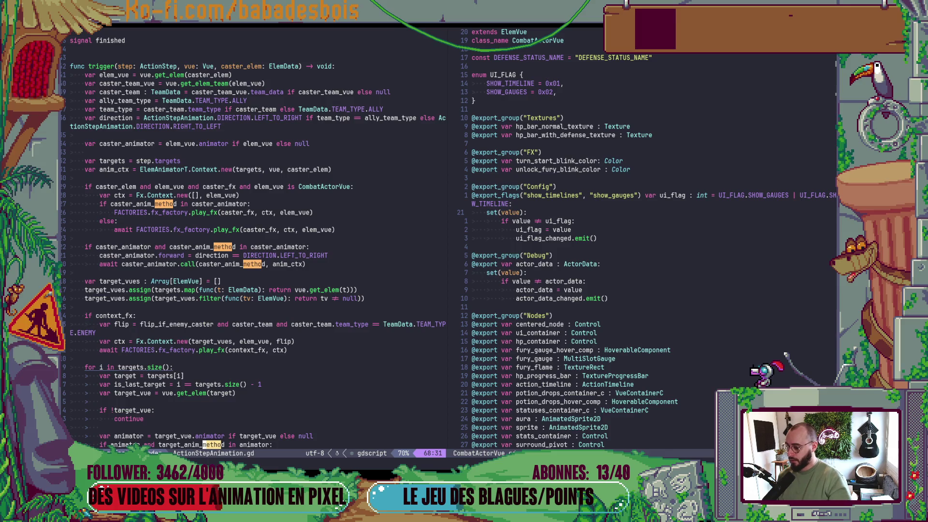
{"action": "scroll", "coordinate": [224, 193], "scroll_direction": "down", "scroll_amount": 4}
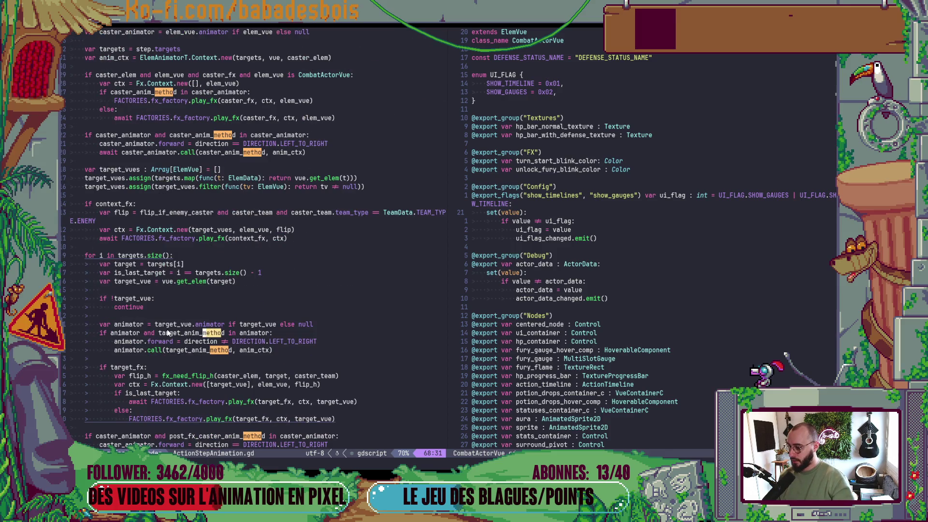
- Search 'animat' and go to the animator's ElemAnimatorT class definition
{"action": "left_click", "coordinate": [698, 239]}
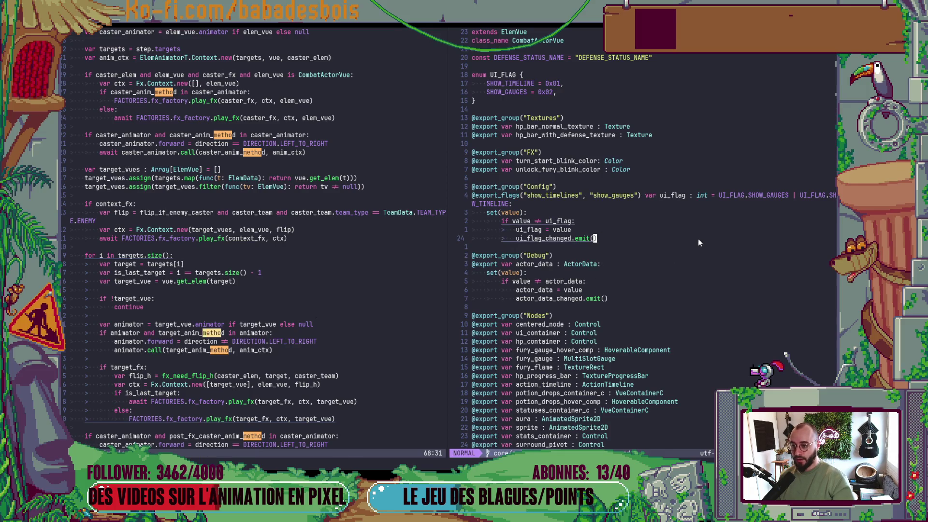
{"action": "type", "text": "/animat"}
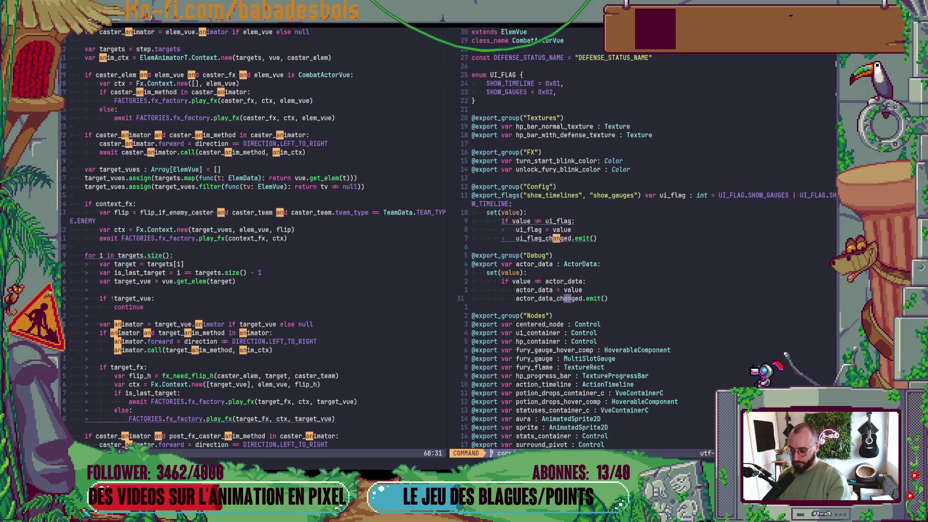
{"action": "key", "text": "Return"}
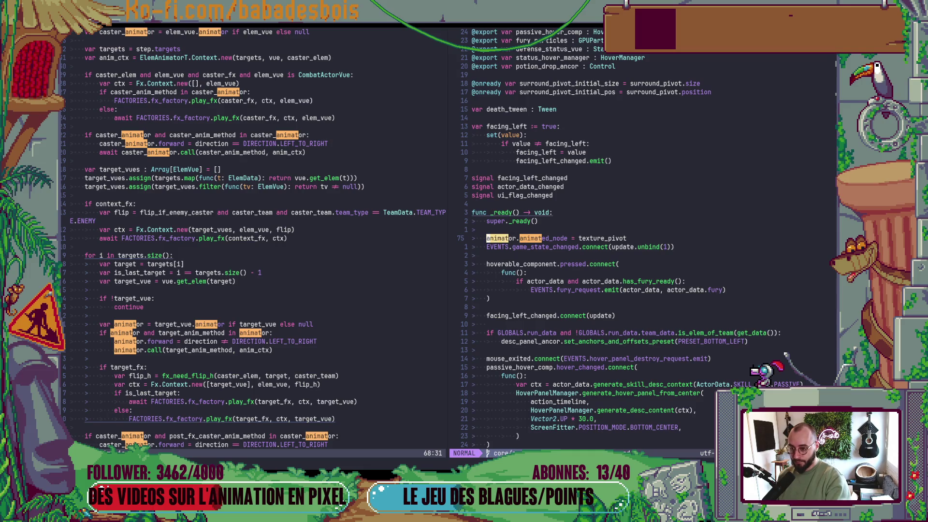
{"action": "key", "text": "g"}
{"action": "key", "text": "d"}
{"action": "key", "text": "w"}
{"action": "key", "text": "w"}
{"action": "key", "text": "g"}
{"action": "key", "text": "d"}
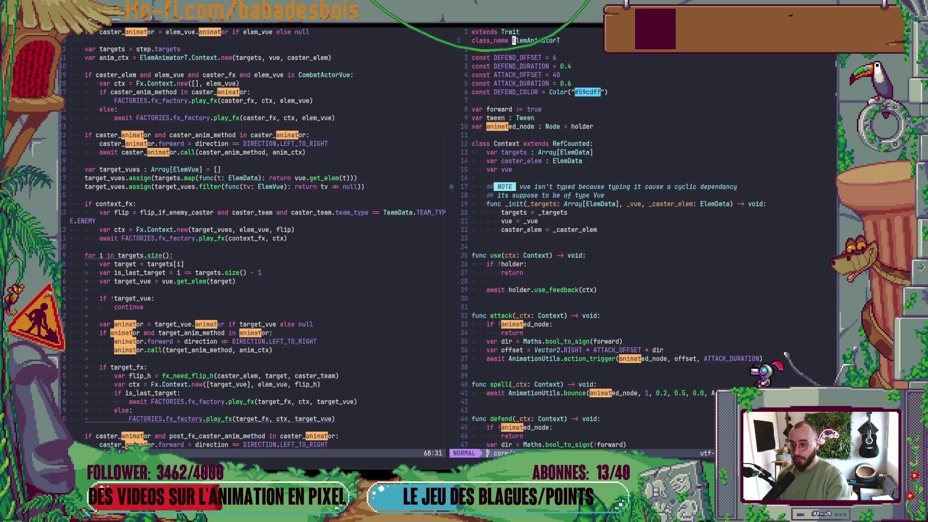
{"action": "key", "text": "ctrl+d"}
{"action": "key", "text": "ctrl+d"}
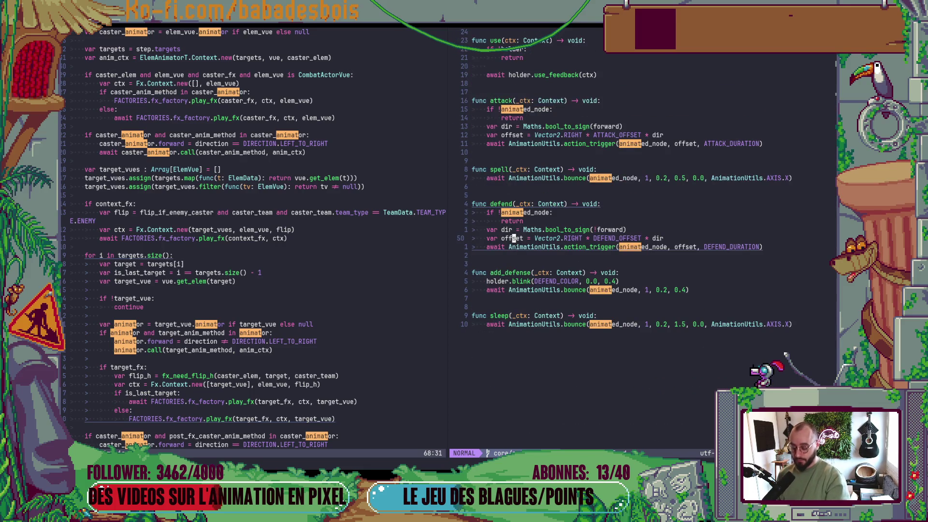
{"action": "key", "text": "colon"}
{"action": "key", "text": "Escape"}
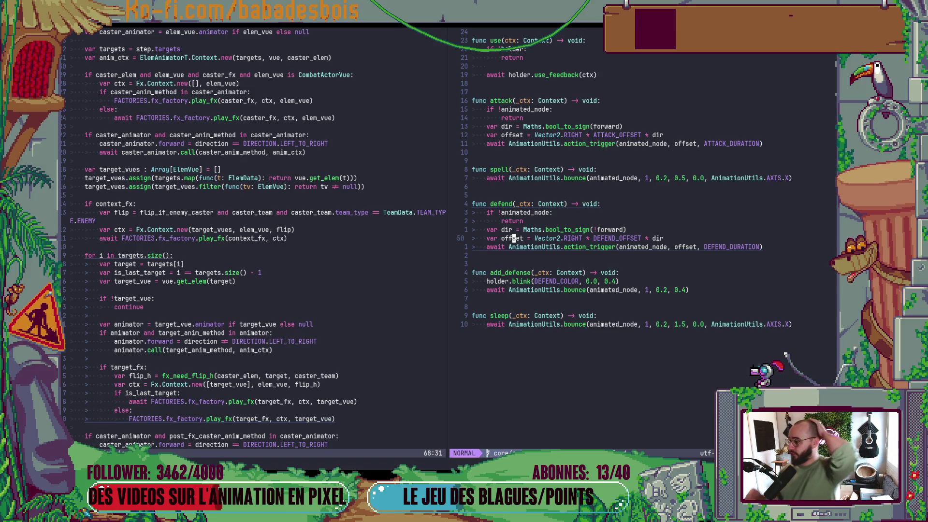
- Go from the action_trigger call in attack() to its definition in AnimationUtils
{"action": "scroll", "coordinate": [608, 263], "scroll_direction": "up", "scroll_amount": 8}
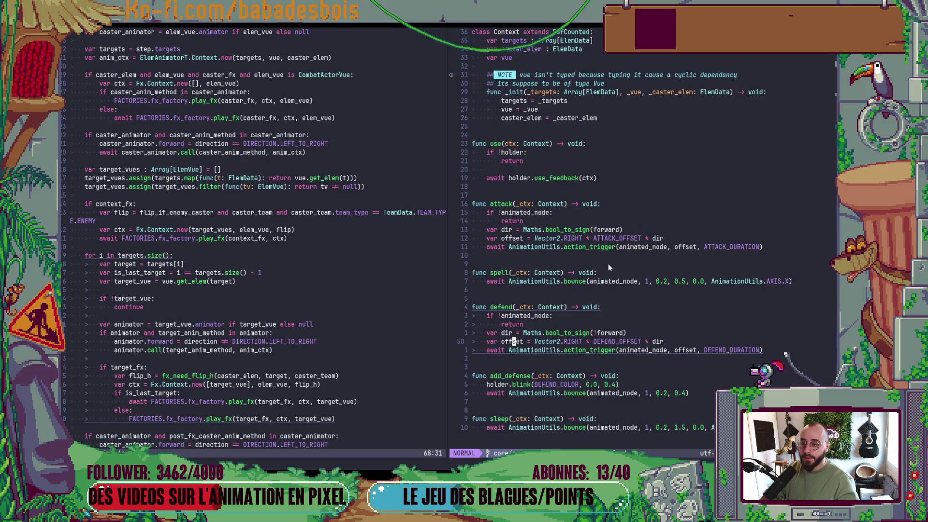
{"action": "scroll", "coordinate": [584, 289], "scroll_direction": "down", "scroll_amount": 8}
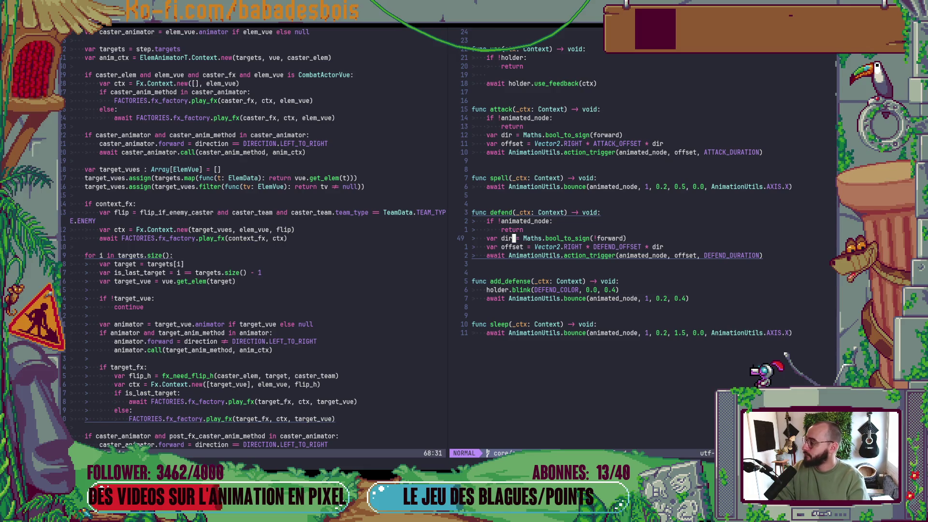
{"action": "scroll", "coordinate": [625, 211], "scroll_direction": "up", "scroll_amount": 2}
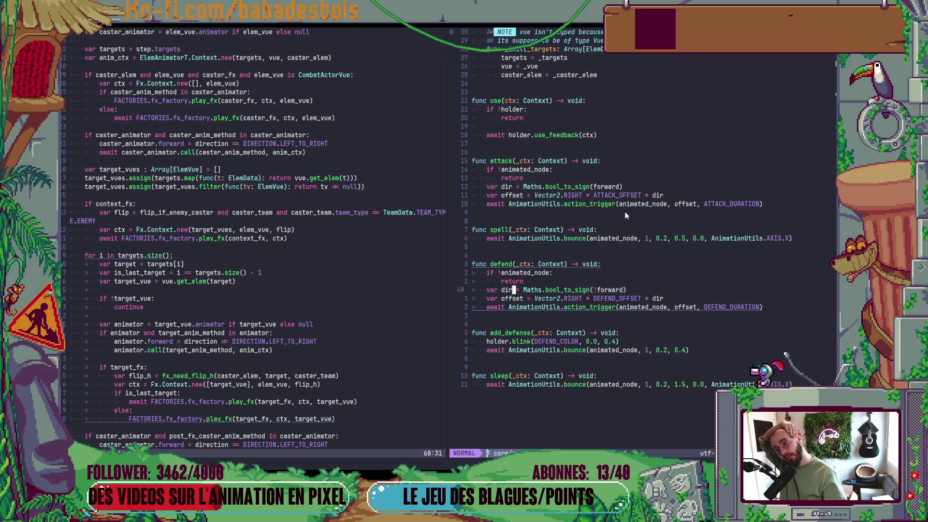
{"action": "scroll", "coordinate": [624, 214], "scroll_direction": "up", "scroll_amount": 1}
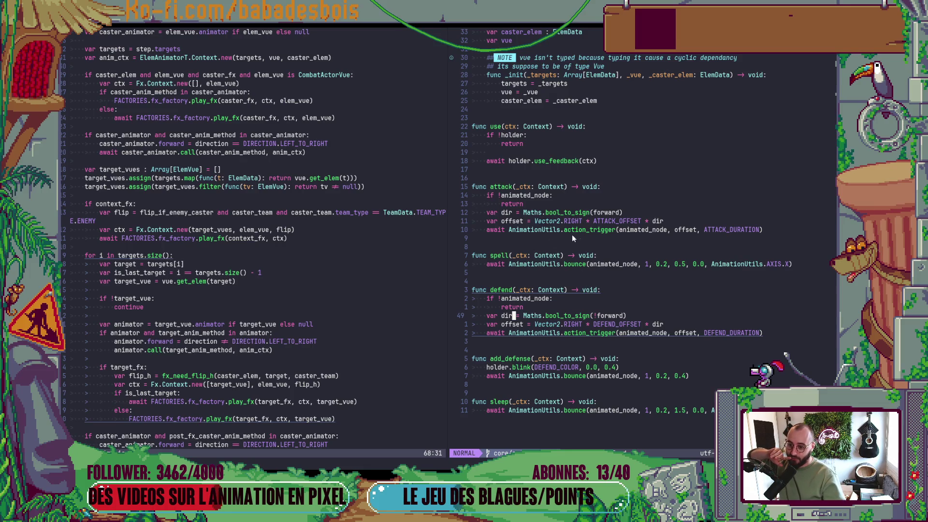
{"action": "left_click", "coordinate": [599, 231]}
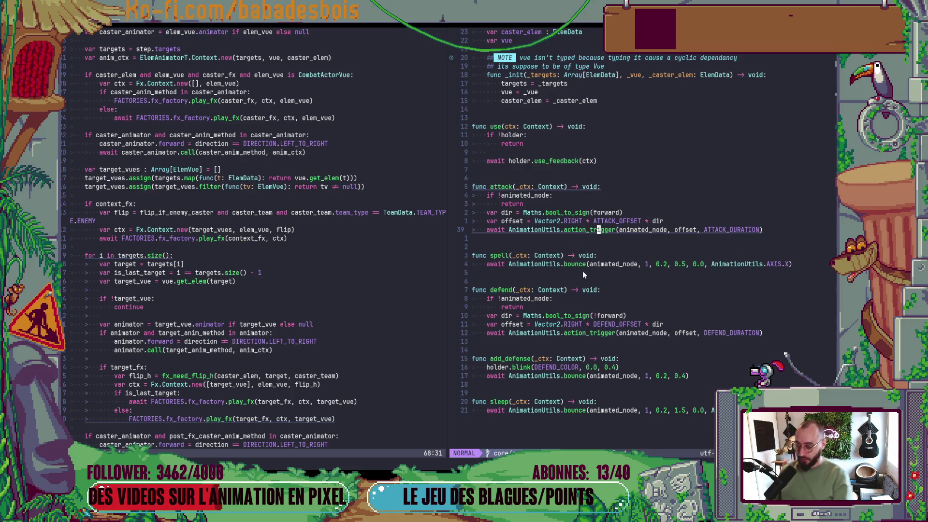
{"action": "key", "text": "g"}
{"action": "key", "text": "d"}
{"action": "key", "text": "j"}
{"action": "key", "text": "j"}
{"action": "key", "text": "j"}
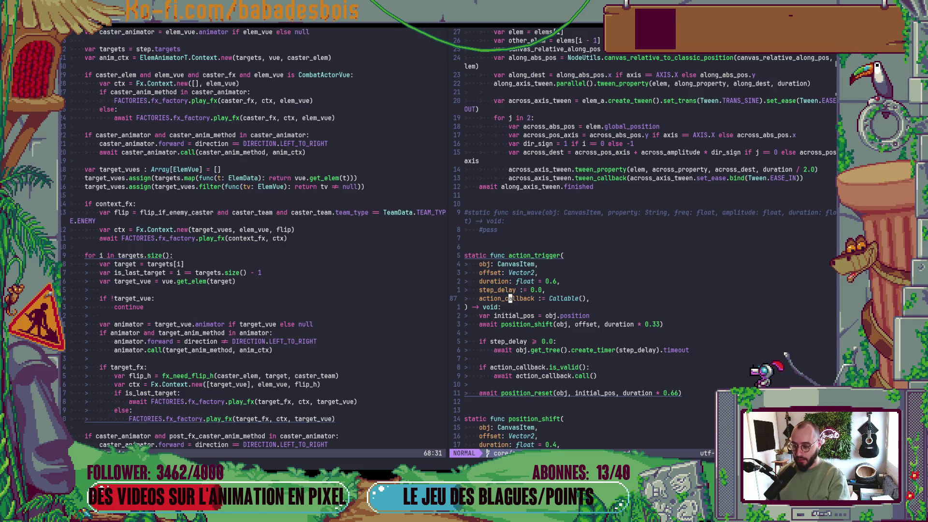
- Add a new parameter line after action_callback in the action_trigger signature
{"action": "key", "text": "ctrl+o"}
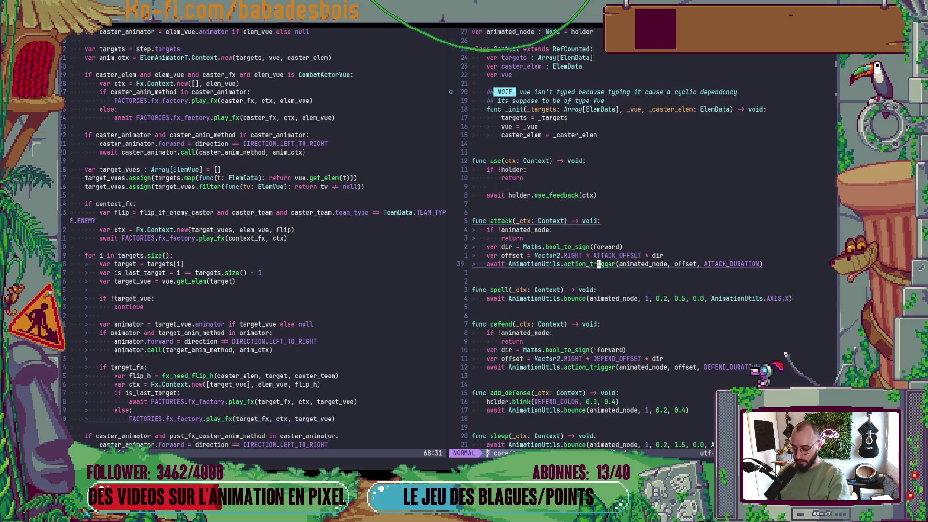
{"action": "key", "text": "g"}
{"action": "key", "text": "d"}
{"action": "key", "text": "j"}
{"action": "key", "text": "j"}
{"action": "key", "text": "j"}
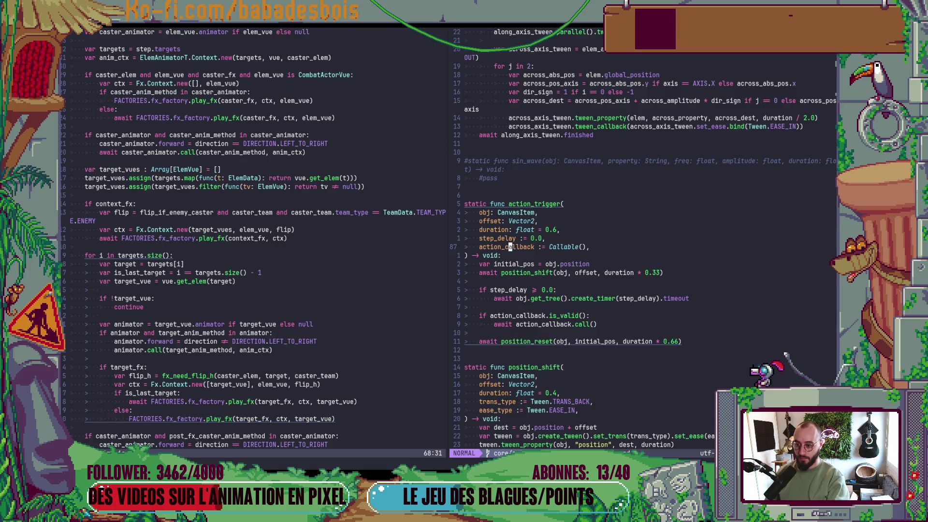
{"action": "key", "text": "o"}
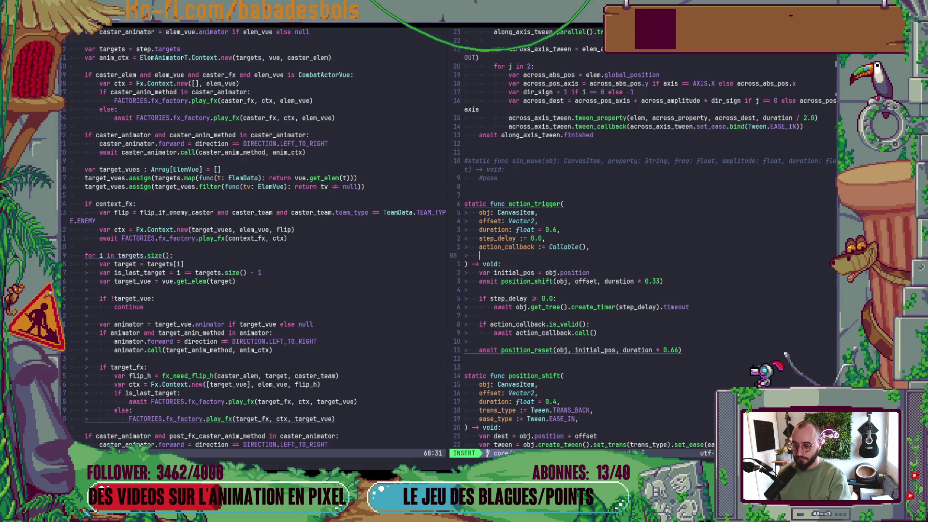
{"action": "type", "text": "awa"}
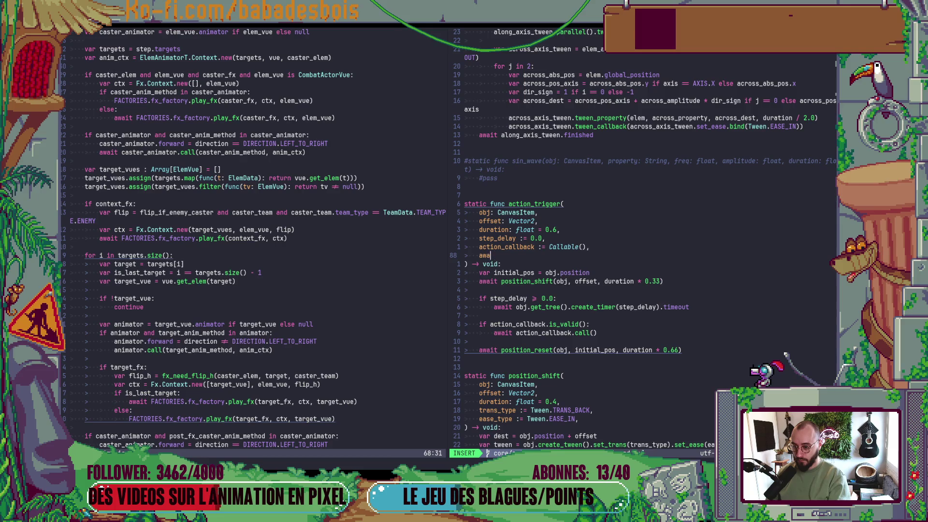
{"action": "type", "text": "it_"}
{"action": "type", "text": "_repositio"}
{"action": "type", "text": "n"}
- Correct the new parameter to 'await_reset := true,' and start a project search for action_trigger
{"action": "key", "text": "Escape"}
{"action": "key", "text": "h"}
{"action": "key", "text": "h"}
{"action": "key", "text": "h"}
{"action": "type", "text": "cwset := true"}
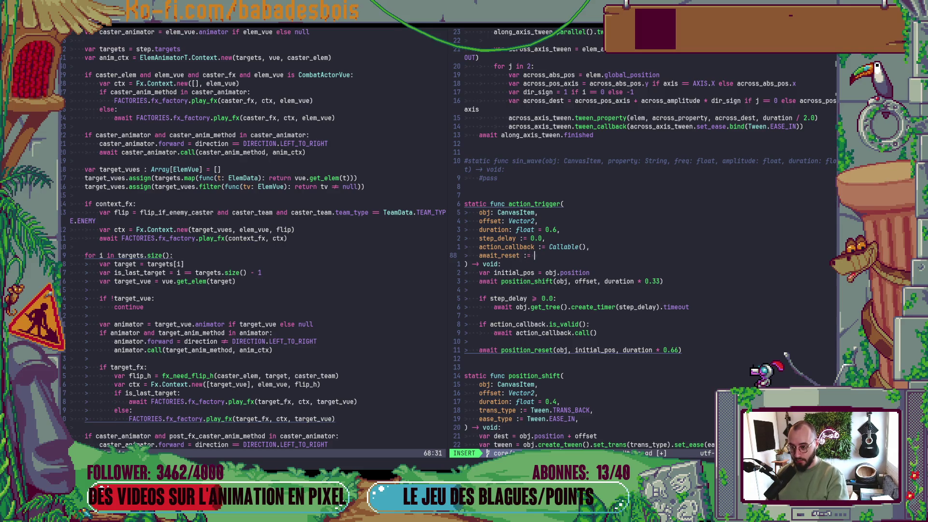
{"action": "key", "text": "Escape"}
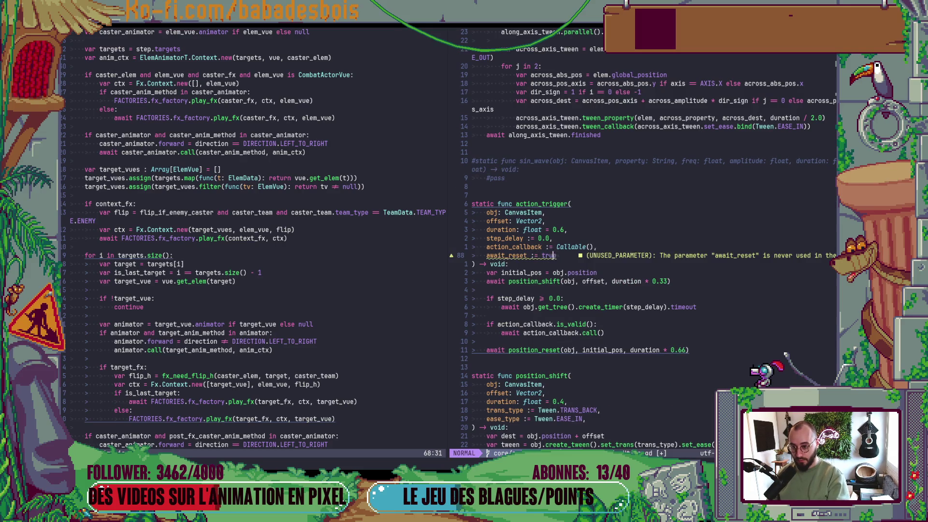
{"action": "type", "text": "A,"}
{"action": "key", "text": "Escape"}
{"action": "key", "text": "k"}
{"action": "key", "text": "k"}
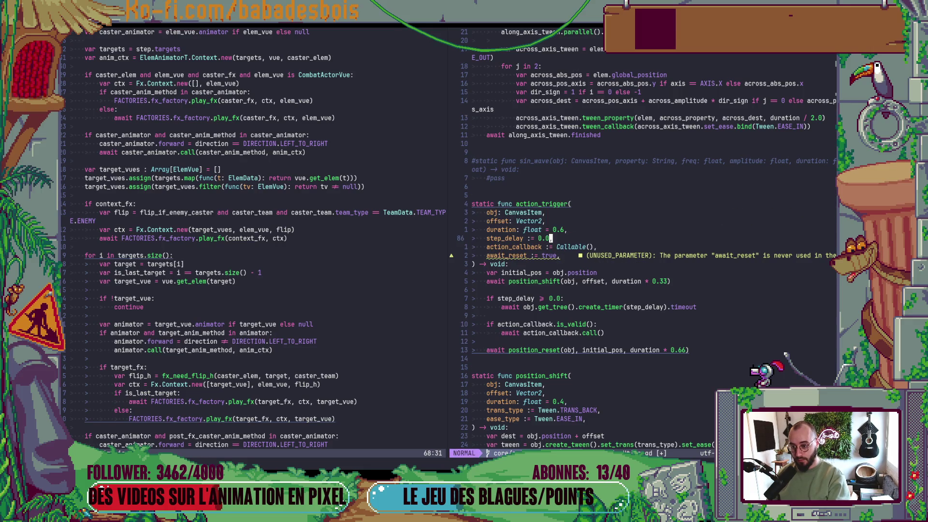
{"action": "key", "text": "k"}
{"action": "key", "text": "k"}
{"action": "key", "text": "k"}
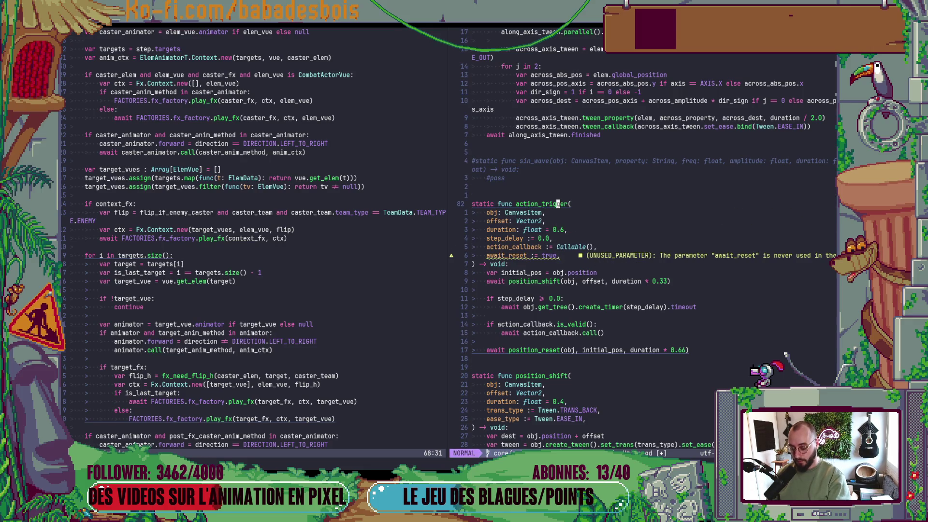
{"action": "key", "text": "space"}
- Review the action_trigger matches across the project and open its AnimationUtils.gd definition
{"action": "key", "text": "s"}
{"action": "key", "text": "w"}
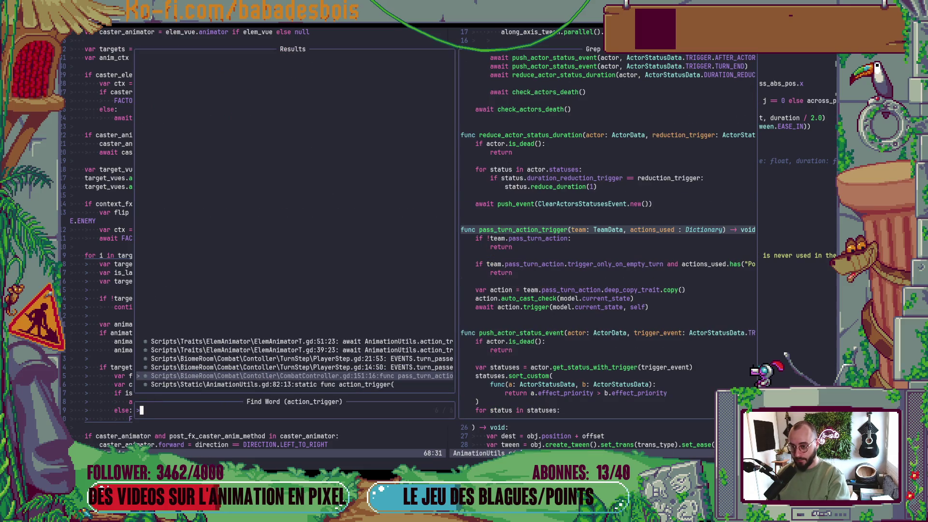
{"action": "key", "text": "ctrl+p"}
{"action": "key", "text": "ctrl+p"}
{"action": "key", "text": "ctrl+p"}
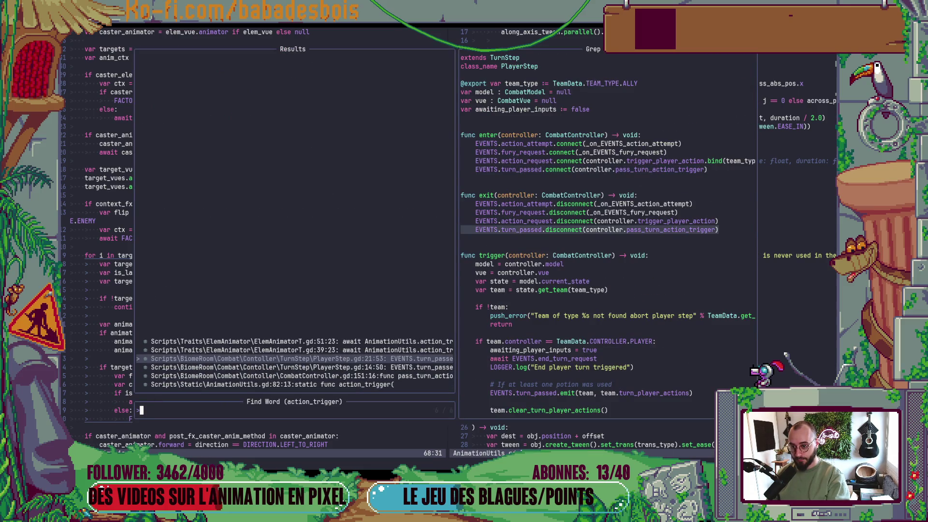
{"action": "key", "text": "ctrl+p"}
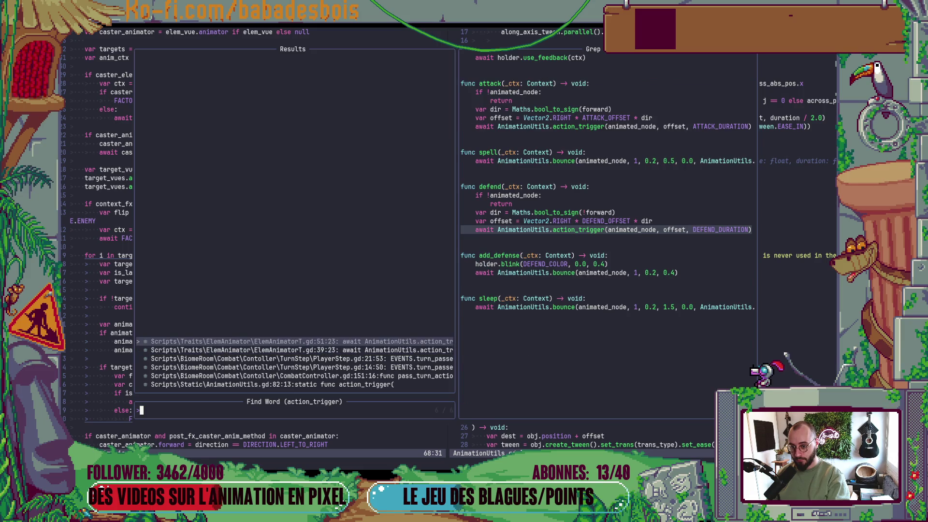
{"action": "key", "text": "ctrl+n"}
{"action": "key", "text": "ctrl+n"}
{"action": "key", "text": "ctrl+n"}
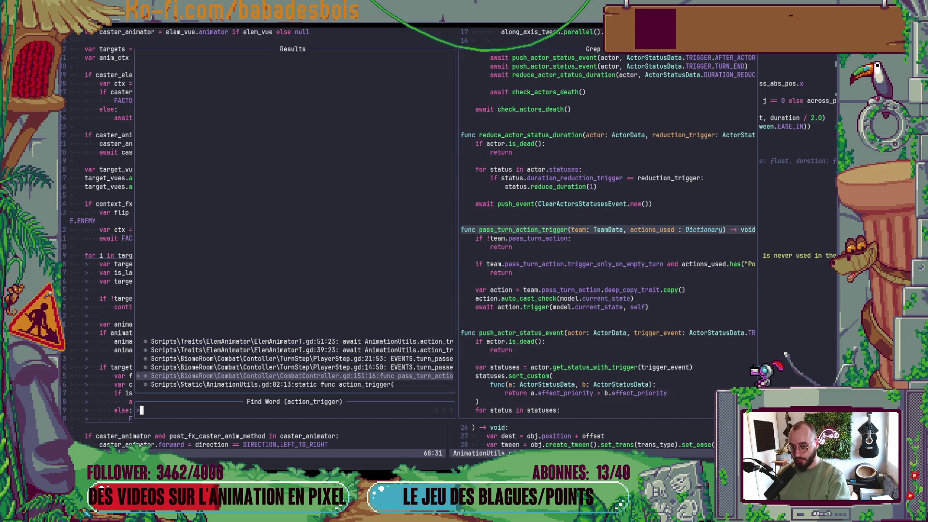
{"action": "key", "text": "ctrl+n"}
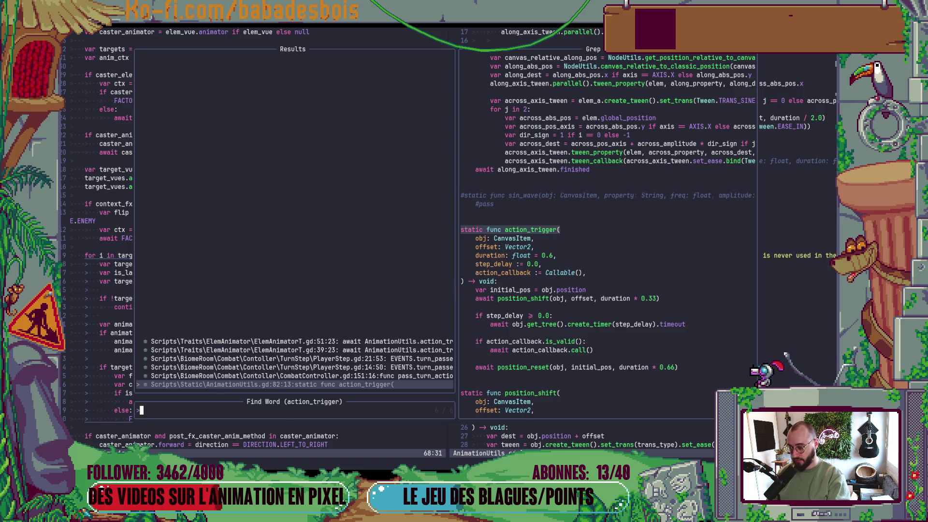
{"action": "key", "text": "Return"}
{"action": "key", "text": "j"}
{"action": "key", "text": "j"}
{"action": "key", "text": "j"}
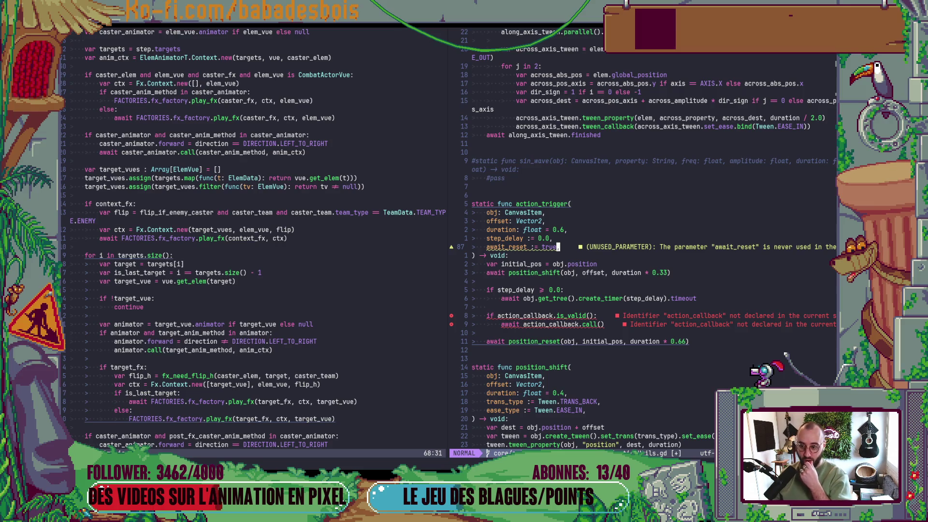
- Replace the two action_callback lines with an 'if await_reset:' condition
{"action": "key", "text": "j"}
{"action": "key", "text": "j"}
{"action": "key", "text": "j"}
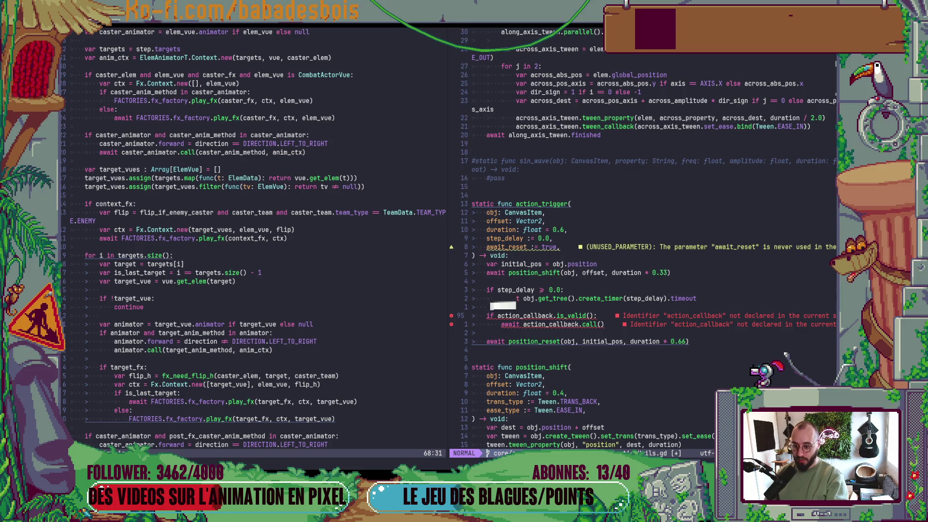
{"action": "key", "text": "V"}
{"action": "key", "text": "j"}
{"action": "type", "text": "d"}
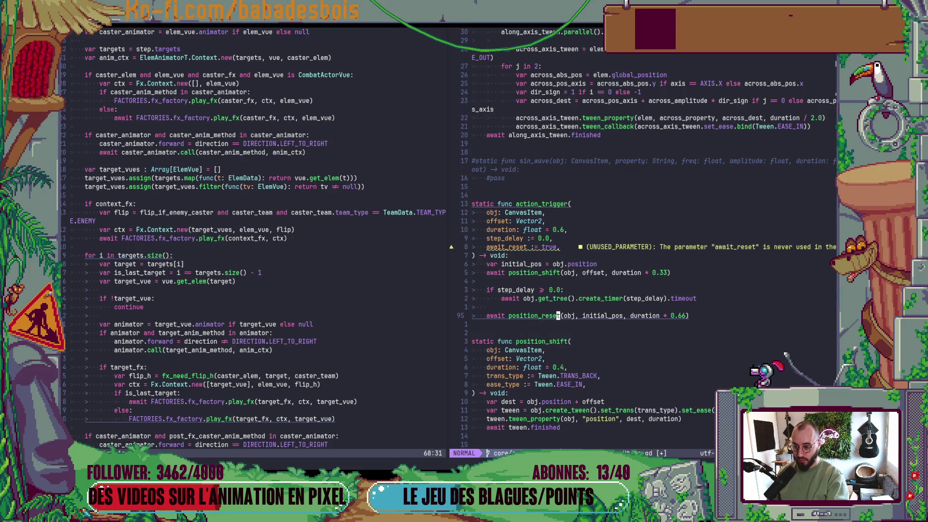
{"action": "type", "text": "Oif a"}
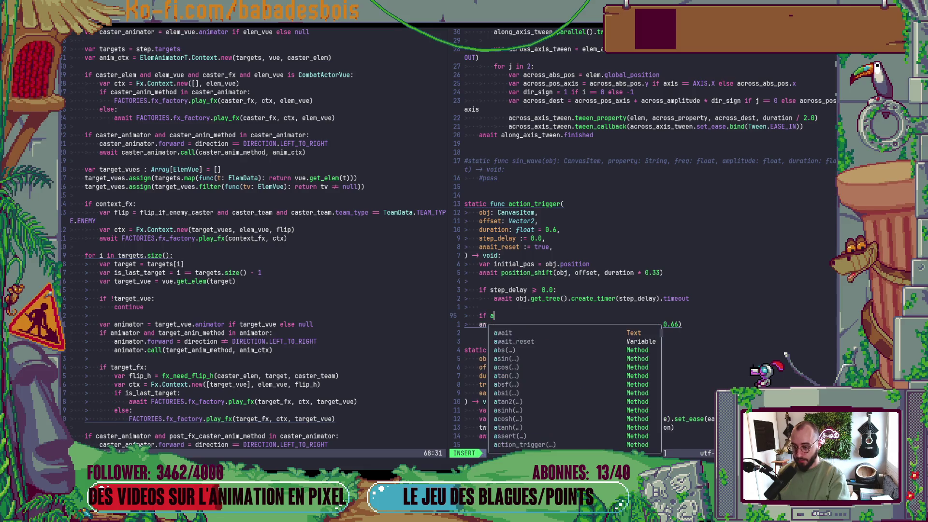
{"action": "key", "text": "Tab"}
{"action": "key", "text": "Tab"}
{"action": "key", "text": "Return"}
{"action": "type", "text": ":"}
{"action": "key", "text": "Escape"}
- Indent the awaited position_reset under the condition and add an else branch with a copy of it
{"action": "key", "text": "j"}
{"action": "key", "text": "greater"}
{"action": "key", "text": "greater"}
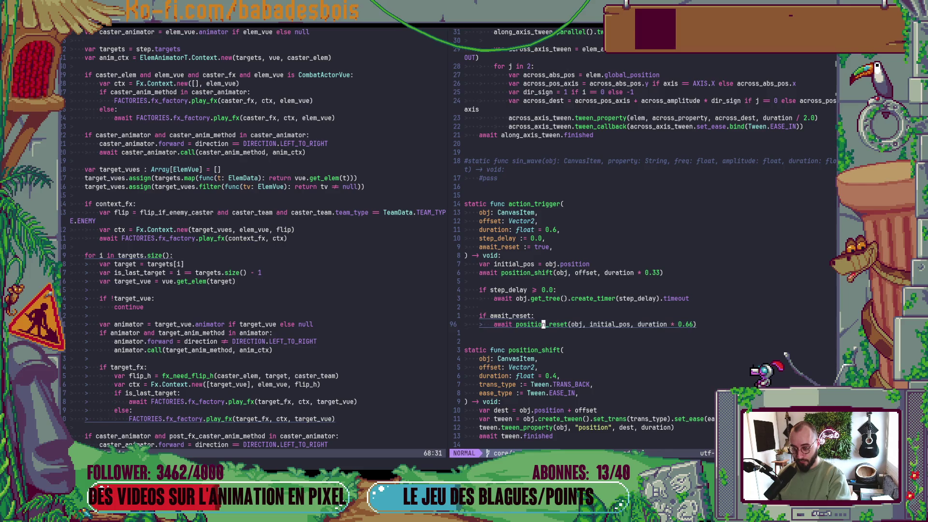
{"action": "key", "text": "j"}
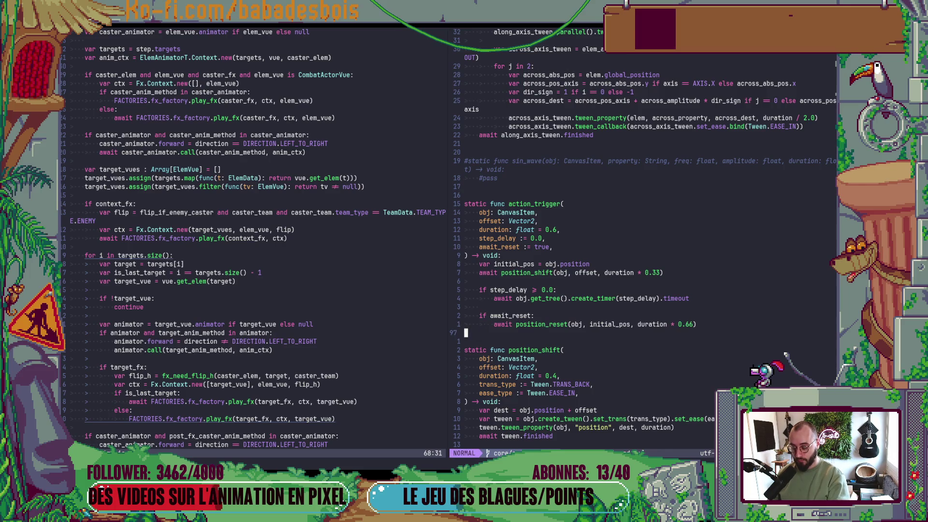
{"action": "key", "text": "p"}
{"action": "key", "text": "i"}
{"action": "key", "text": "Escape"}
{"action": "type", "text": "Selse"}
{"action": "key", "text": "Escape"}
- Remove await from the else branch's position_reset call and save AnimationUtils.gd
{"action": "key", "text": "j"}
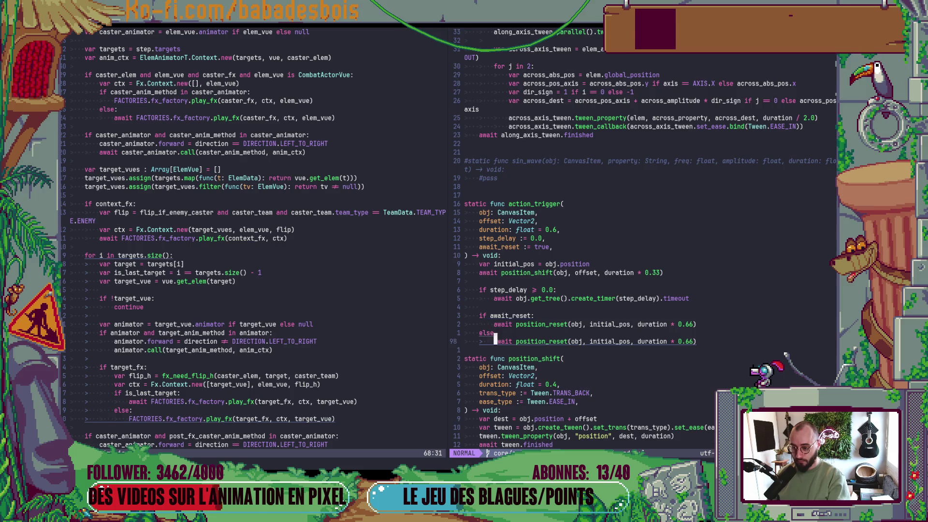
{"action": "key", "text": "e"}
{"action": "key", "text": "b"}
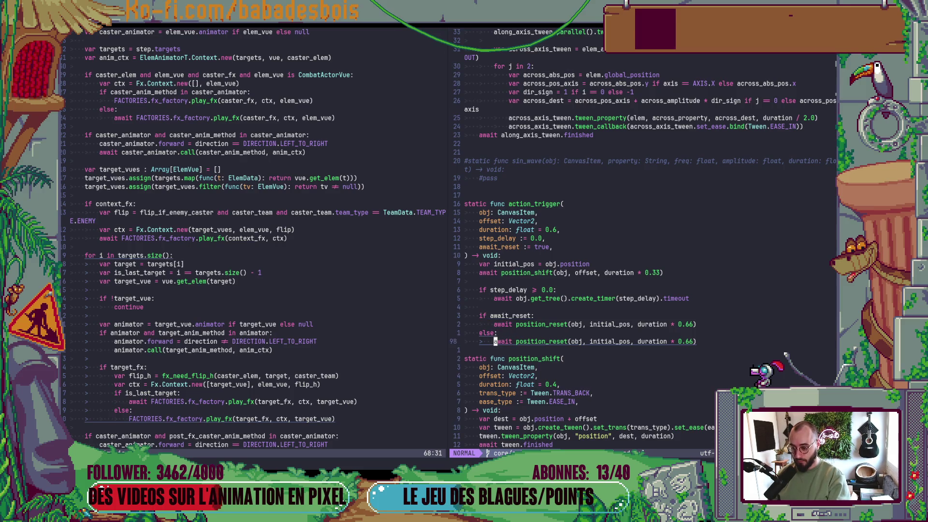
{"action": "key", "text": "d"}
{"action": "key", "text": "w"}
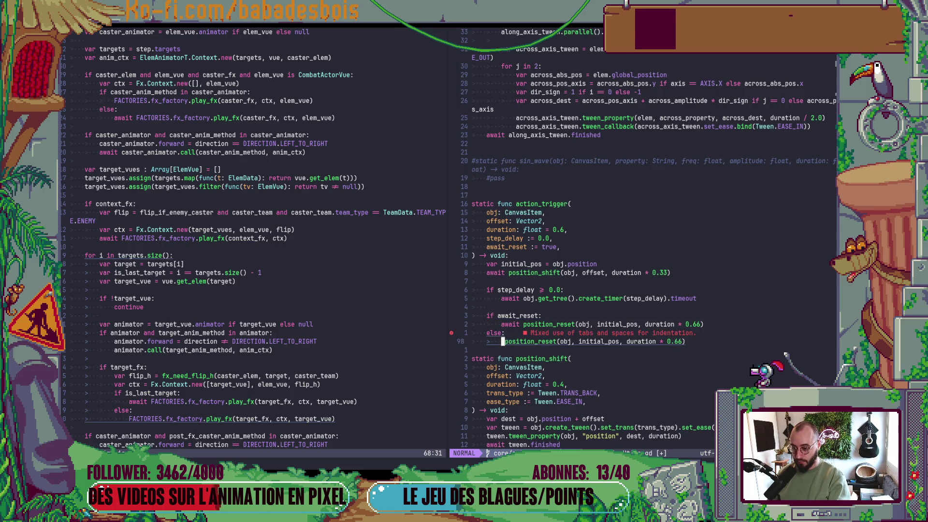
{"action": "key", "text": "colon"}
{"action": "type", "text": "w"}
{"action": "key", "text": "Return"}
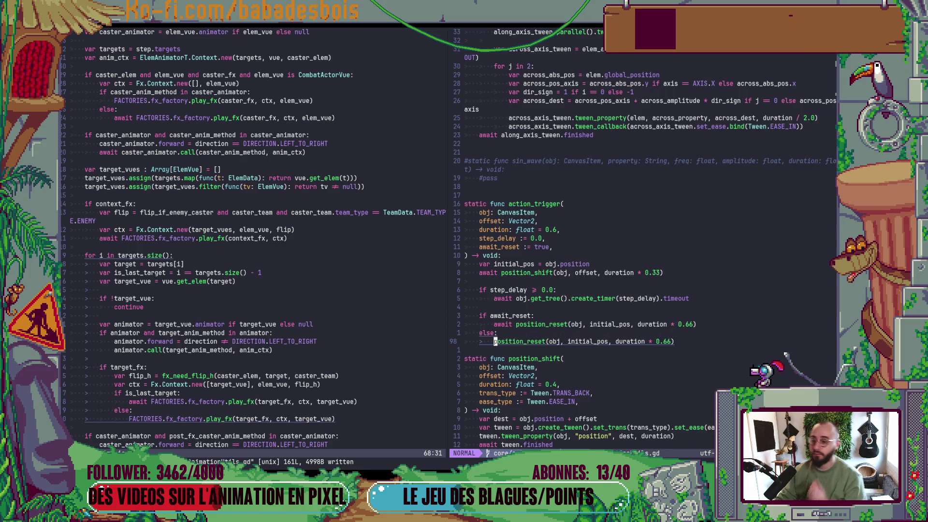
- Add a blank line after the else branch, save again, and return to the attack call
{"action": "key", "text": "bracketright"}
{"action": "key", "text": "space"}
{"action": "key", "text": "colon"}
{"action": "type", "text": "w"}
{"action": "key", "text": "Return"}
{"action": "key", "text": "k"}
{"action": "key", "text": "k"}
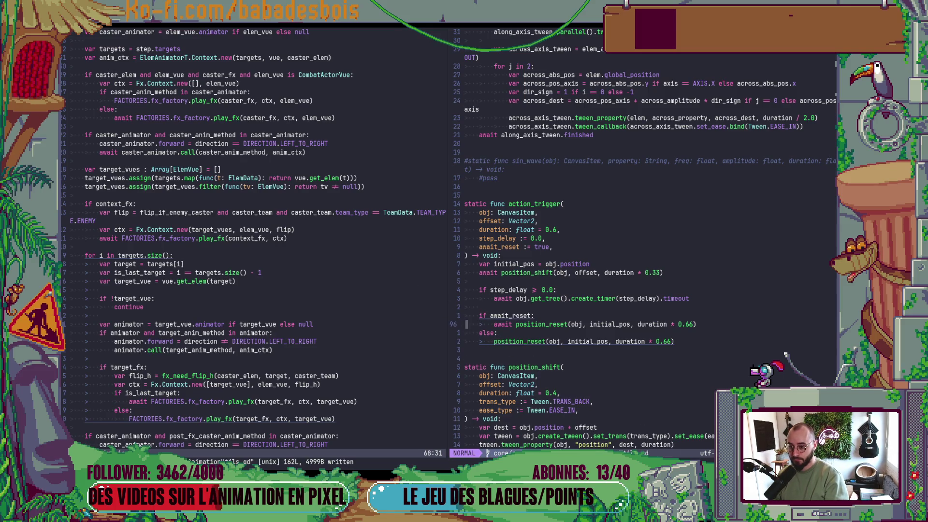
{"action": "key", "text": "ctrl+o"}
{"action": "key", "text": "dollar"}
- Append ', 0.0, false' to the attack call's action_trigger arguments and save ElemAnimatorT.gd
{"action": "key", "text": "h"}
{"action": "key", "text": "a"}
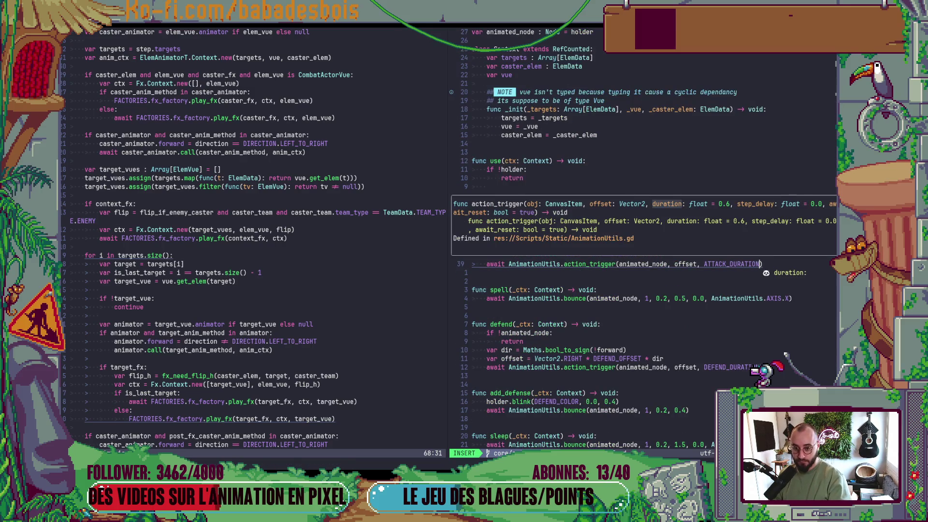
{"action": "type", "text": ", 0.0"}
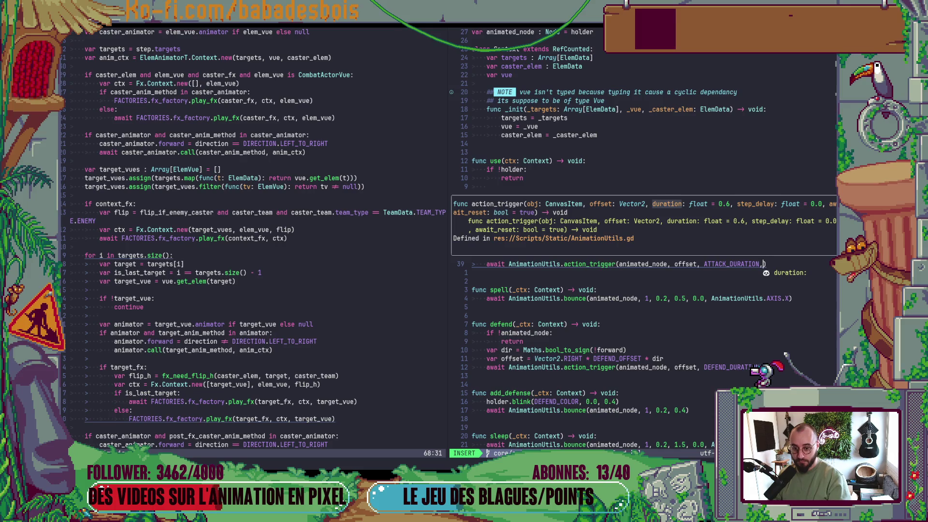
{"action": "type", "text": ", false"}
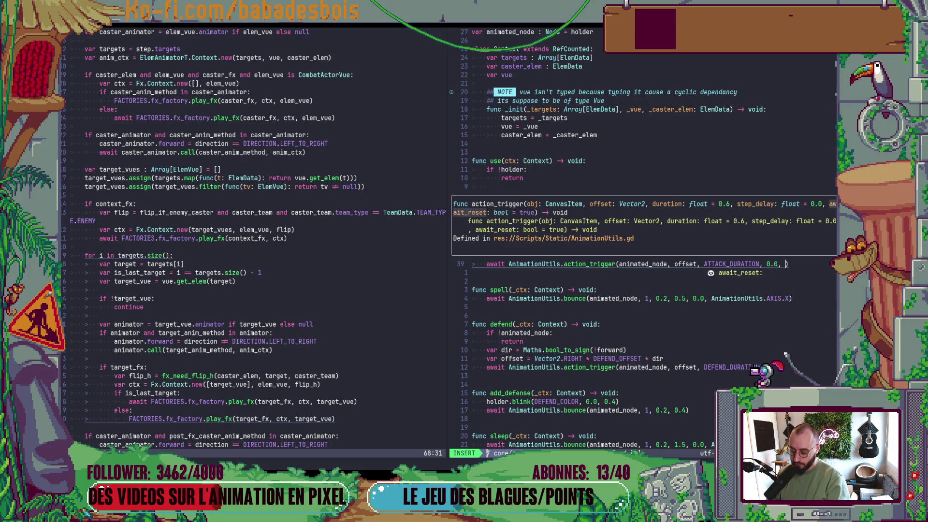
{"action": "key", "text": "Escape"}
{"action": "type", "text": ":w"}
{"action": "key", "text": "Return"}
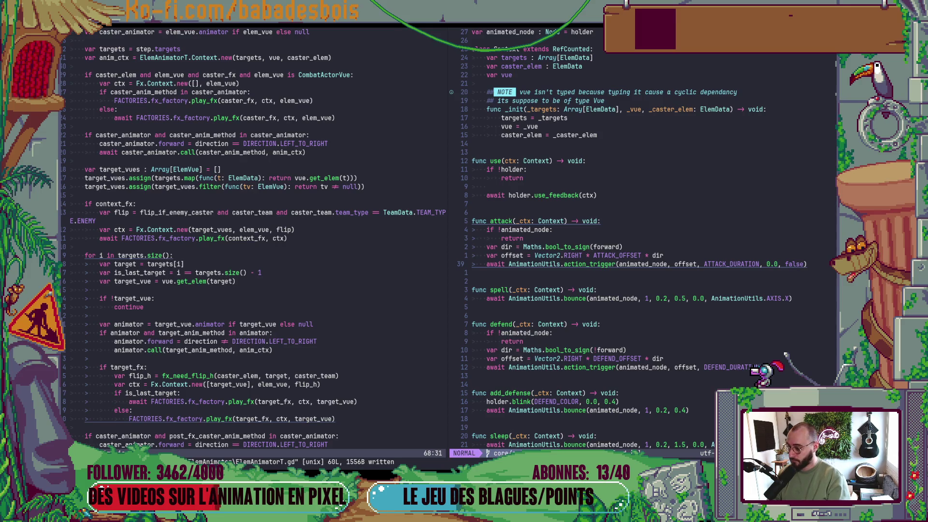
- Run the game from Godot and enter the Ferme malfamée farm room
{"action": "key", "text": "alt+Tab"}
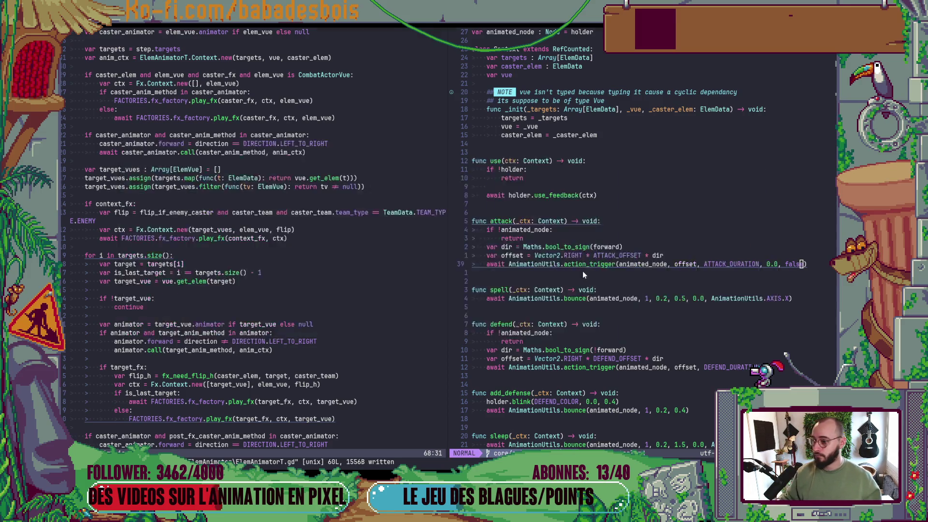
{"action": "key", "text": "F5"}
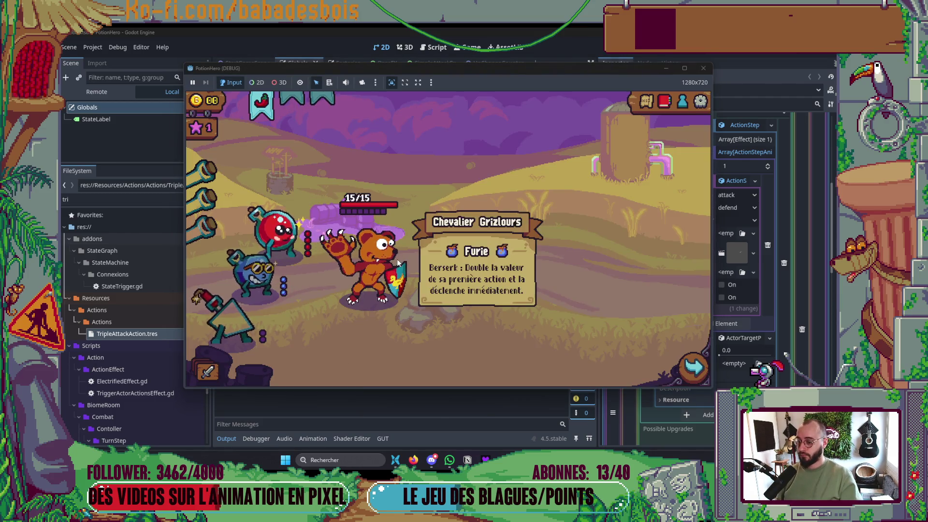
{"action": "left_click", "coordinate": [693, 367]}
{"action": "left_click", "coordinate": [271, 266]}
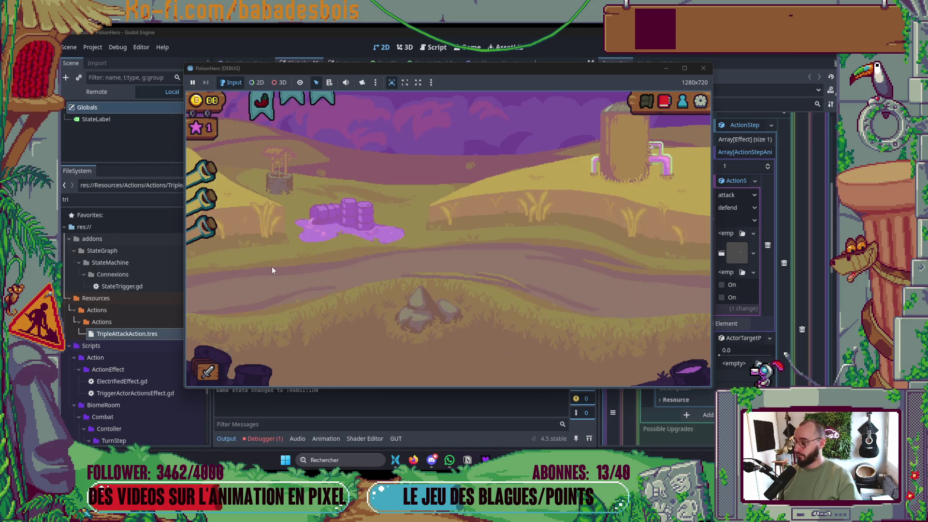
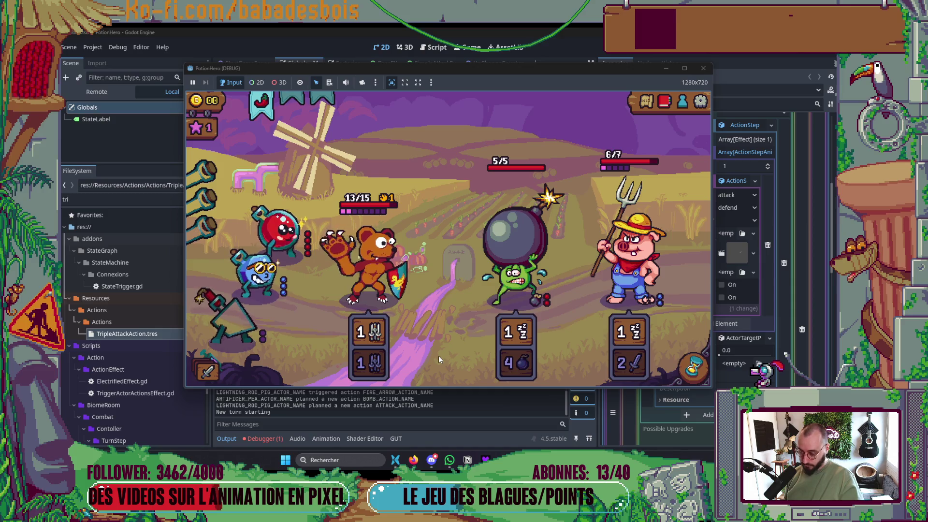
- Stop the game and set SimpleAttackFX's Anim Timer Duration to 0.2
{"action": "left_click", "coordinate": [701, 68]}
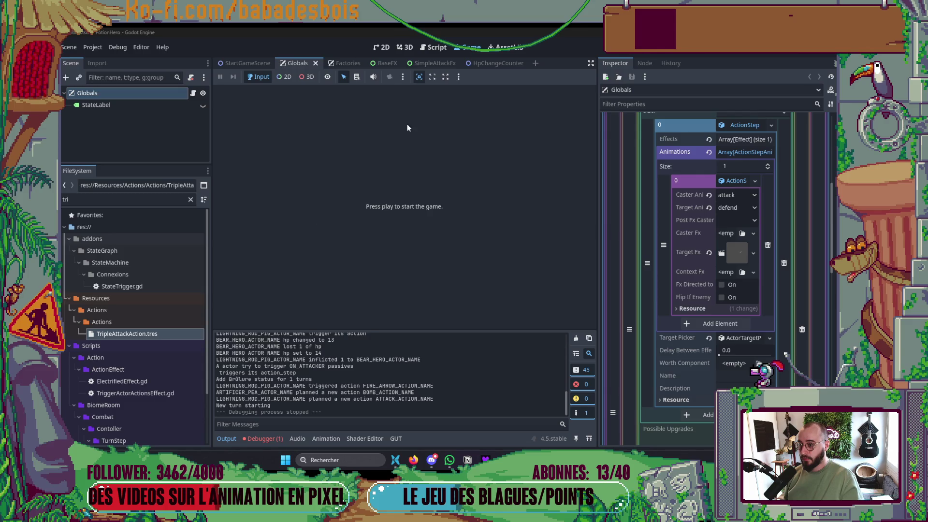
{"action": "left_click", "coordinate": [434, 62]}
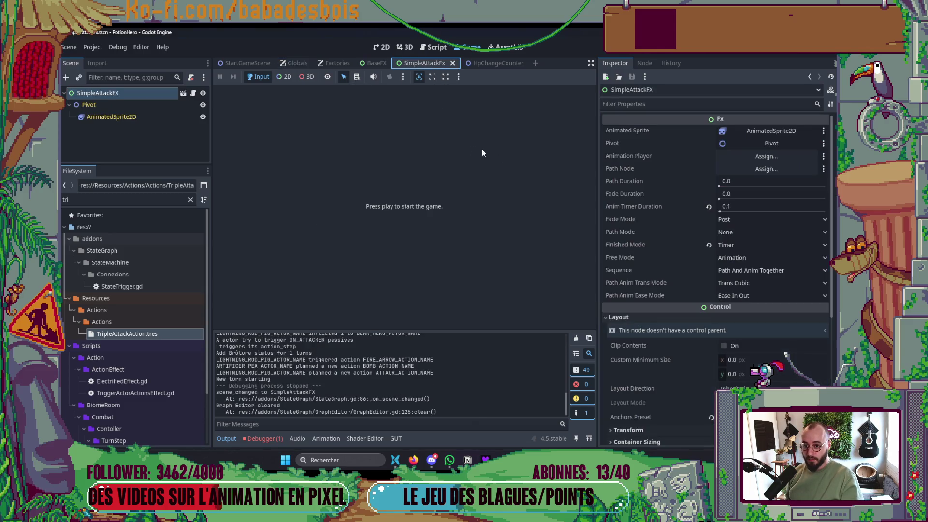
{"action": "left_click", "coordinate": [748, 203]}
{"action": "type", "text": "0.2"}
- Run the game into the next map room to check the attack effect, then stop it
{"action": "key", "text": "F6"}
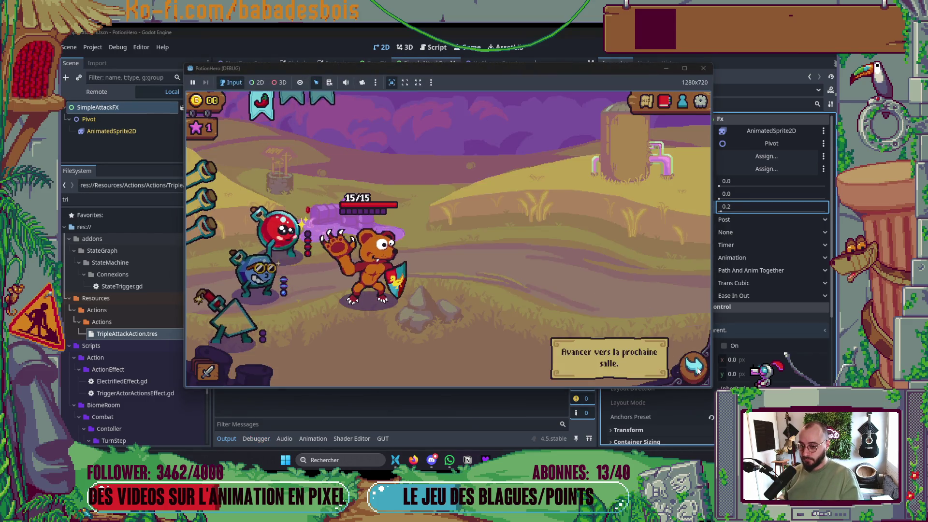
{"action": "left_click", "coordinate": [694, 367]}
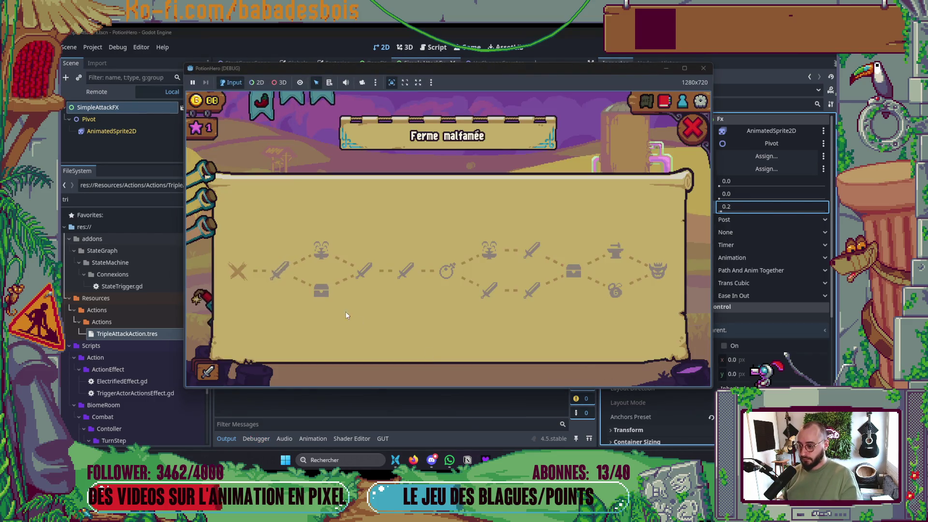
{"action": "left_click", "coordinate": [286, 267]}
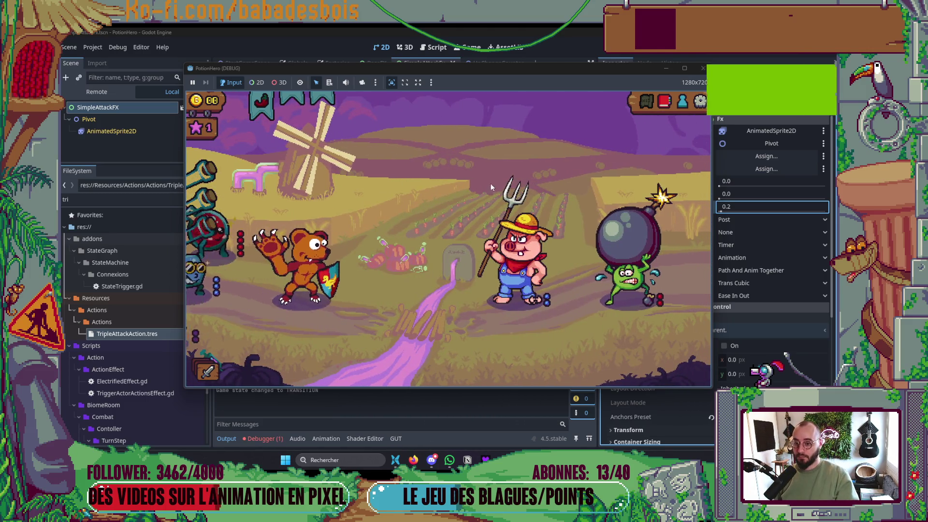
{"action": "left_click", "coordinate": [703, 67]}
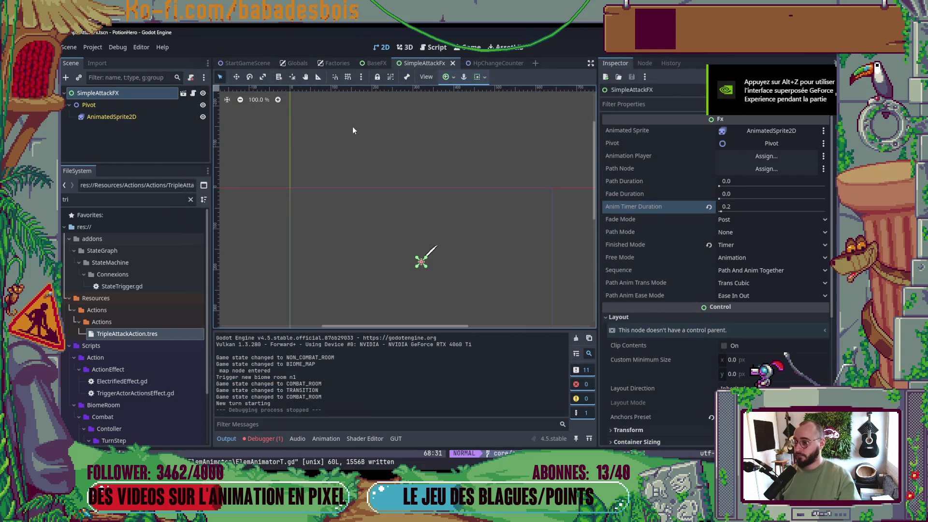
- In Globals, expand ProtoHeroData3 down to its TripleAttackAction instance
{"action": "left_click", "coordinate": [296, 63]}
{"action": "left_click", "coordinate": [763, 178]}
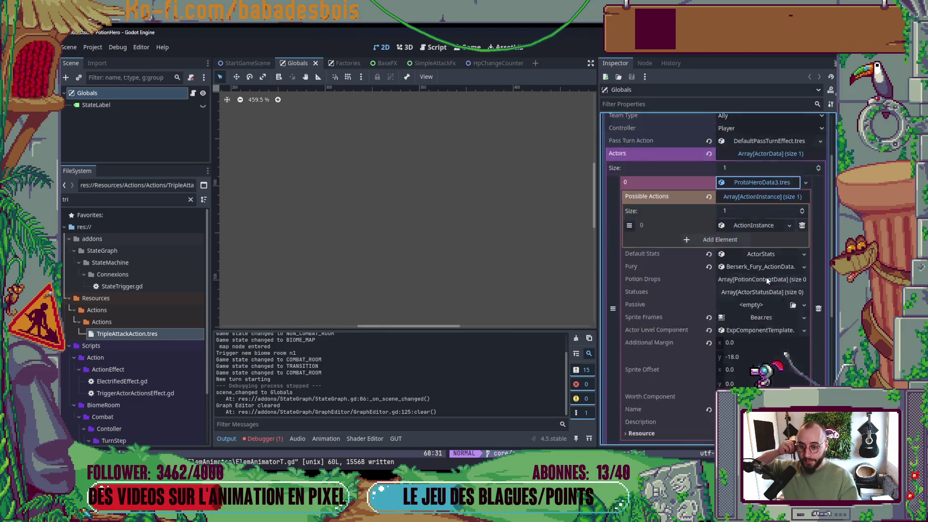
{"action": "scroll", "coordinate": [766, 277], "scroll_direction": "down", "scroll_amount": 2}
{"action": "left_click", "coordinate": [756, 178]}
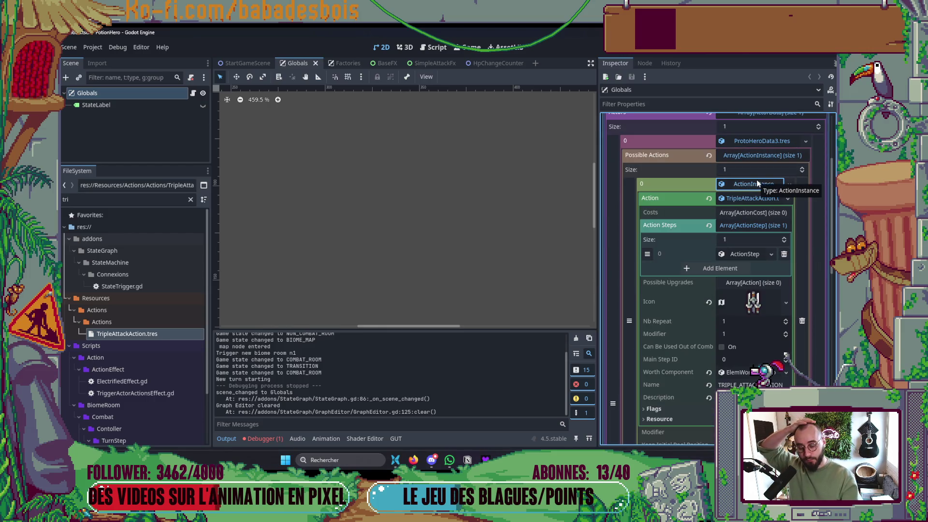
{"action": "scroll", "coordinate": [760, 272], "scroll_direction": "down", "scroll_amount": 4}
{"action": "scroll", "coordinate": [764, 254], "scroll_direction": "up", "scroll_amount": 2}
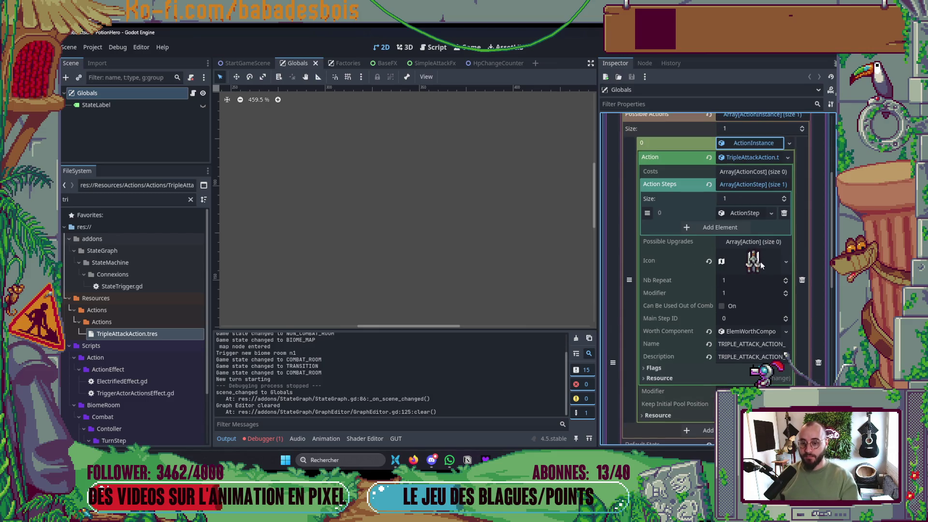
- Raise Action Steps to 3 and create a new ActionStep in the second slot
{"action": "left_click", "coordinate": [784, 199]}
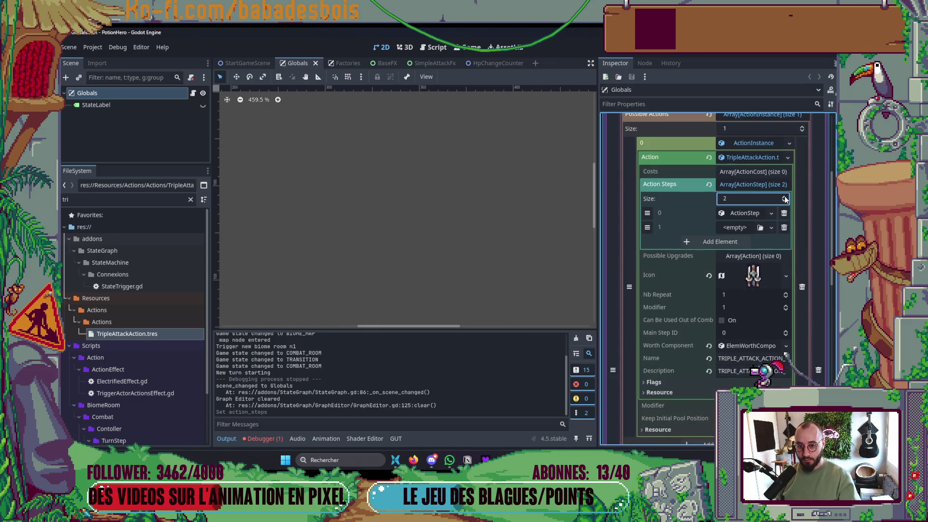
{"action": "left_click", "coordinate": [784, 198]}
{"action": "left_click", "coordinate": [735, 227]}
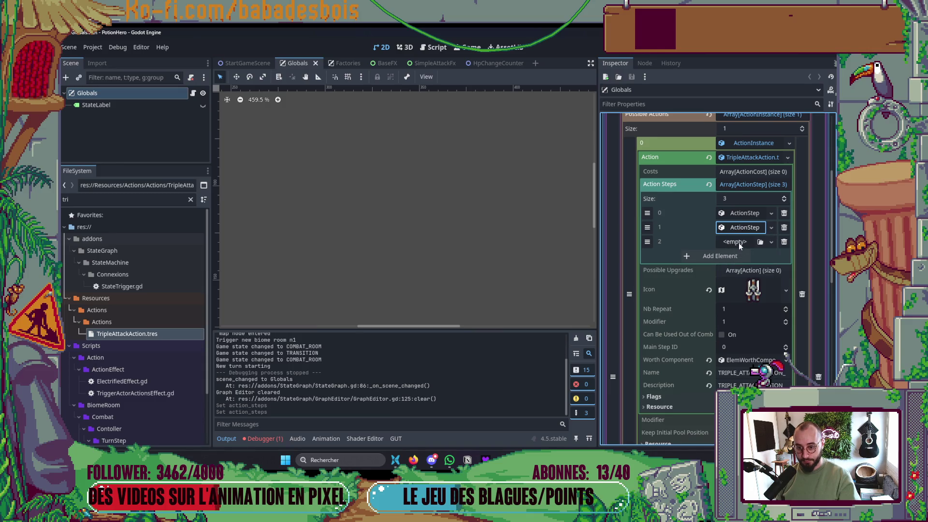
{"action": "left_click", "coordinate": [743, 251]}
{"action": "left_click", "coordinate": [743, 228]}
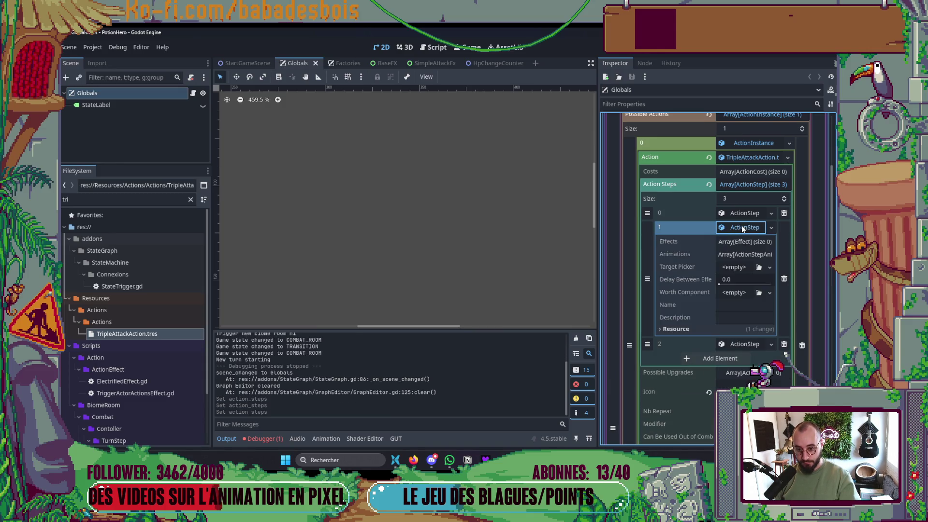
- Inspect the first action step's animation entry for reference
{"action": "left_click", "coordinate": [733, 256]}
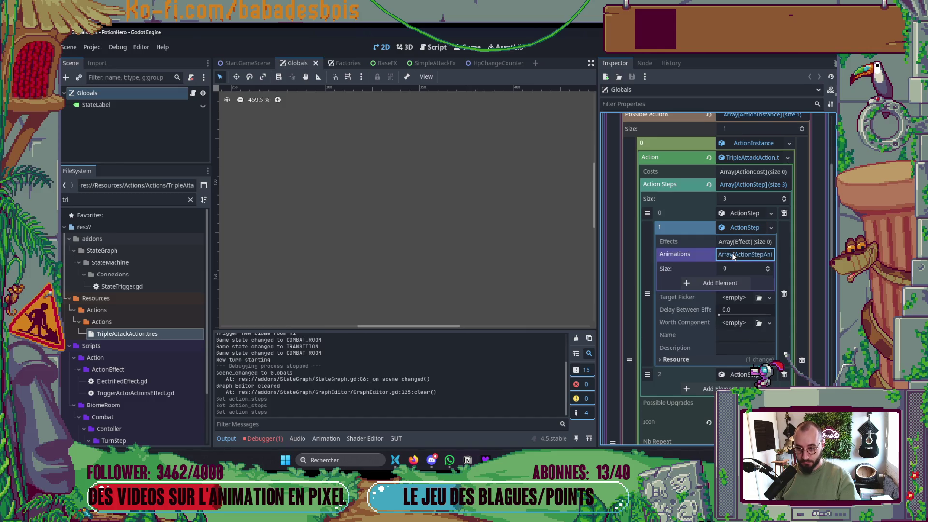
{"action": "left_click", "coordinate": [733, 256]}
{"action": "left_click", "coordinate": [744, 213]}
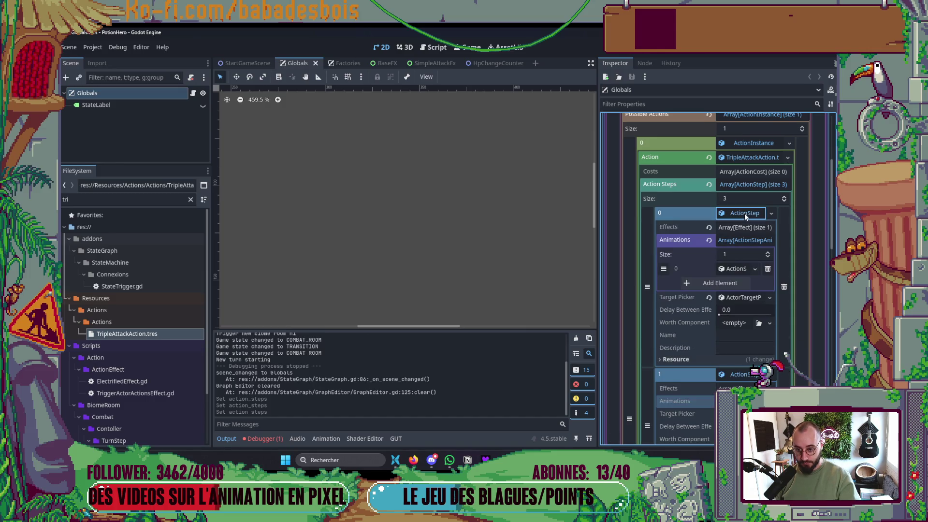
{"action": "left_click", "coordinate": [739, 241]}
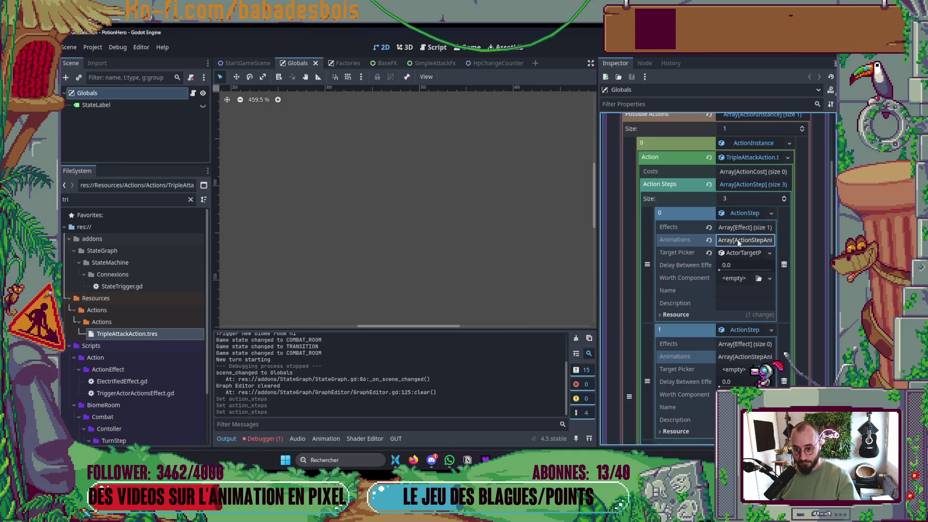
{"action": "left_click", "coordinate": [737, 358]}
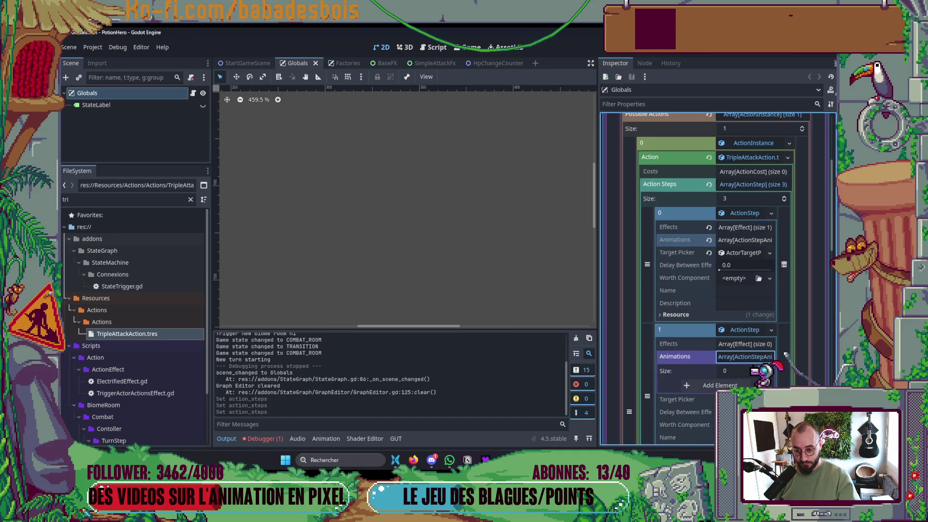
{"action": "left_click", "coordinate": [740, 242]}
{"action": "left_click", "coordinate": [739, 268]}
{"action": "left_click", "coordinate": [739, 268]}
{"action": "scroll", "coordinate": [740, 309], "scroll_direction": "down", "scroll_amount": 3}
- Add a new step animation to the second step's Animations list
{"action": "left_click", "coordinate": [728, 307]}
{"action": "left_click", "coordinate": [720, 333]}
{"action": "left_click", "coordinate": [734, 309]}
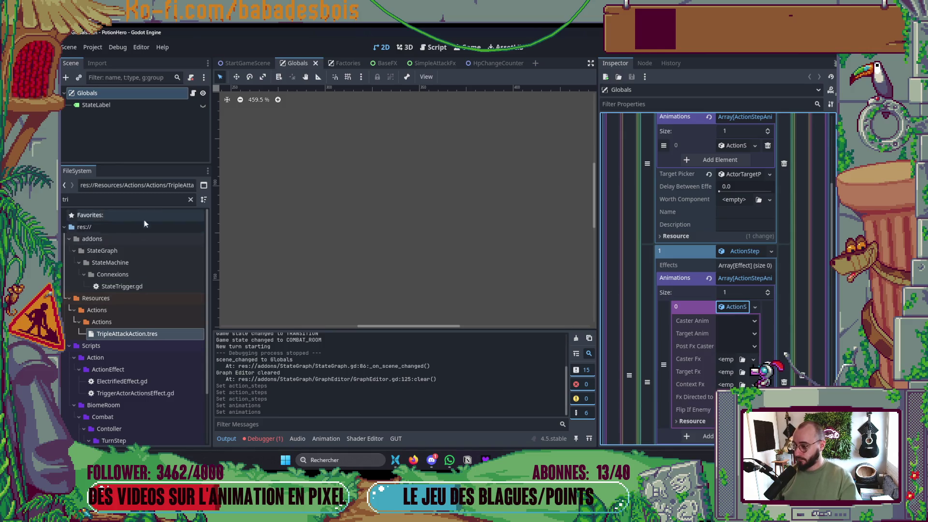
{"action": "double_click", "coordinate": [140, 199]}
- Filter files for 'Sim' and assign Flipped_SimpleAttackFx.tscn as the second step's Target Fx
{"action": "type", "text": "Sim"}
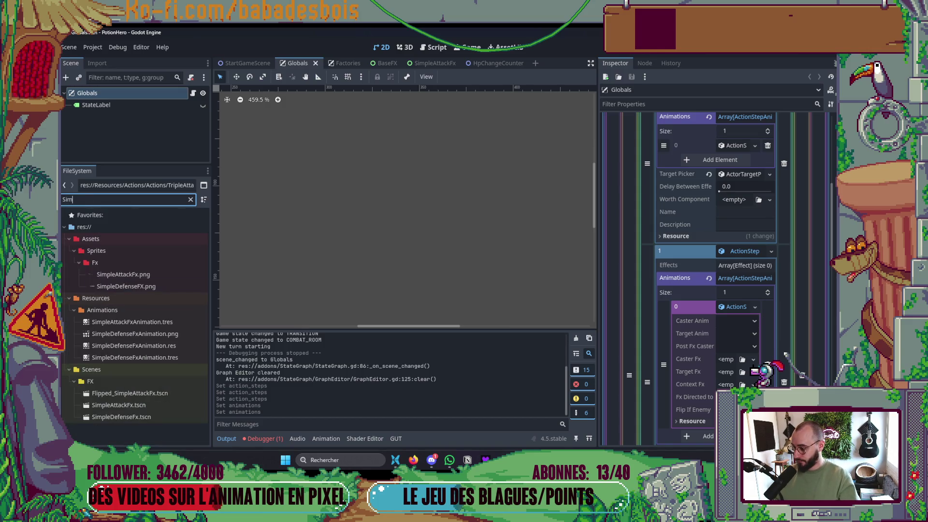
{"action": "mouse_move", "coordinate": [166, 395]}
{"action": "left_mouse_down"}
{"action": "mouse_move", "coordinate": [695, 368]}
{"action": "mouse_move", "coordinate": [734, 376]}
{"action": "left_mouse_up"}
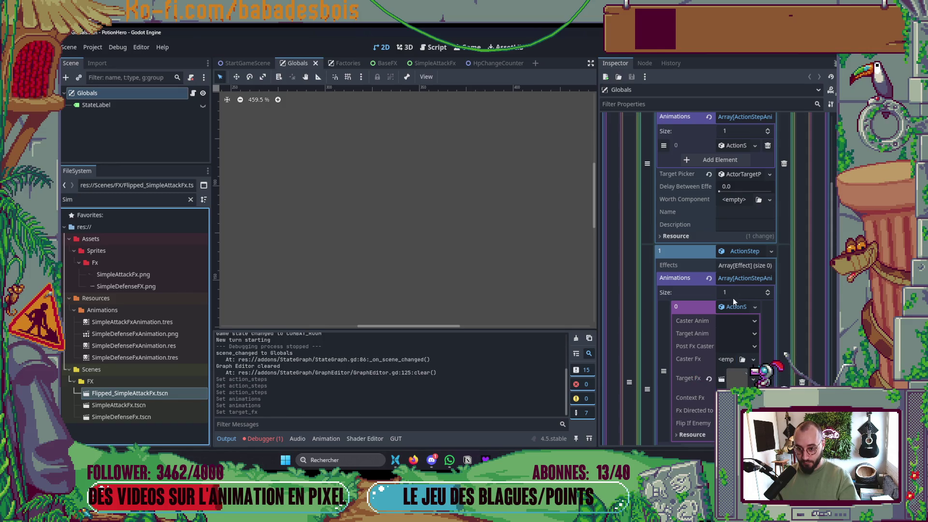
{"action": "left_click", "coordinate": [739, 278]}
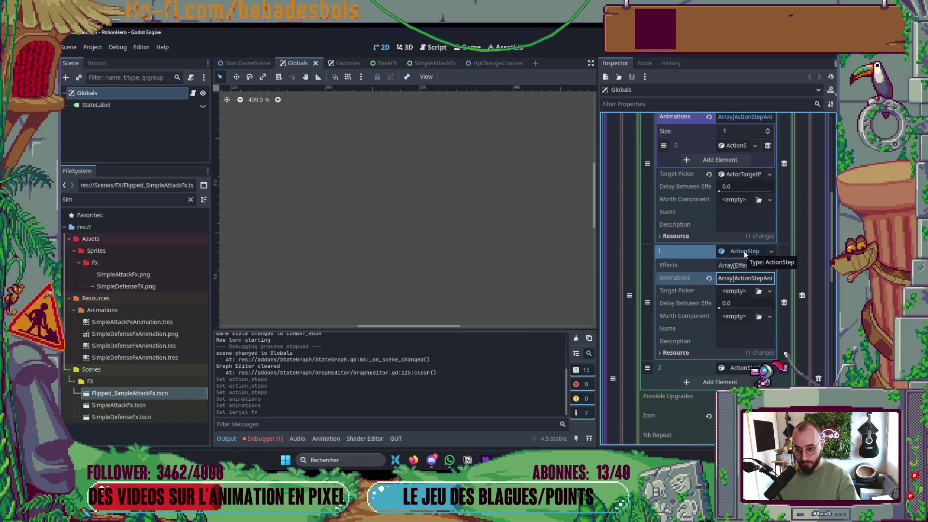
- Delete Action Steps elements 1 and 2, leaving a single step
{"action": "scroll", "coordinate": [753, 275], "scroll_direction": "up", "scroll_amount": 2}
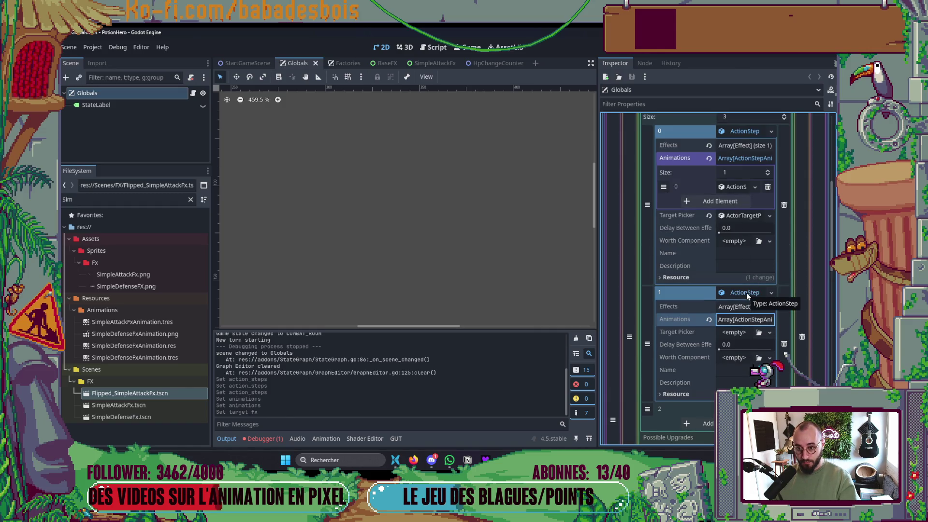
{"action": "left_click", "coordinate": [783, 343]}
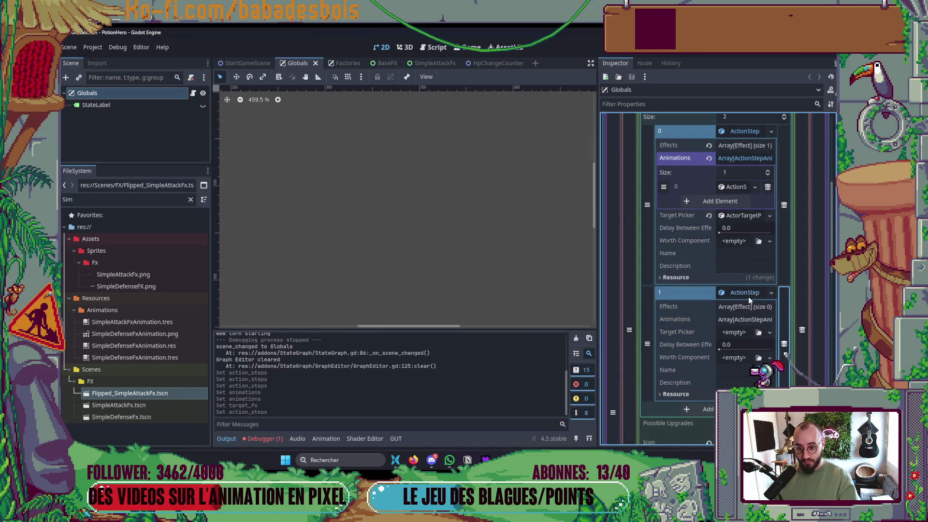
{"action": "left_click", "coordinate": [783, 344]}
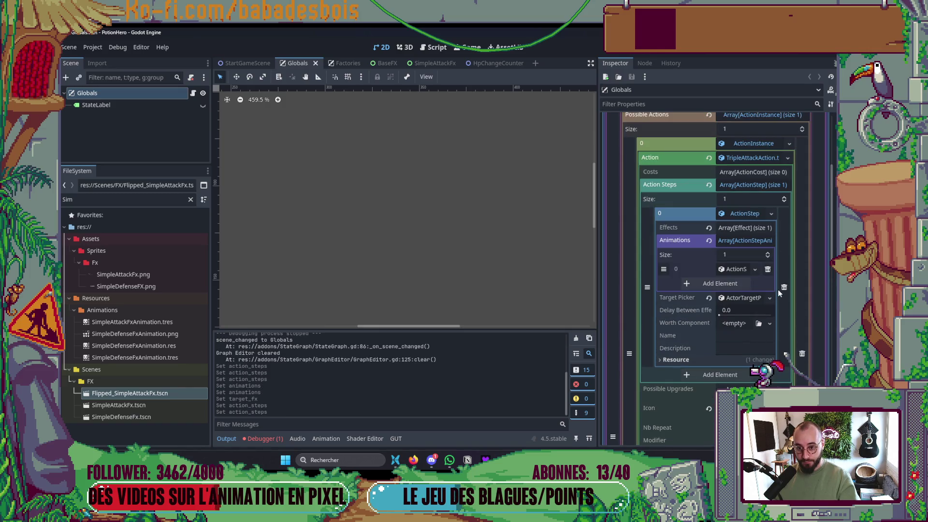
- Undo the step deletions and fill the third slot with a unique ActionStep copy
{"action": "key", "text": "ctrl+z"}
{"action": "key", "text": "ctrl+z"}
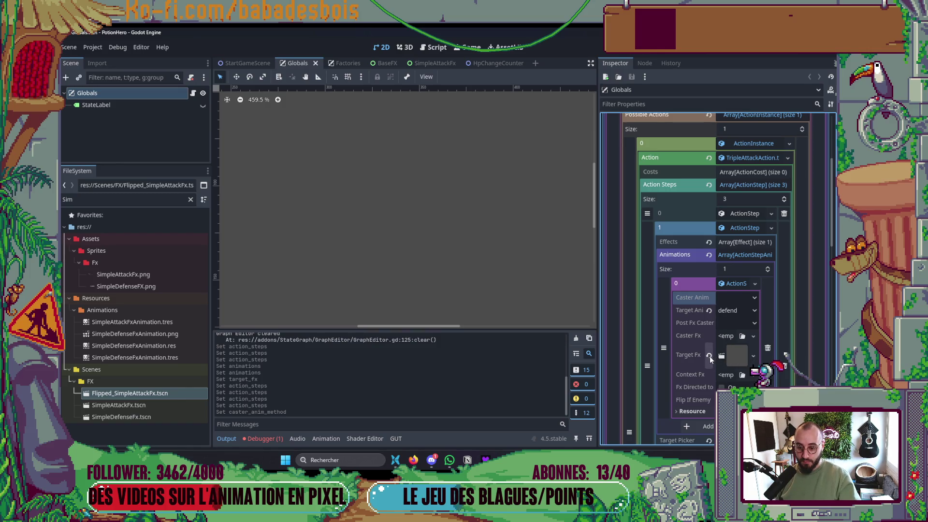
{"action": "left_click", "coordinate": [737, 283]}
{"action": "left_click", "coordinate": [742, 252]}
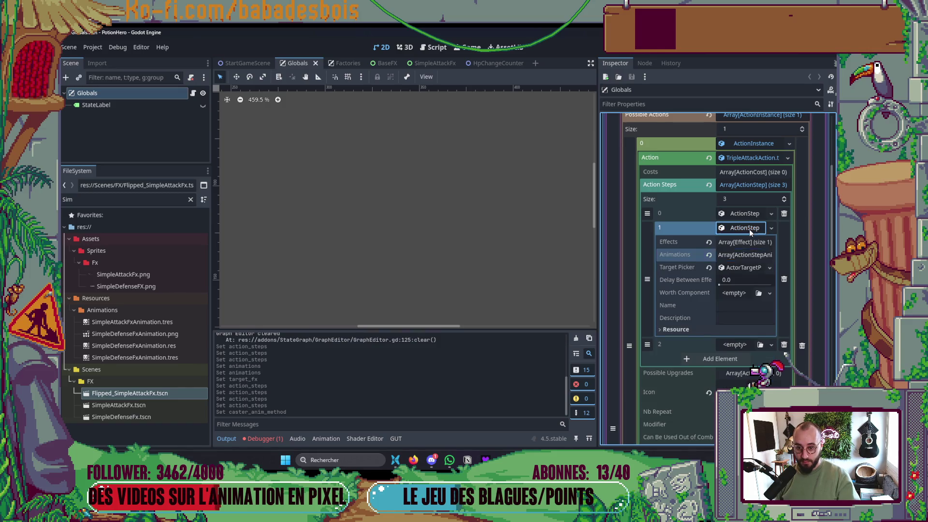
{"action": "left_click", "coordinate": [749, 229]}
{"action": "left_click", "coordinate": [771, 227]}
{"action": "left_click", "coordinate": [754, 318]}
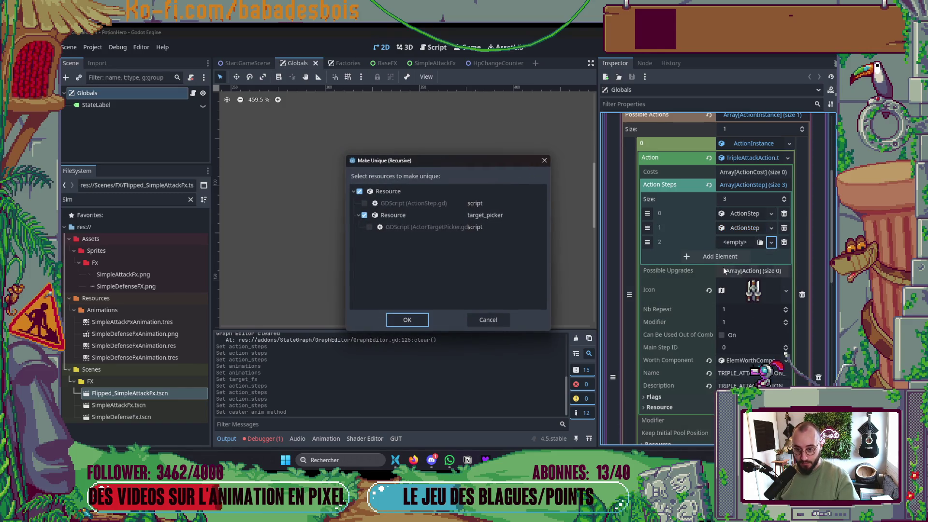
{"action": "key", "text": "Return"}
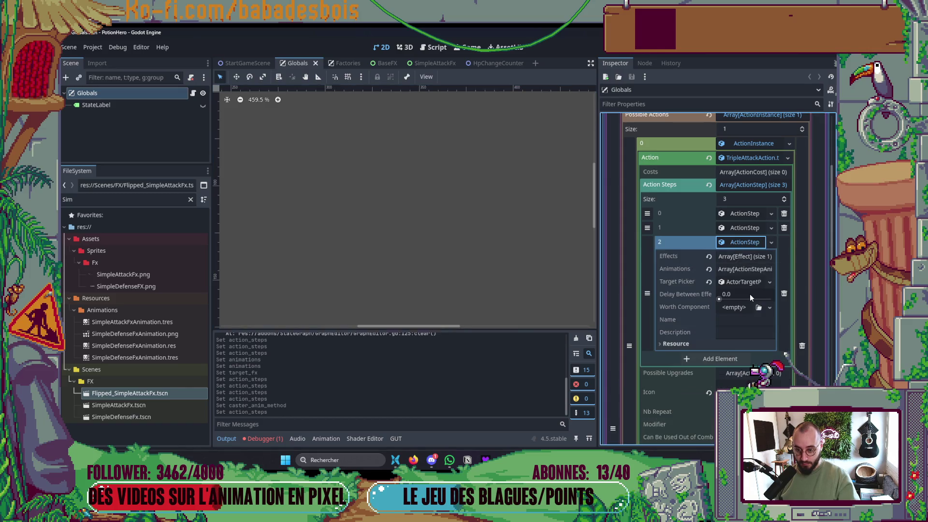
- Check the third step's target animation, then expand ActionStep 0
{"action": "left_click", "coordinate": [739, 268]}
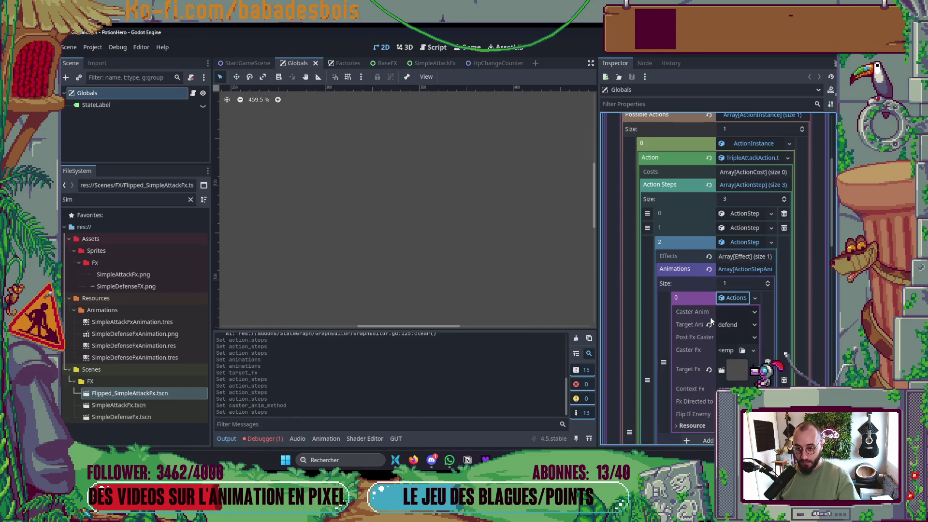
{"action": "left_click", "coordinate": [708, 324]}
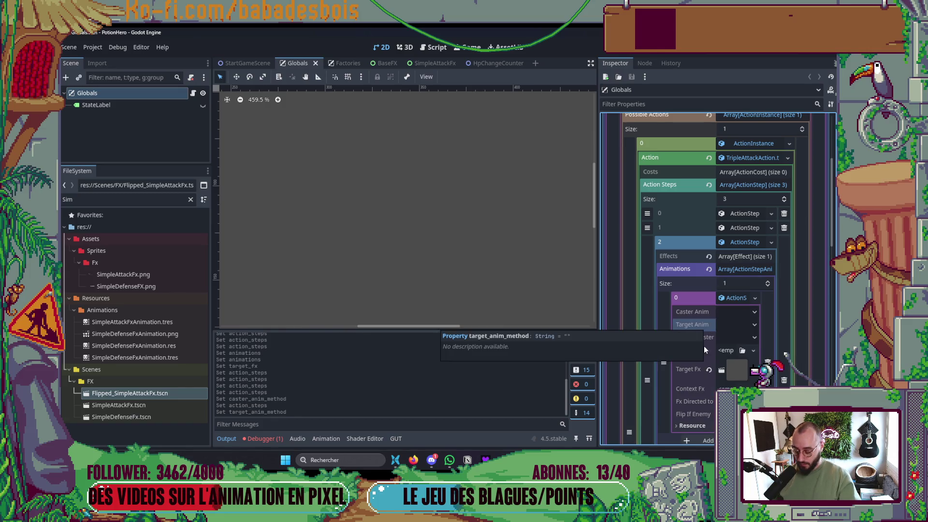
{"action": "key", "text": "ctrl+z"}
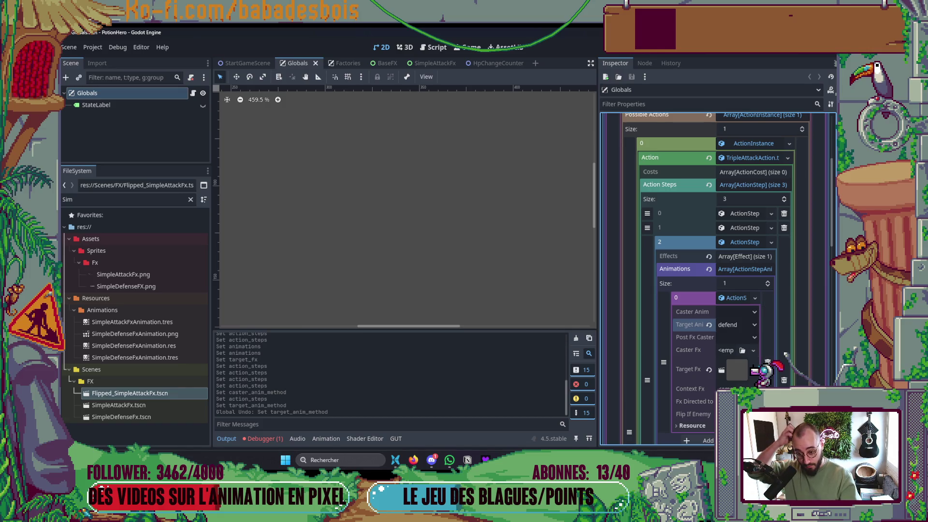
{"action": "left_click", "coordinate": [733, 268]}
{"action": "left_click", "coordinate": [740, 243]}
{"action": "left_click", "coordinate": [740, 215]}
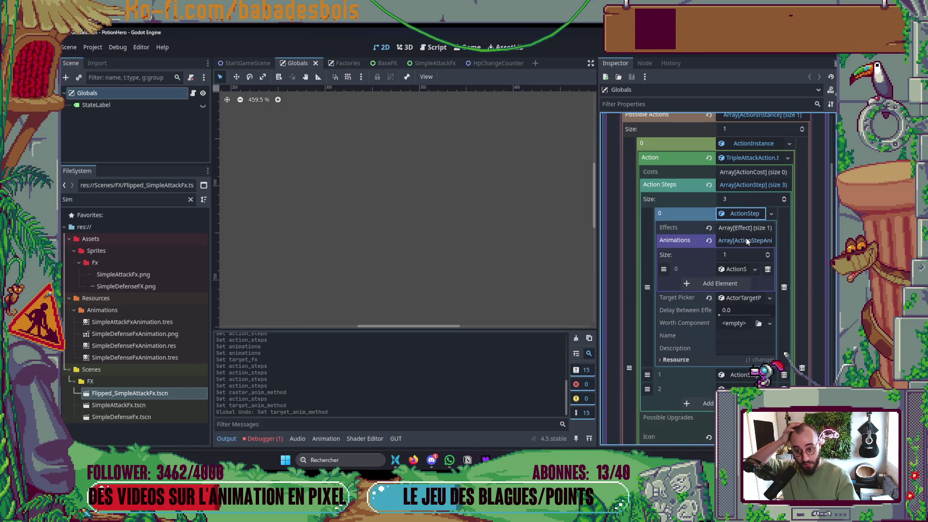
- Set ActionStep 0's Caster Anim to attack
{"action": "left_click", "coordinate": [732, 270]}
{"action": "left_click", "coordinate": [729, 284]}
{"action": "left_click", "coordinate": [735, 298]}
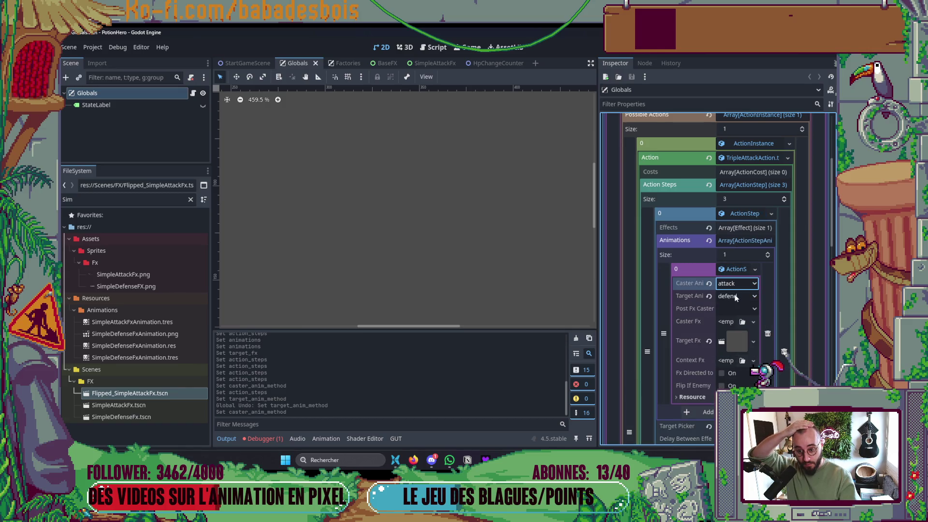
{"action": "left_click", "coordinate": [733, 271]}
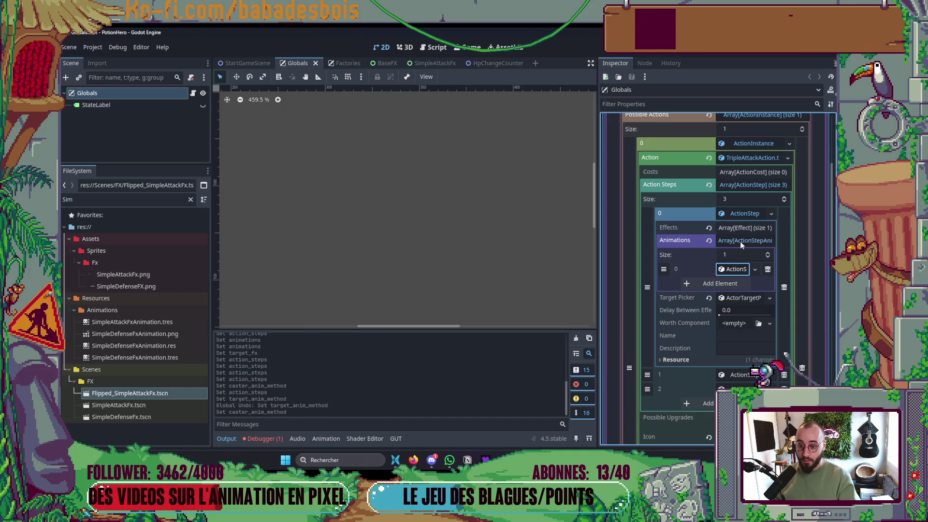
{"action": "left_click", "coordinate": [745, 217]}
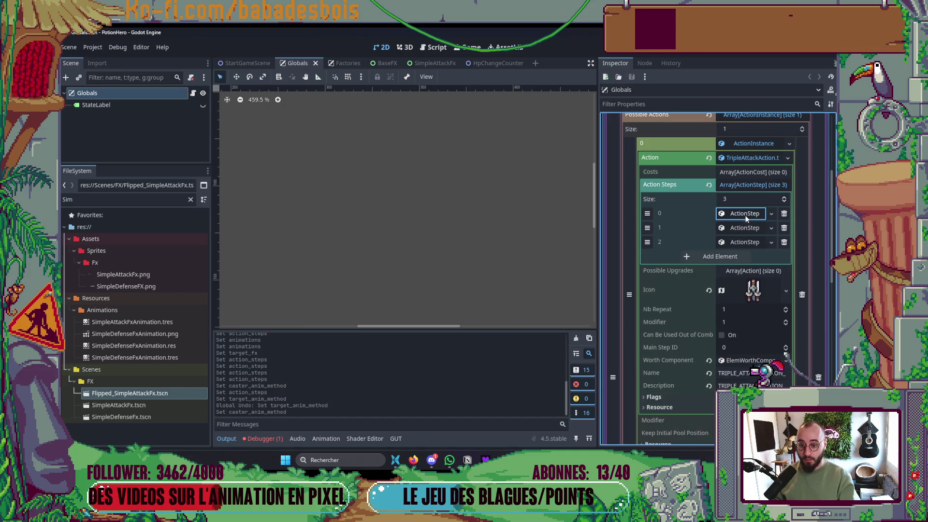
- Inspect the second action step's animation entry
{"action": "left_click", "coordinate": [742, 228]}
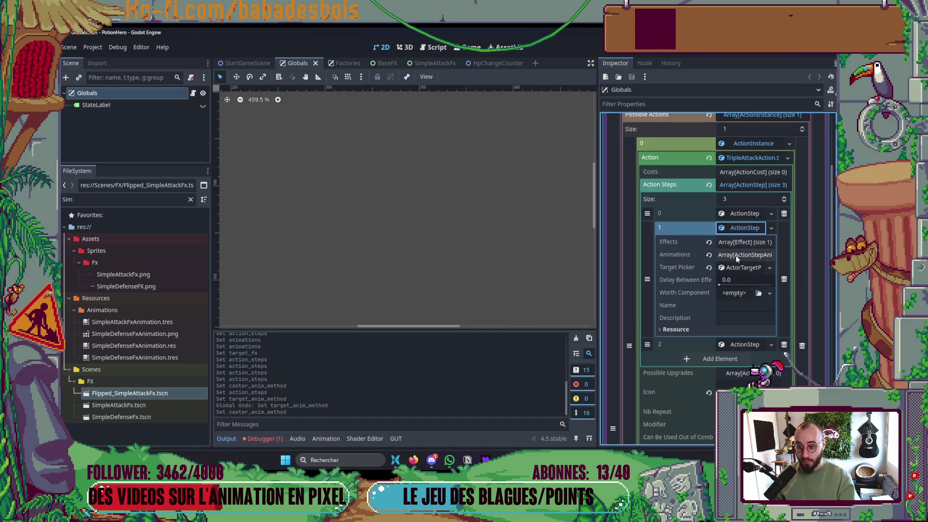
{"action": "left_click", "coordinate": [735, 256]}
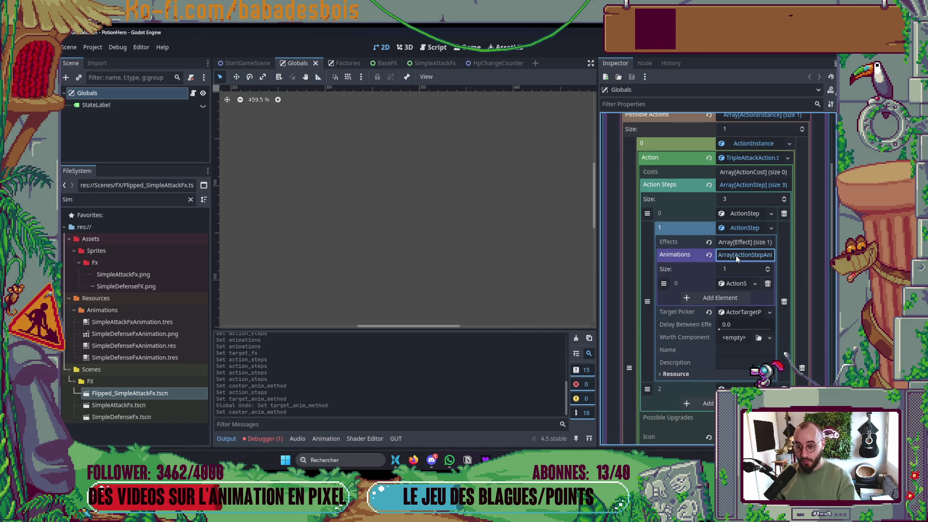
{"action": "left_click", "coordinate": [738, 283]}
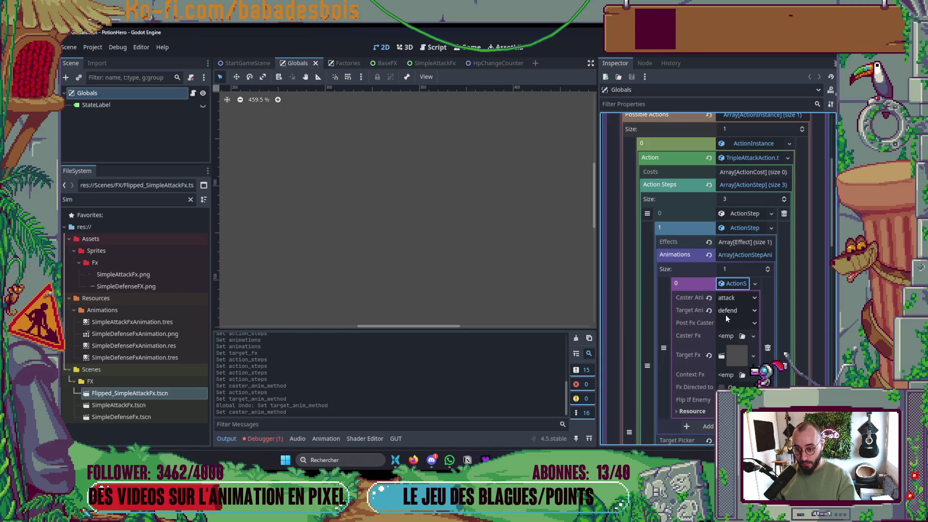
{"action": "left_click", "coordinate": [740, 256]}
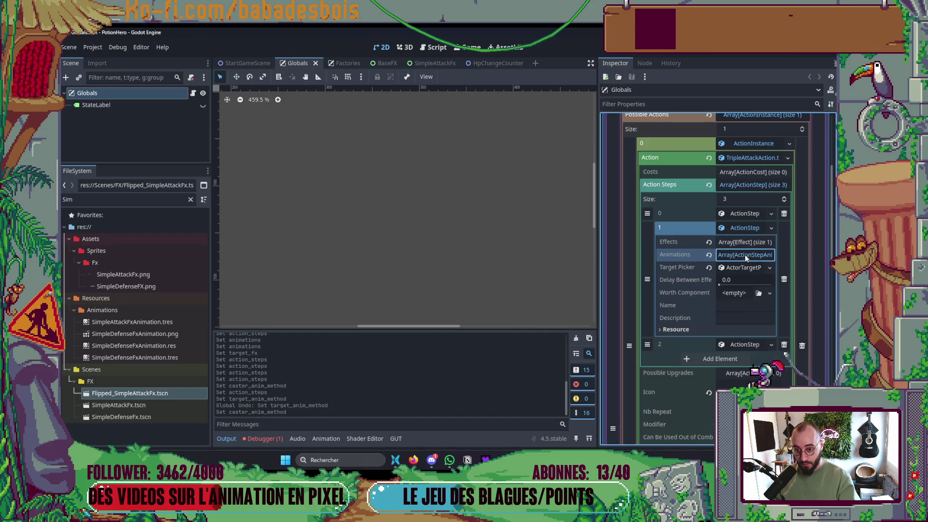
{"action": "left_click", "coordinate": [744, 255]}
{"action": "scroll", "coordinate": [747, 294], "scroll_direction": "down", "scroll_amount": 3}
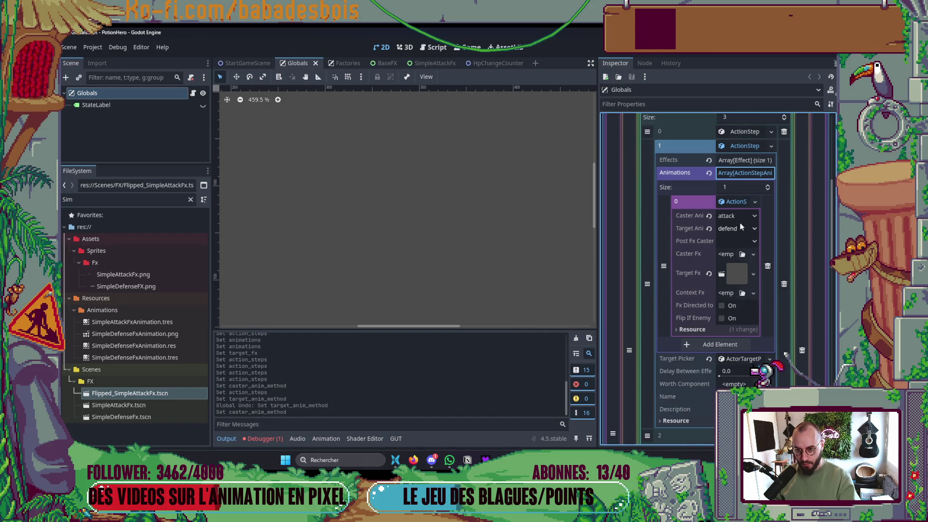
{"action": "left_click", "coordinate": [734, 202]}
{"action": "scroll", "coordinate": [748, 231], "scroll_direction": "up", "scroll_amount": 3}
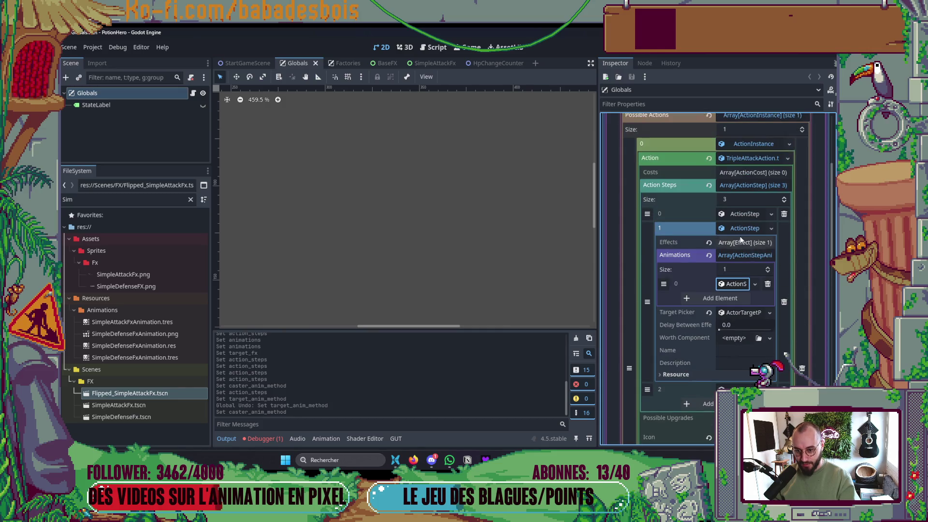
{"action": "left_click", "coordinate": [744, 232]}
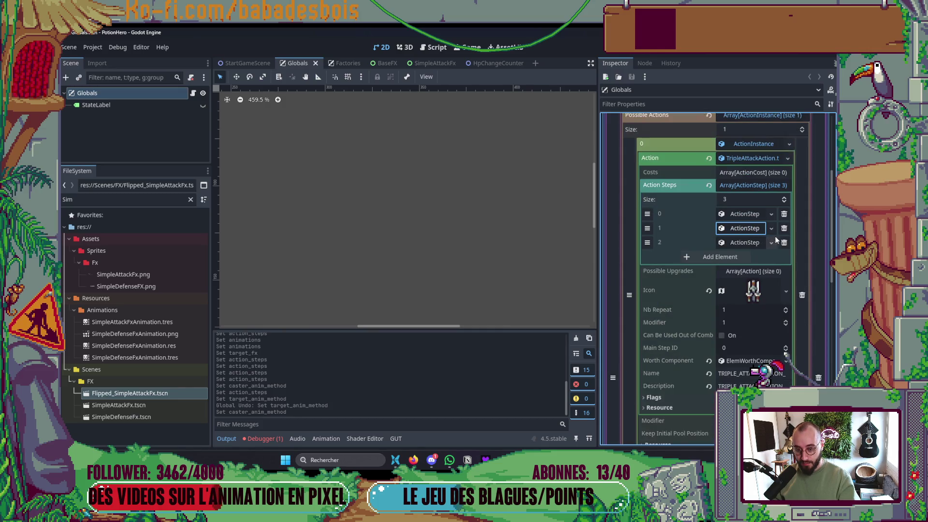
- Lower Action Steps size from 3 to 1
{"action": "left_click", "coordinate": [783, 230]}
{"action": "left_click", "coordinate": [783, 230]}
{"action": "left_click", "coordinate": [745, 213]}
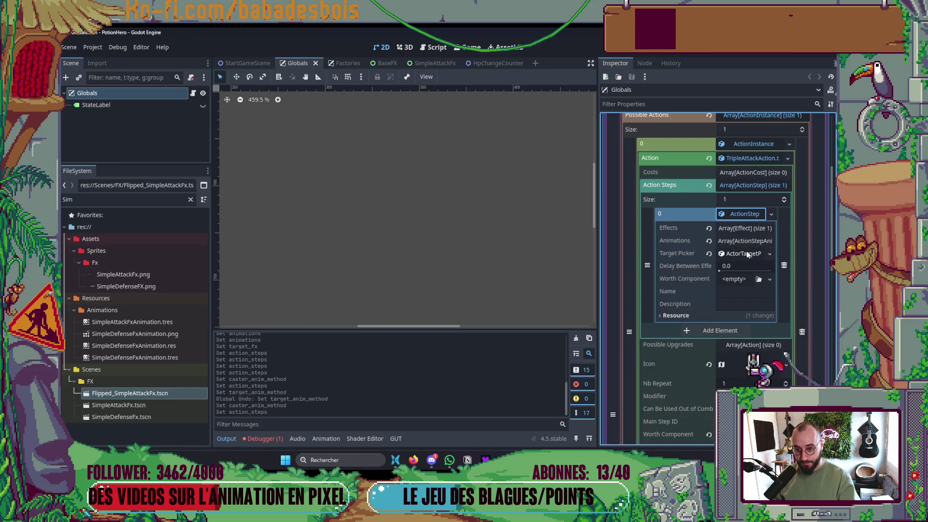
- Paste a unique copy of animation 0 as a second entry with Flipped_SimpleAttackFx target, and save
{"action": "left_click", "coordinate": [744, 242]}
{"action": "left_click", "coordinate": [754, 270]}
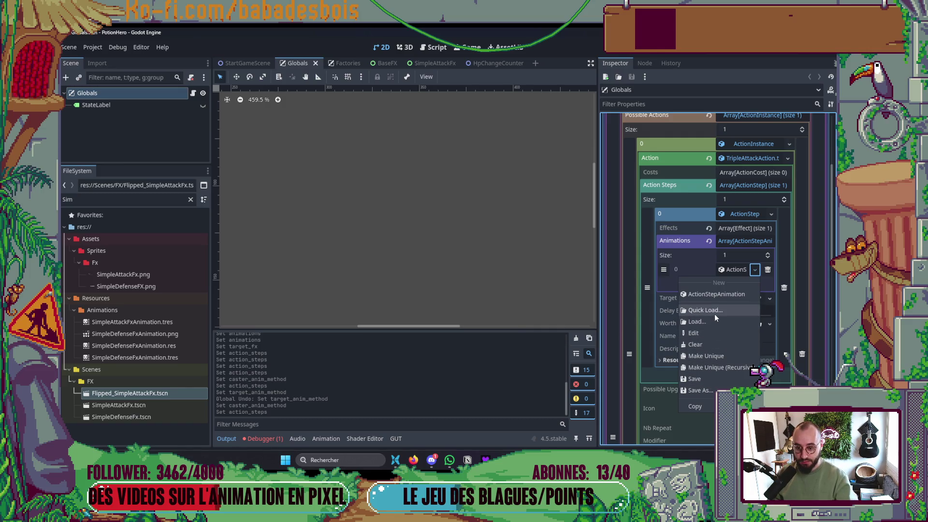
{"action": "left_click", "coordinate": [696, 406]}
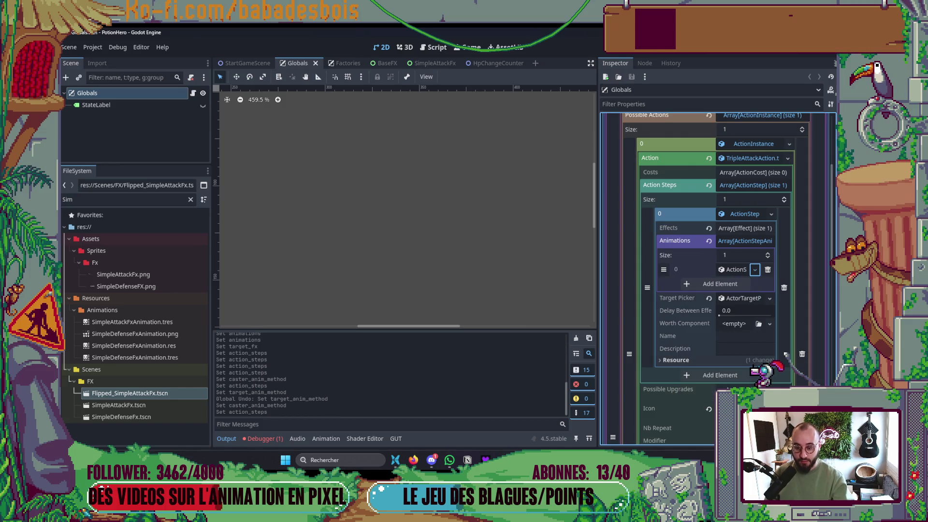
{"action": "left_click", "coordinate": [767, 253]}
{"action": "left_click", "coordinate": [754, 284]}
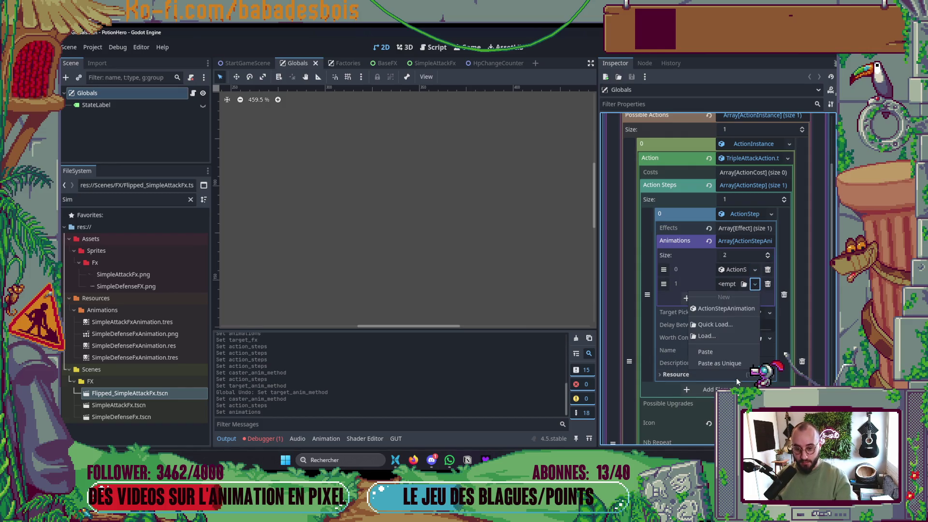
{"action": "left_click", "coordinate": [719, 363]}
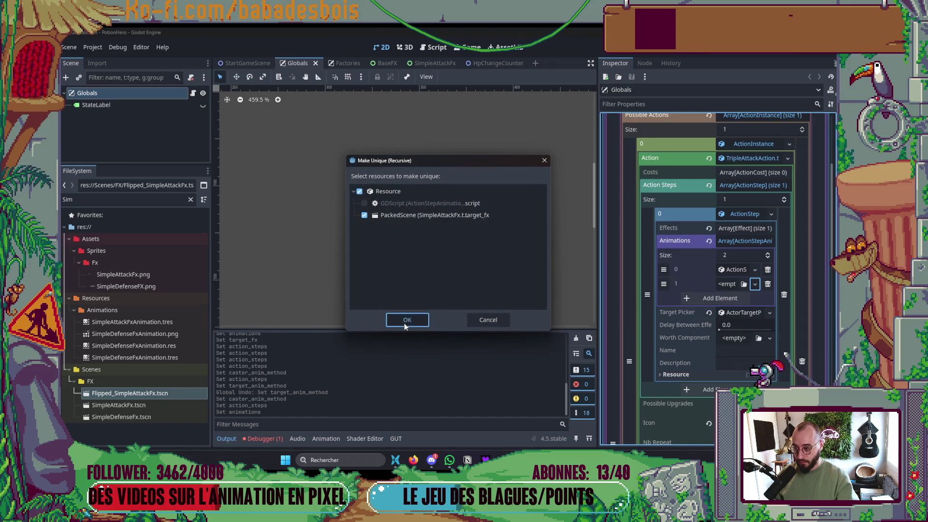
{"action": "left_click", "coordinate": [409, 322]}
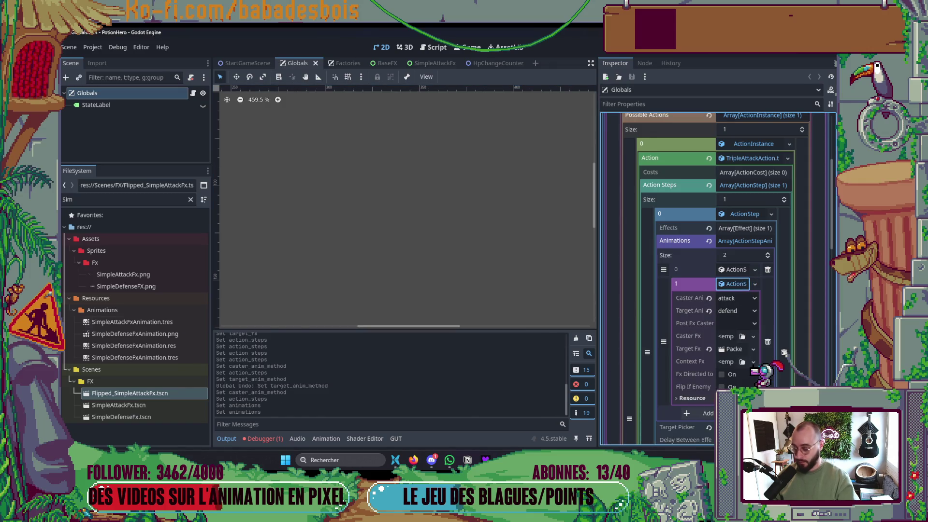
{"action": "left_click_drag", "start_coordinate": [130, 393], "coordinate": [732, 349]}
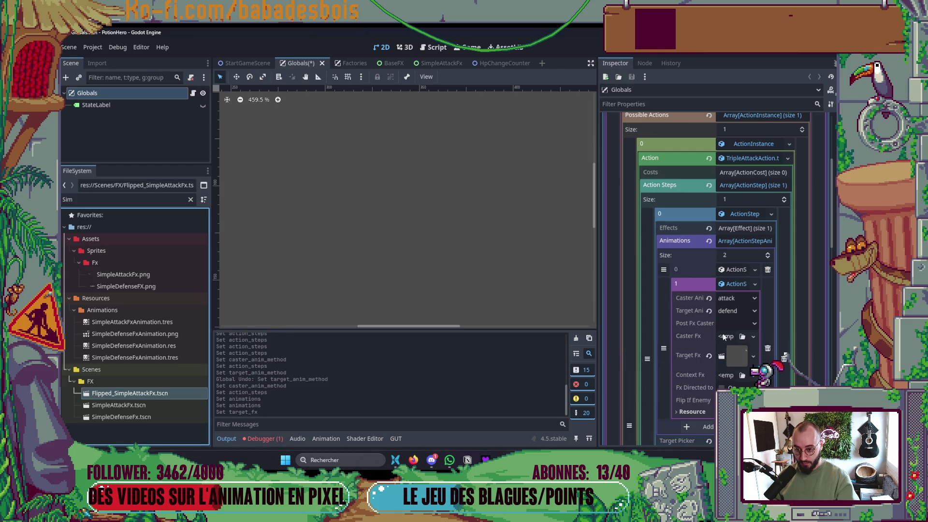
{"action": "left_click", "coordinate": [709, 295]}
{"action": "left_click", "coordinate": [736, 282]}
{"action": "key", "text": "ctrl+s"}
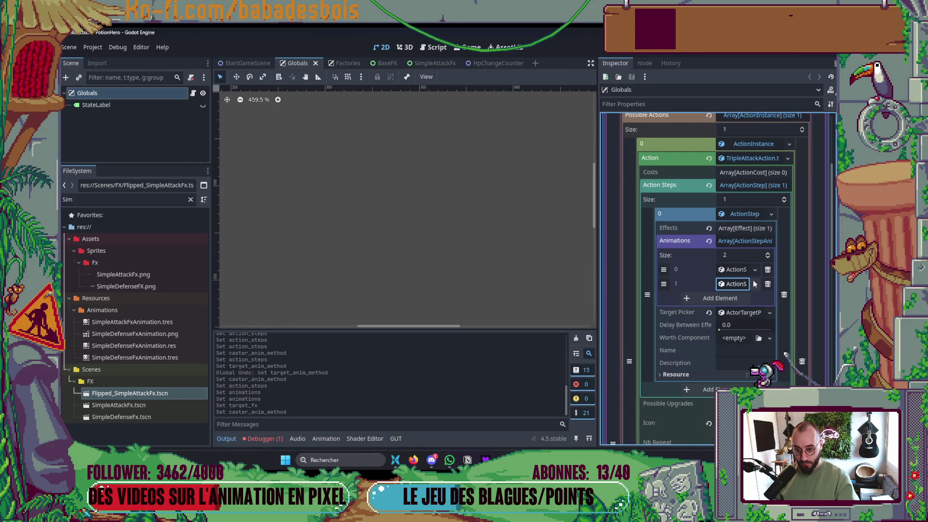
- Paste a unique third animation entry with its Caster Anim cleared, then launch a test run
{"action": "left_click", "coordinate": [754, 284]}
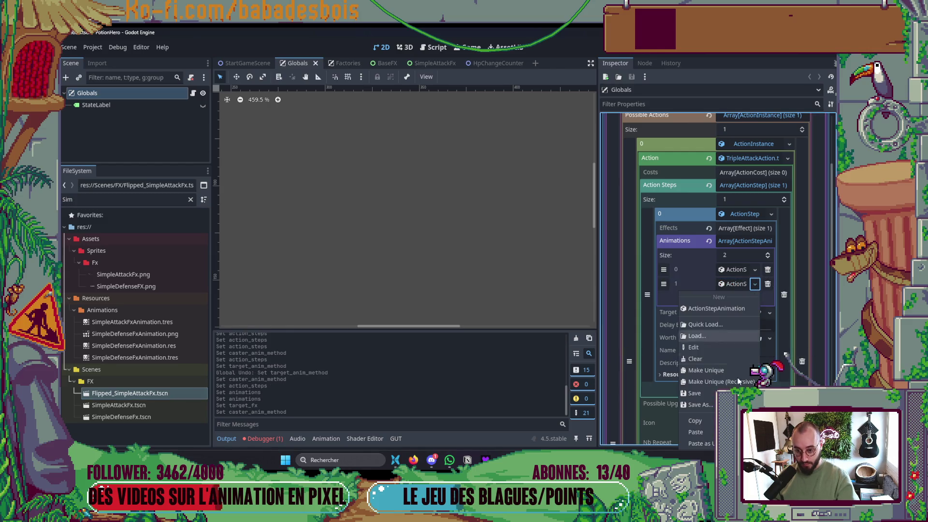
{"action": "left_click", "coordinate": [766, 252]}
{"action": "left_click", "coordinate": [766, 252]}
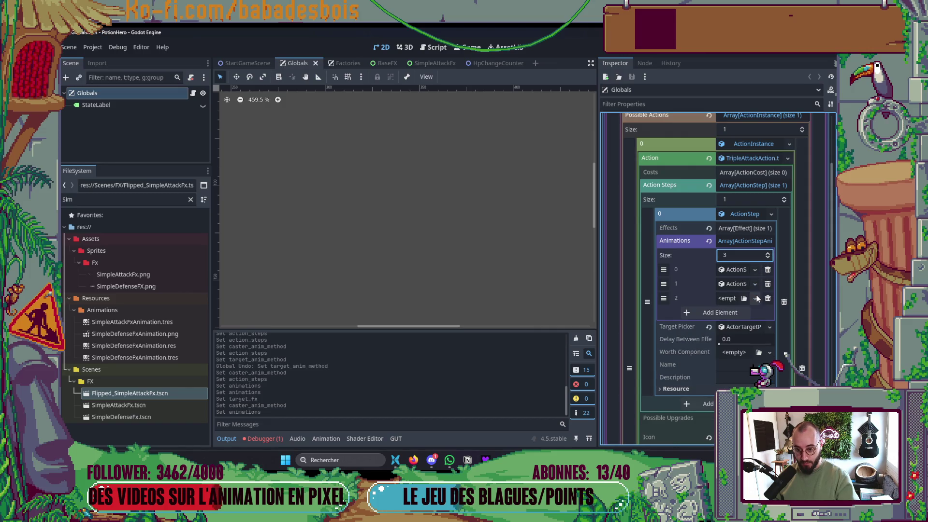
{"action": "left_click", "coordinate": [755, 298]}
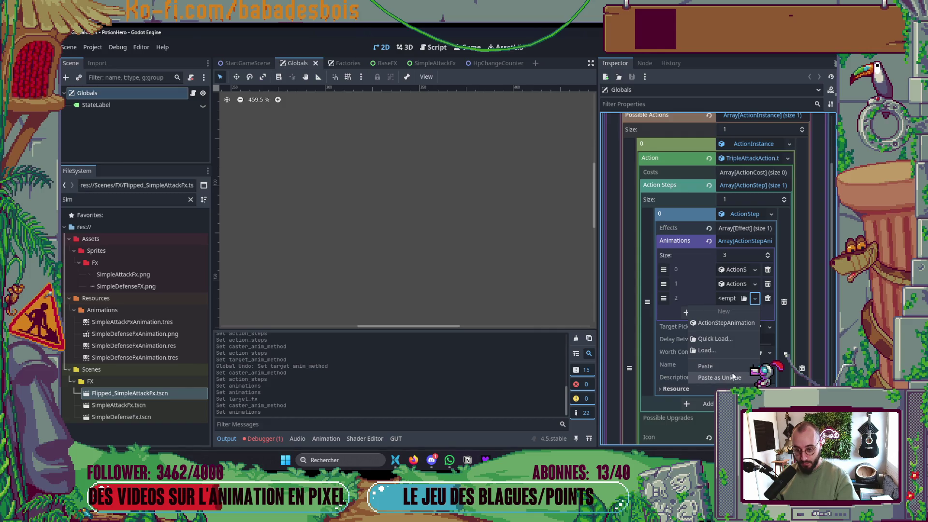
{"action": "left_click", "coordinate": [727, 377]}
{"action": "left_click", "coordinate": [413, 319]}
{"action": "left_click", "coordinate": [739, 301]}
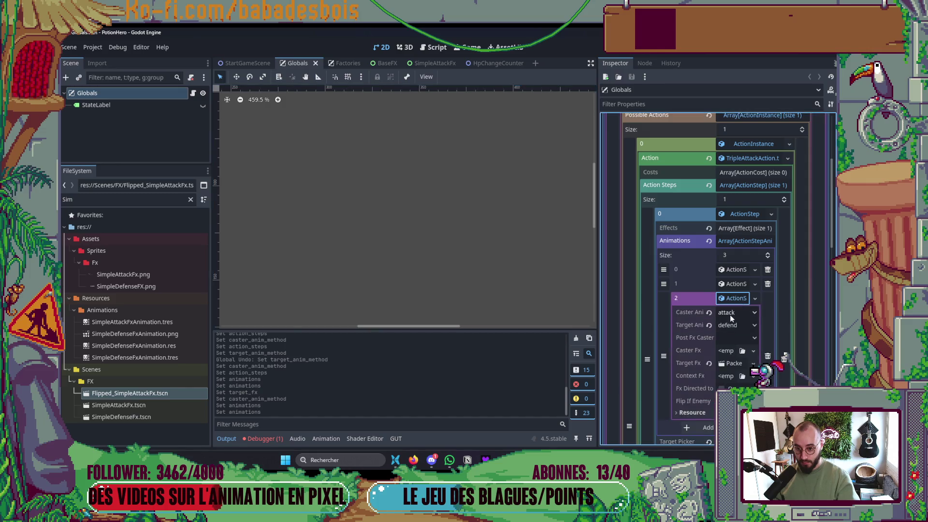
{"action": "left_click", "coordinate": [708, 312]}
{"action": "key", "text": "F5"}
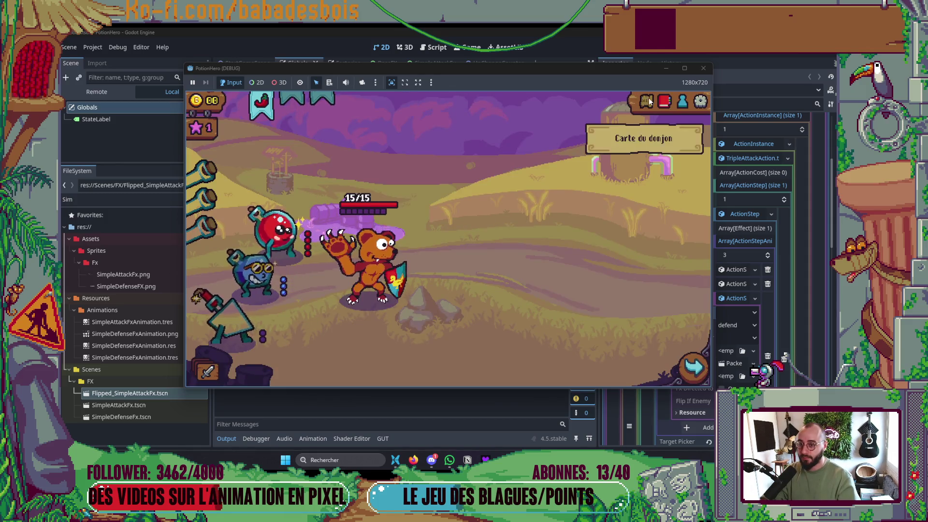
- Enter the farm battle, end the turn to watch the bear attack the pig, then stop the game
{"action": "left_click", "coordinate": [646, 101]}
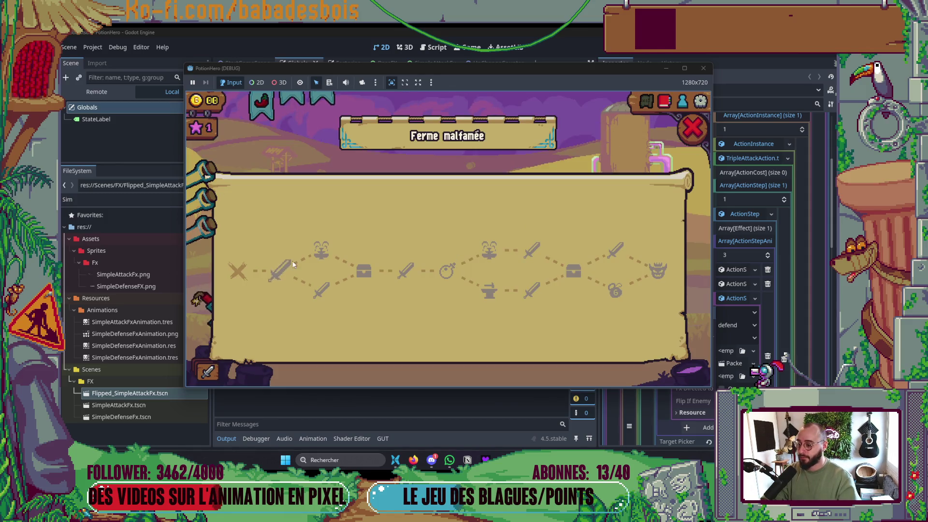
{"action": "left_click", "coordinate": [281, 270]}
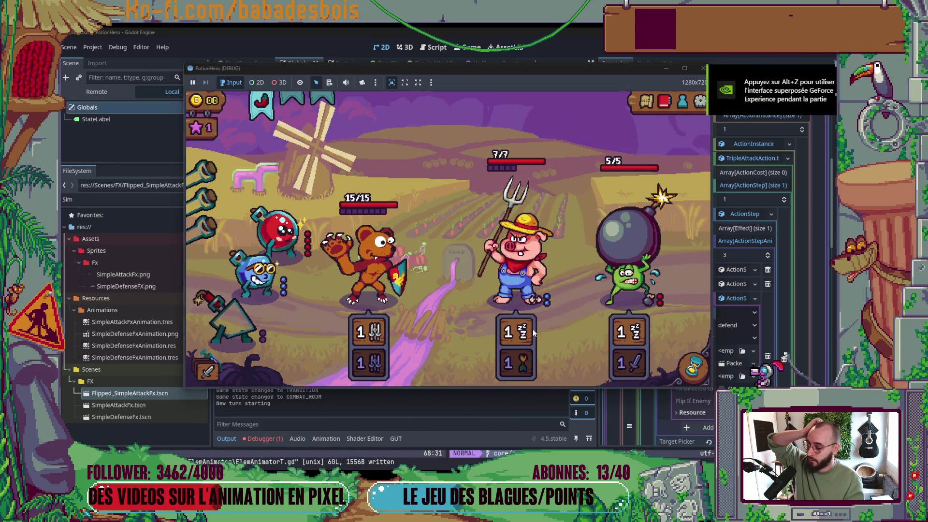
{"action": "left_click", "coordinate": [678, 380]}
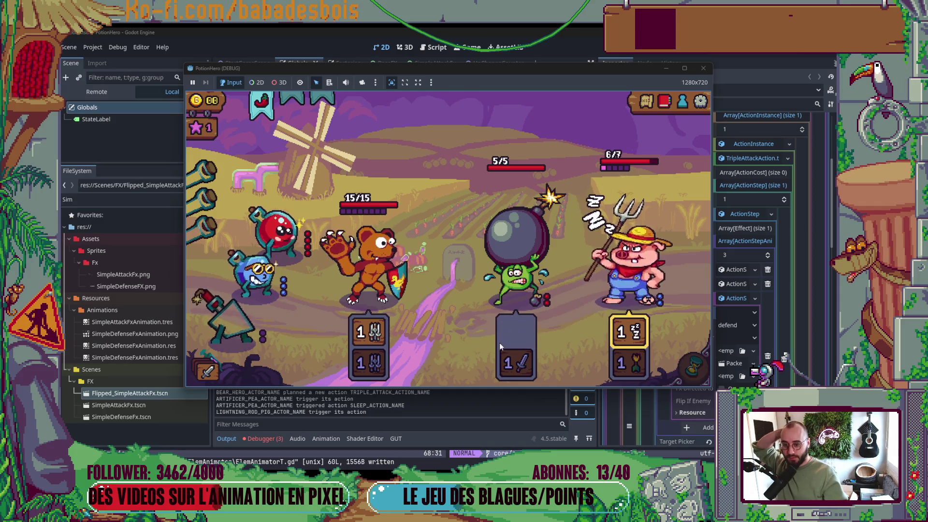
{"action": "left_click", "coordinate": [704, 68]}
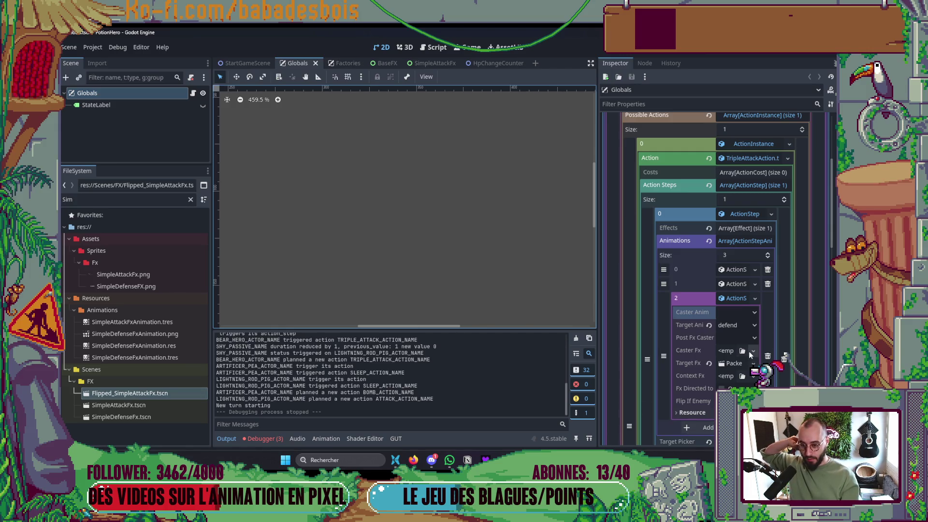
{"action": "double_click", "coordinate": [117, 404]}
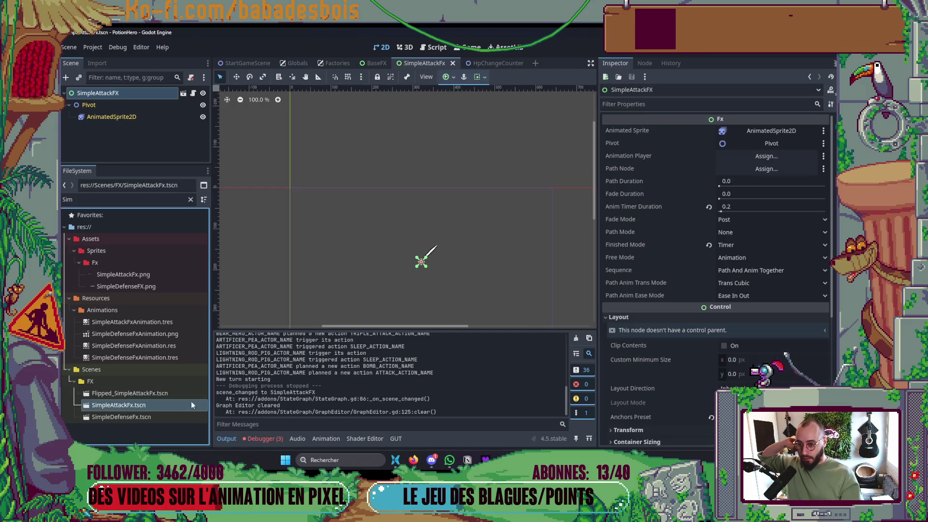
- Give Flipped_SimpleAttackFx Anim Timer Duration 0.2 and Finished Mode Timer, save, then resave SimpleAttackFx
{"action": "left_click", "coordinate": [515, 309]}
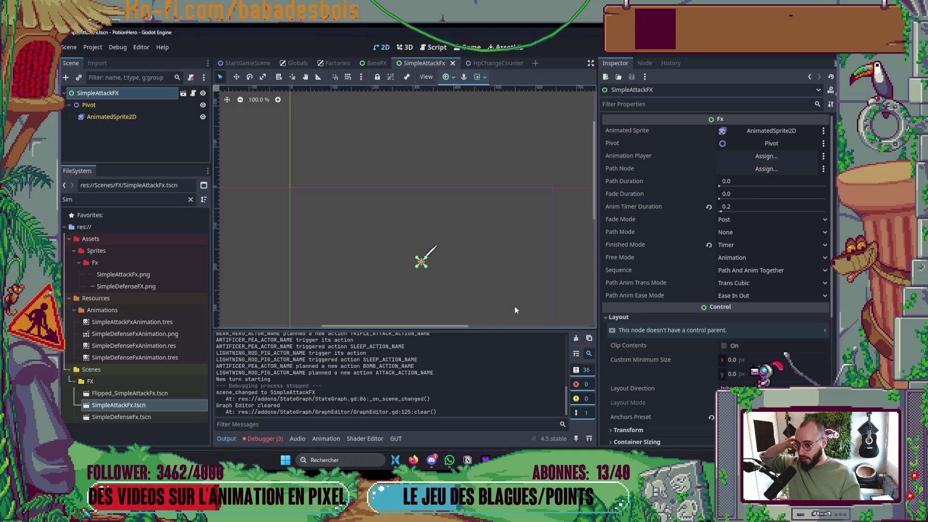
{"action": "double_click", "coordinate": [140, 393]}
{"action": "left_click", "coordinate": [125, 91]}
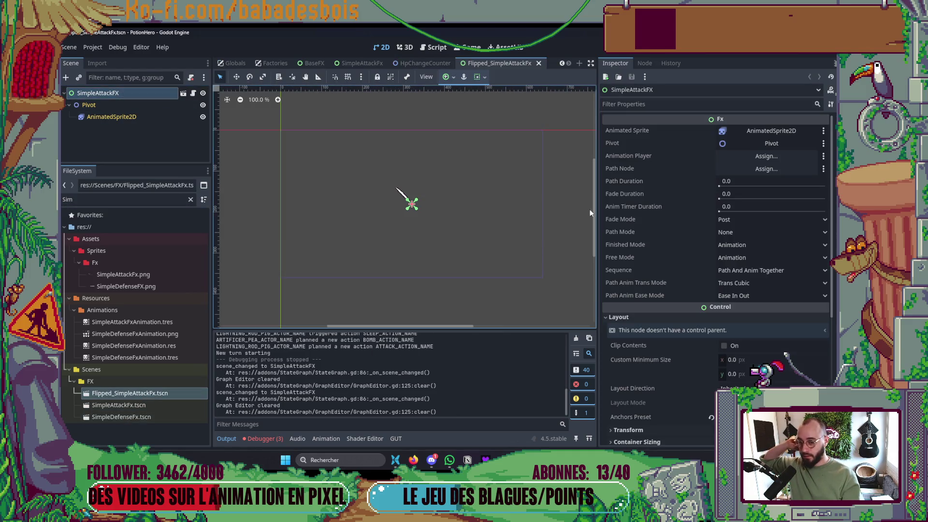
{"action": "left_click", "coordinate": [755, 206]}
{"action": "type", "text": "0.2"}
{"action": "key", "text": "Return"}
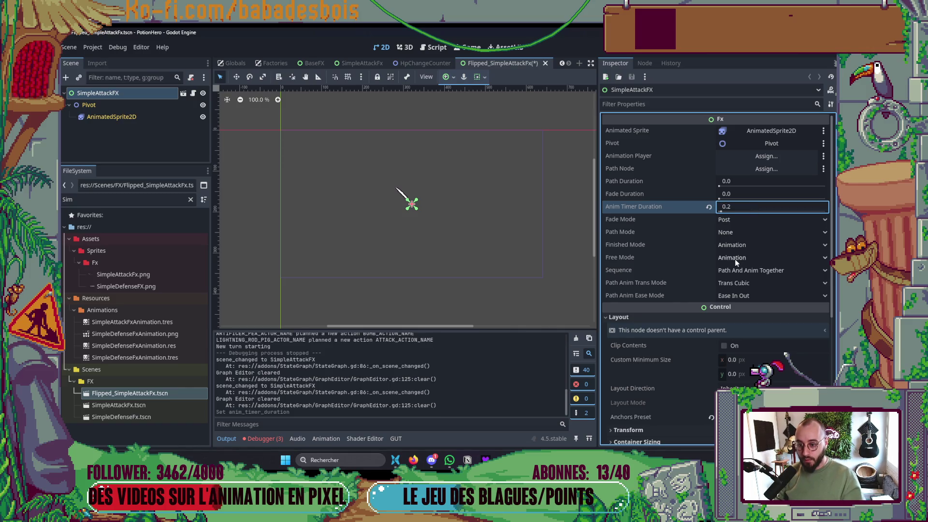
{"action": "left_click", "coordinate": [734, 245]}
{"action": "left_click", "coordinate": [735, 281]}
{"action": "key", "text": "ctrl+s"}
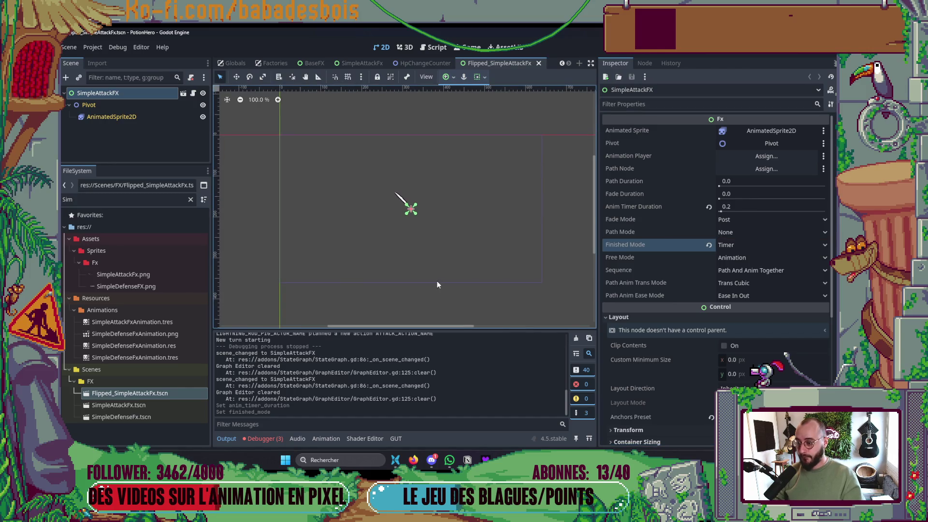
{"action": "double_click", "coordinate": [128, 407]}
{"action": "key", "text": "ctrl+s"}
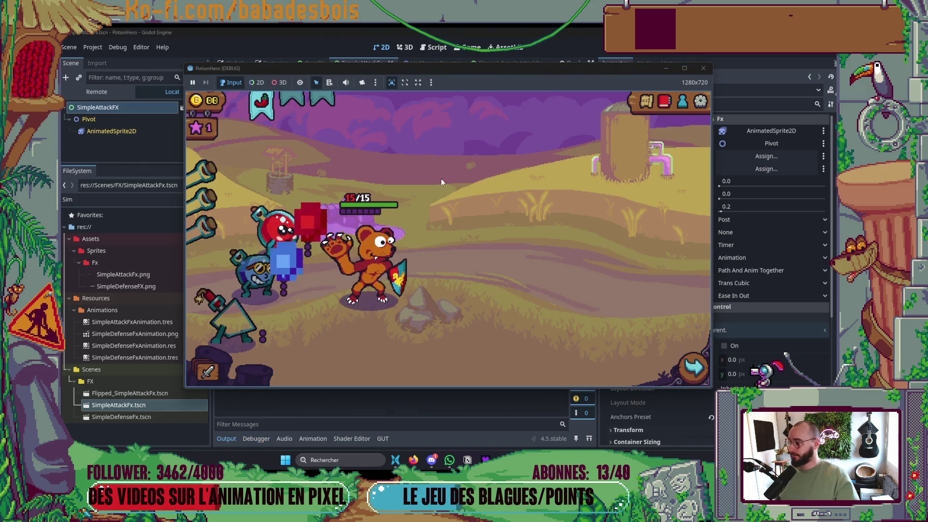
- Stop PotionHero and show the Globals scene's run and team data properties
{"action": "left_click", "coordinate": [702, 71]}
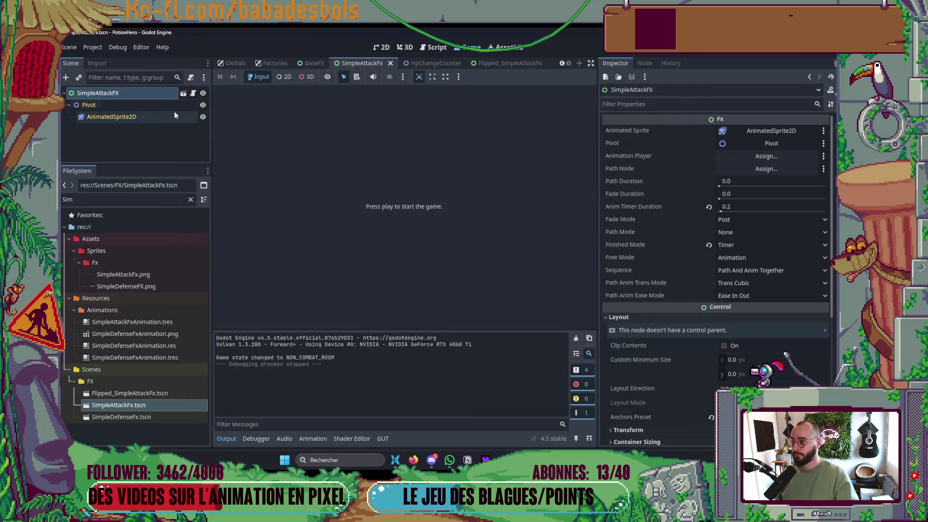
{"action": "left_click", "coordinate": [170, 109]}
{"action": "left_click", "coordinate": [229, 64]}
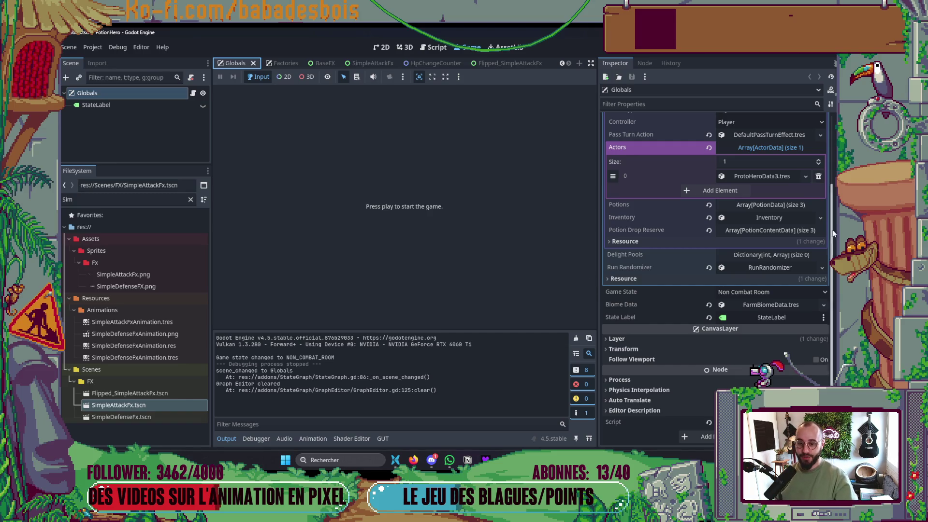
{"action": "scroll", "coordinate": [753, 223], "scroll_direction": "up", "scroll_amount": 3}
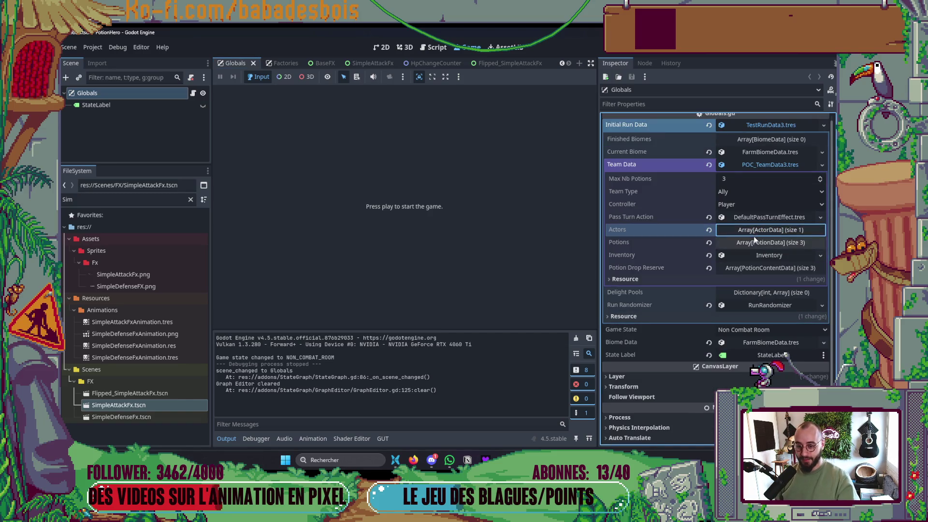
- Expand ProtoHeroData3's TripleAttackAction down to the first action step's properties
{"action": "left_click", "coordinate": [756, 258]}
{"action": "left_click", "coordinate": [752, 303]}
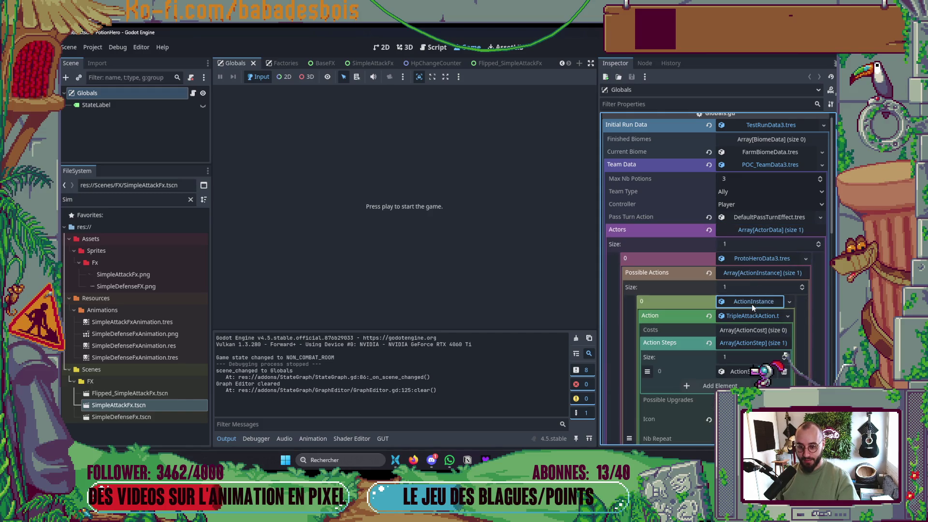
{"action": "left_click", "coordinate": [751, 304]}
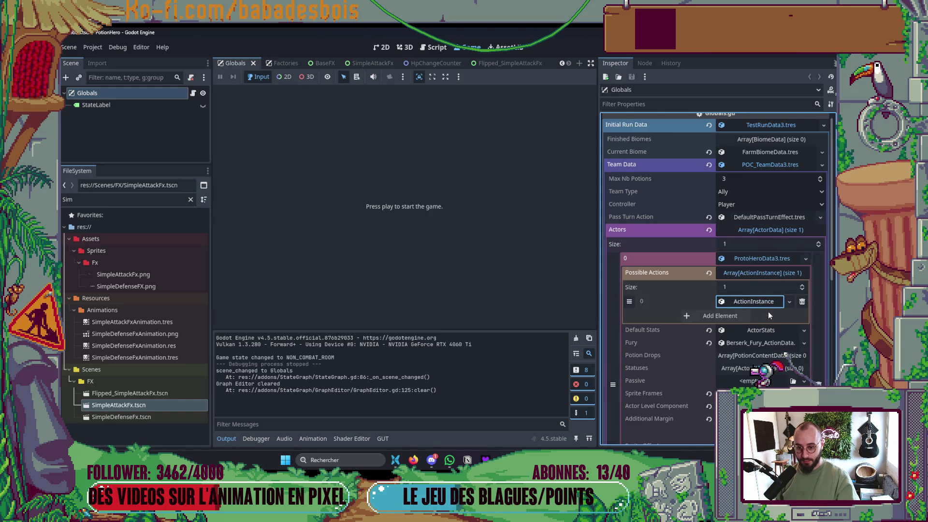
{"action": "left_click", "coordinate": [755, 303]}
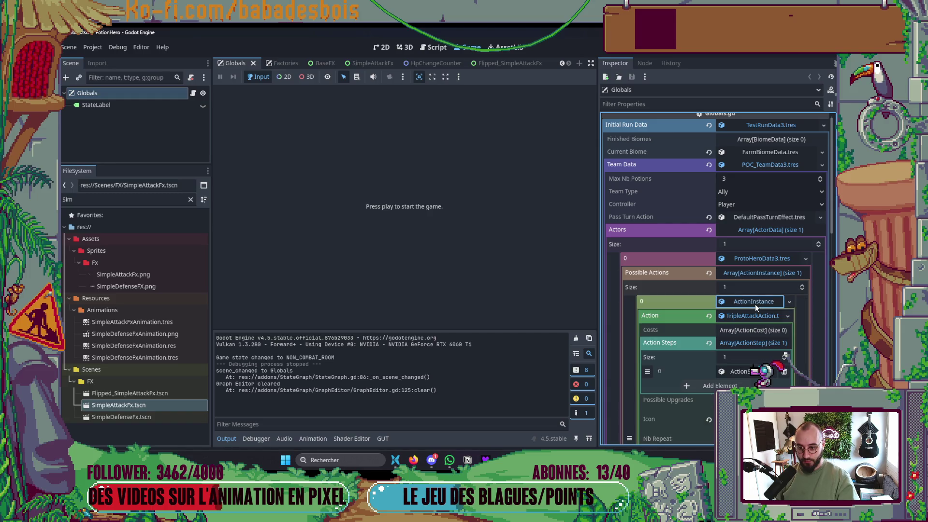
{"action": "left_click", "coordinate": [755, 305]}
{"action": "left_click", "coordinate": [755, 304]}
{"action": "scroll", "coordinate": [739, 309], "scroll_direction": "down", "scroll_amount": 3}
{"action": "left_click", "coordinate": [734, 290]}
{"action": "scroll", "coordinate": [744, 343], "scroll_direction": "down", "scroll_amount": 3}
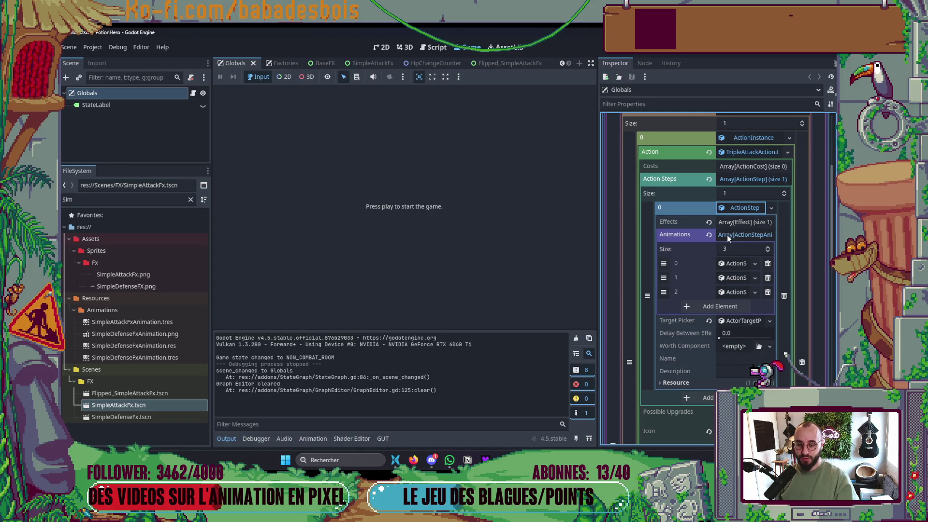
- Delete the extra animation, leaving one with caster attack and target defend
{"action": "left_click", "coordinate": [767, 278]}
{"action": "left_click", "coordinate": [743, 236]}
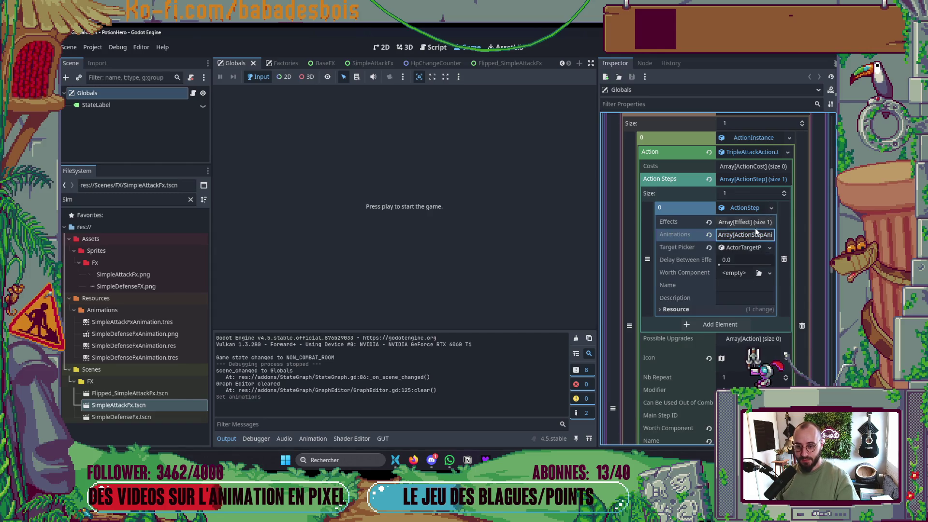
{"action": "left_click", "coordinate": [742, 237]}
{"action": "left_click", "coordinate": [737, 264]}
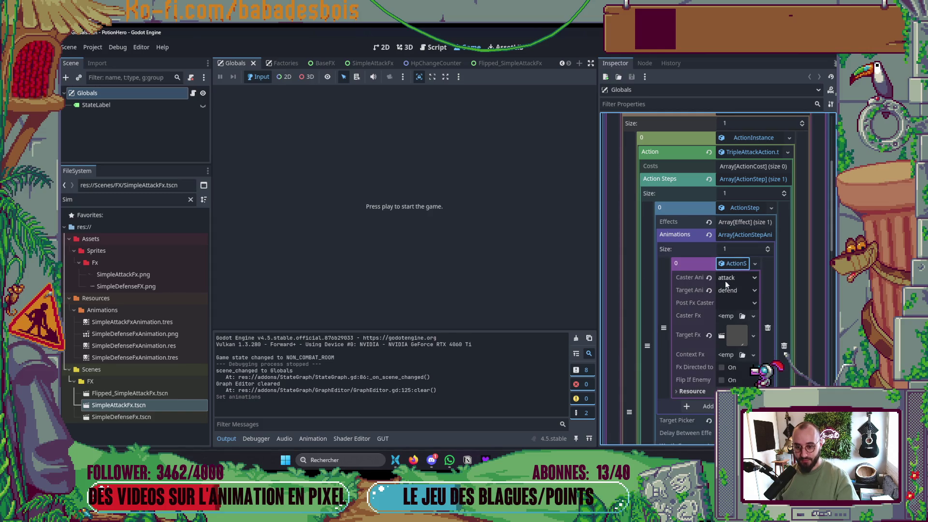
{"action": "left_click", "coordinate": [741, 238]}
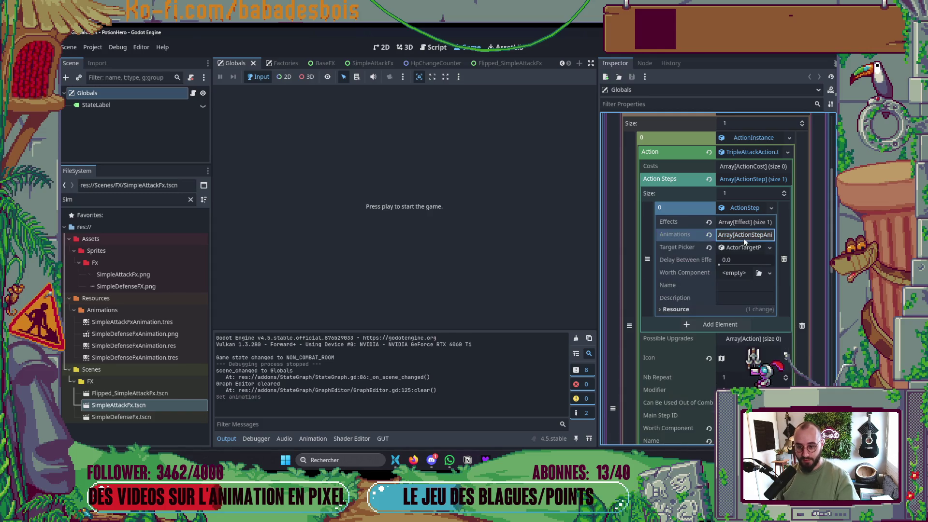
{"action": "left_click", "coordinate": [771, 207]}
{"action": "left_click", "coordinate": [771, 207]}
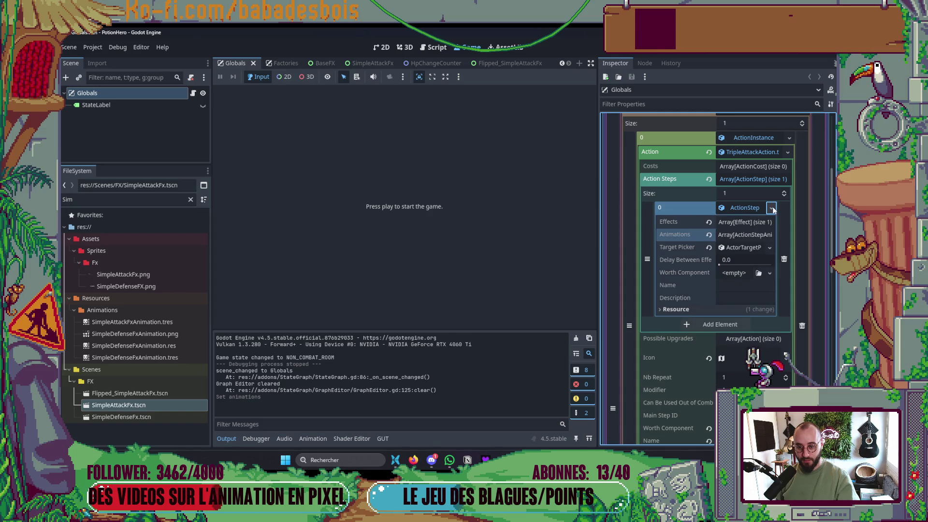
{"action": "left_click", "coordinate": [771, 208]}
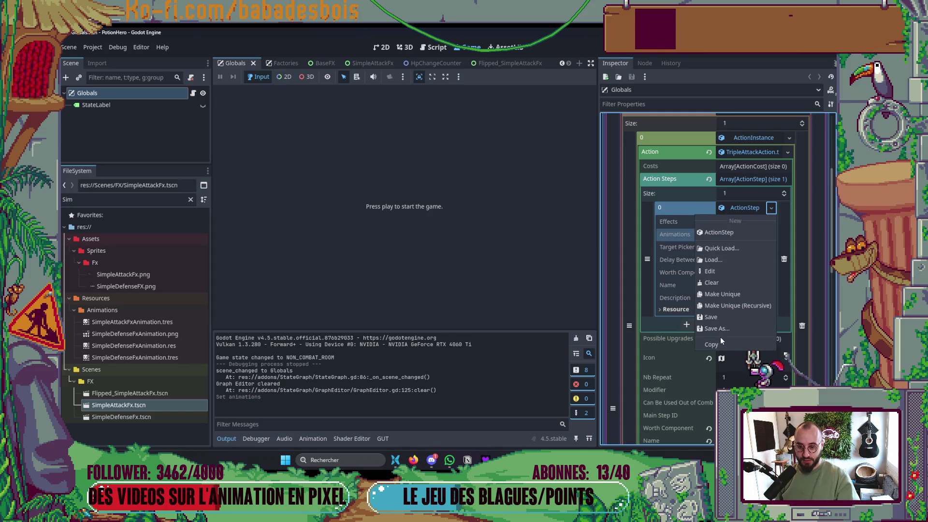
- Copy ActionStep 0 and paste it into new slots 1 and 2, giving three action steps
{"action": "left_click", "coordinate": [719, 343]}
{"action": "left_click", "coordinate": [751, 211]}
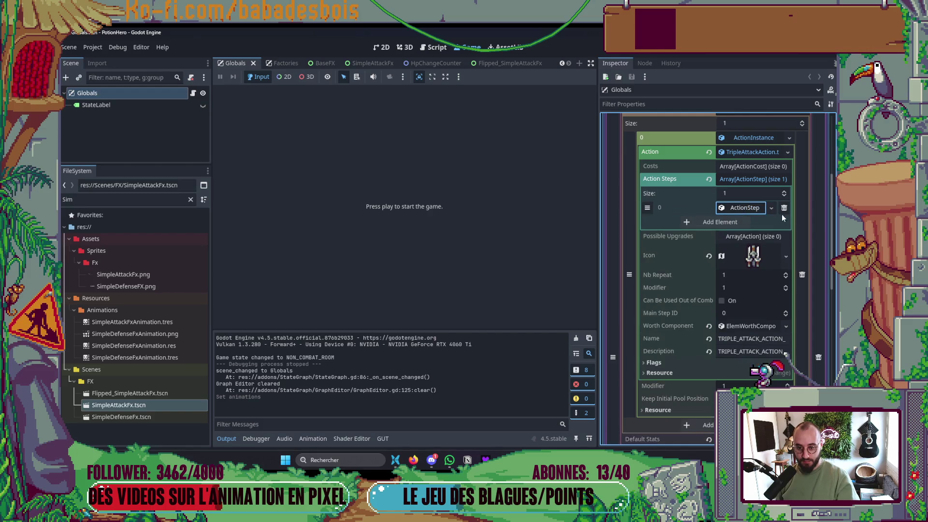
{"action": "left_click", "coordinate": [784, 190]}
{"action": "left_click", "coordinate": [784, 190]}
{"action": "left_click", "coordinate": [771, 222]}
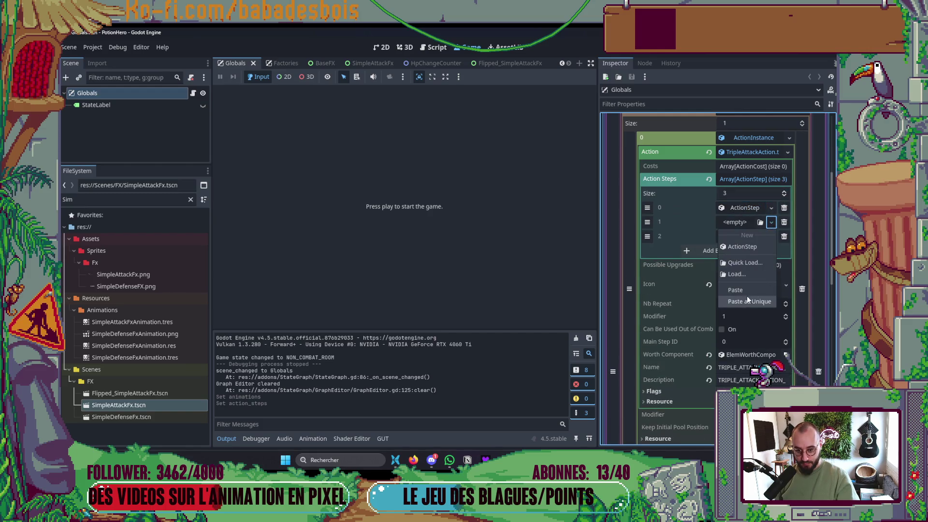
{"action": "left_click", "coordinate": [746, 292]}
{"action": "left_click", "coordinate": [770, 236]}
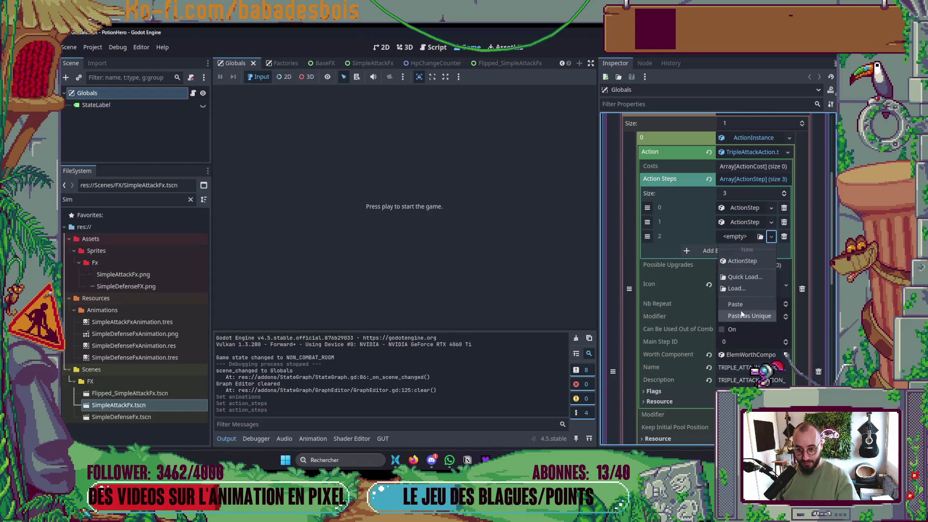
{"action": "left_click", "coordinate": [747, 306]}
- Clear the second step's caster animation and set Flipped_SimpleAttackFx as its target effect
{"action": "left_click", "coordinate": [744, 222]}
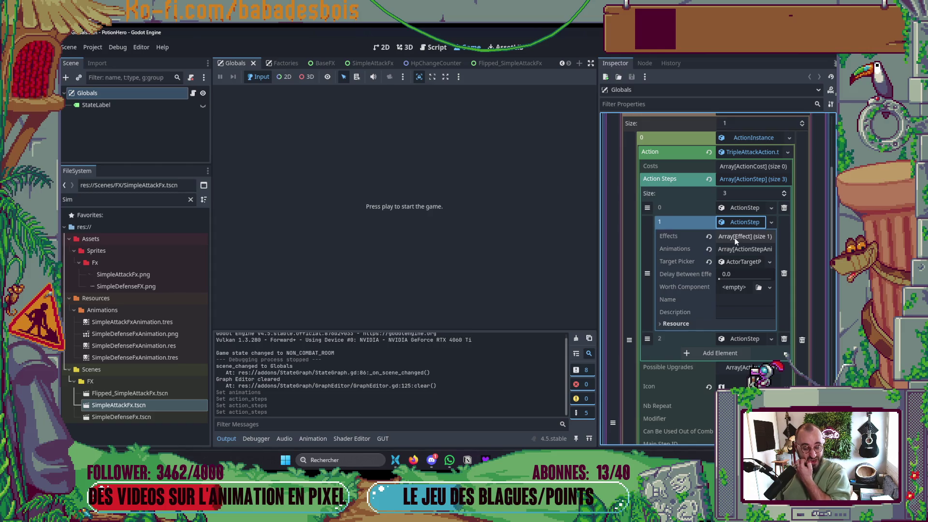
{"action": "left_click", "coordinate": [735, 250]}
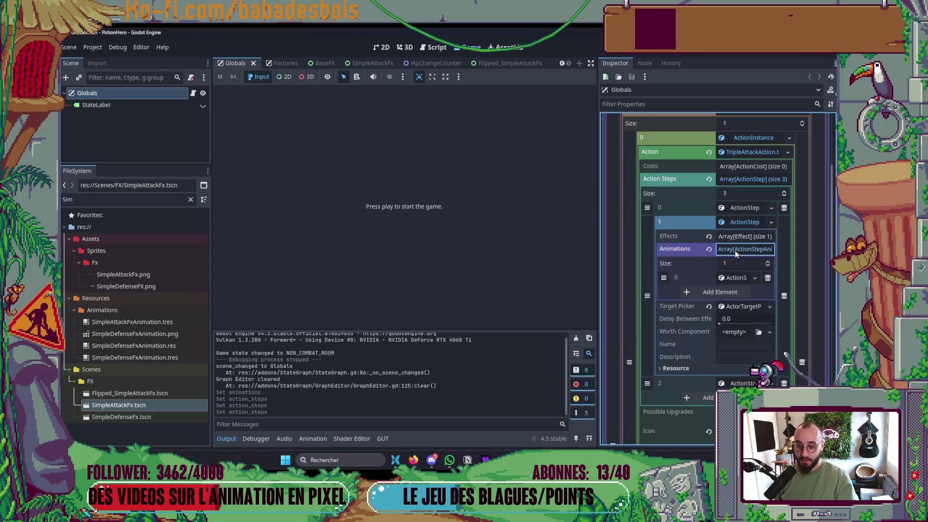
{"action": "left_click", "coordinate": [732, 279]}
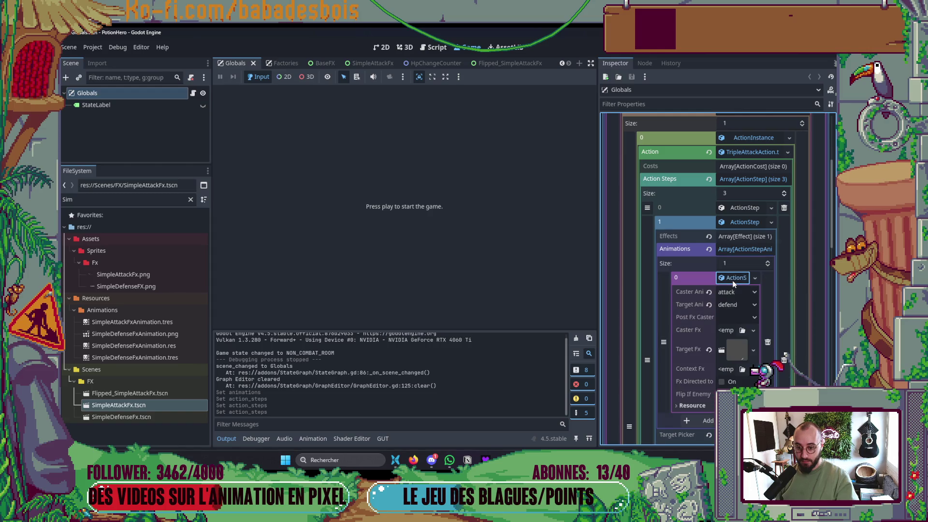
{"action": "left_click", "coordinate": [708, 293]}
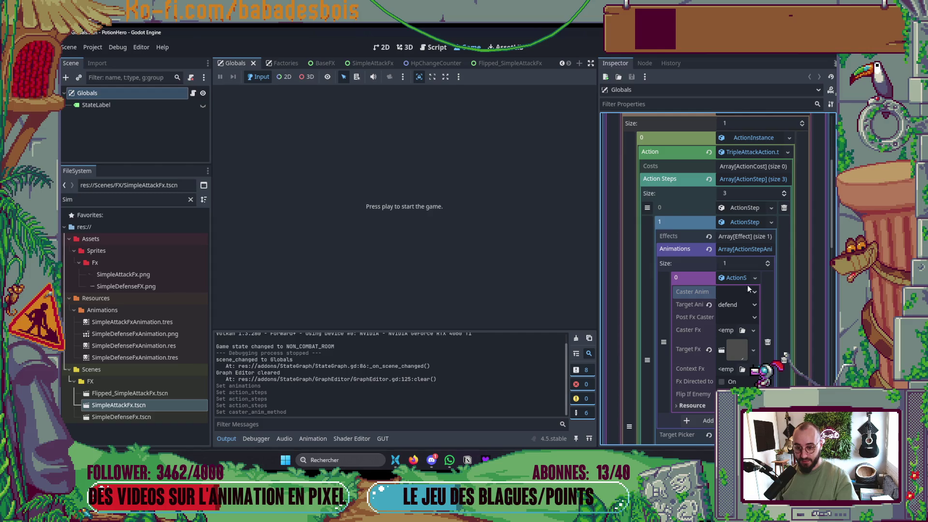
{"action": "mouse_move", "coordinate": [130, 393]}
{"action": "left_mouse_down"}
{"action": "mouse_move", "coordinate": [762, 330]}
{"action": "mouse_move", "coordinate": [735, 349]}
{"action": "left_mouse_up"}
{"action": "left_click", "coordinate": [745, 249]}
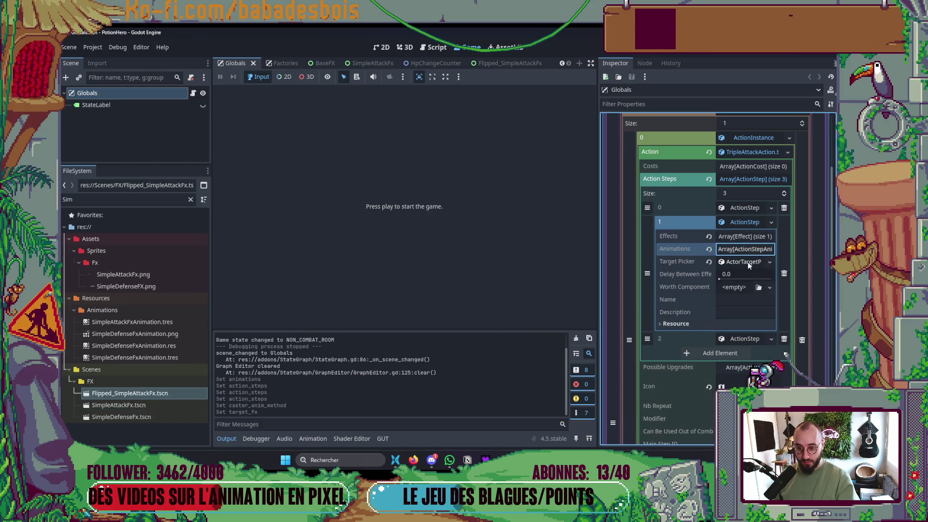
- Make the third step's animation unique and give it SimpleAttackFx as target effect
{"action": "left_click", "coordinate": [744, 223]}
{"action": "left_click", "coordinate": [746, 236]}
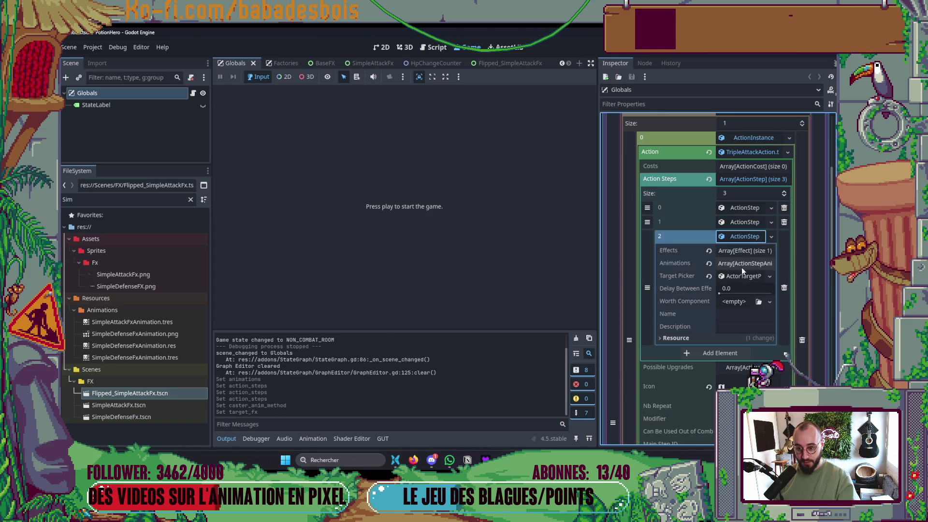
{"action": "left_click", "coordinate": [739, 263]}
{"action": "left_click", "coordinate": [734, 292]}
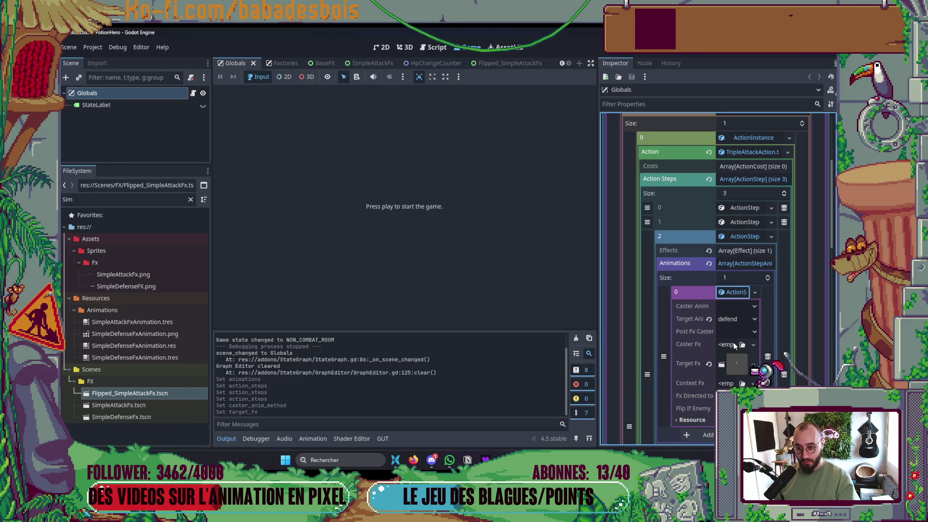
{"action": "left_click", "coordinate": [756, 292]}
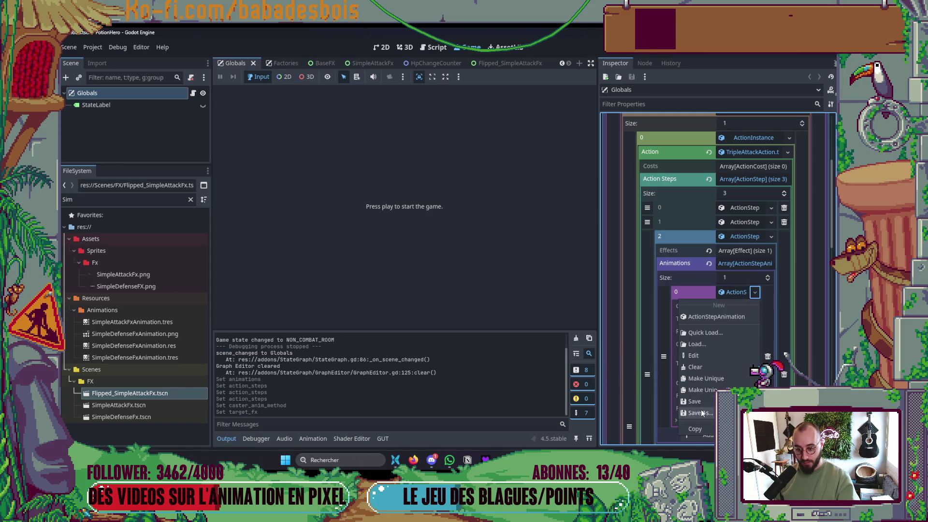
{"action": "left_click", "coordinate": [709, 379]}
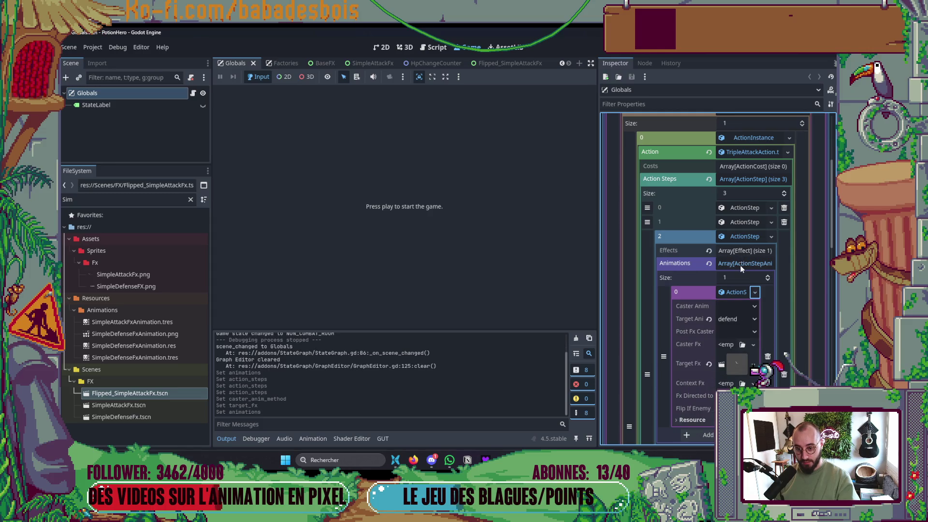
{"action": "left_click", "coordinate": [140, 406]}
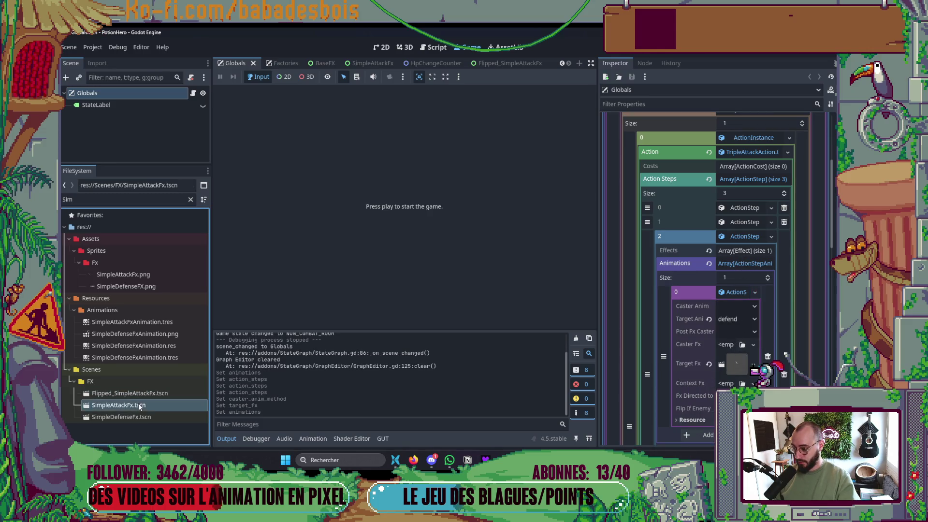
{"action": "left_click_drag", "start_coordinate": [114, 405], "coordinate": [727, 363]}
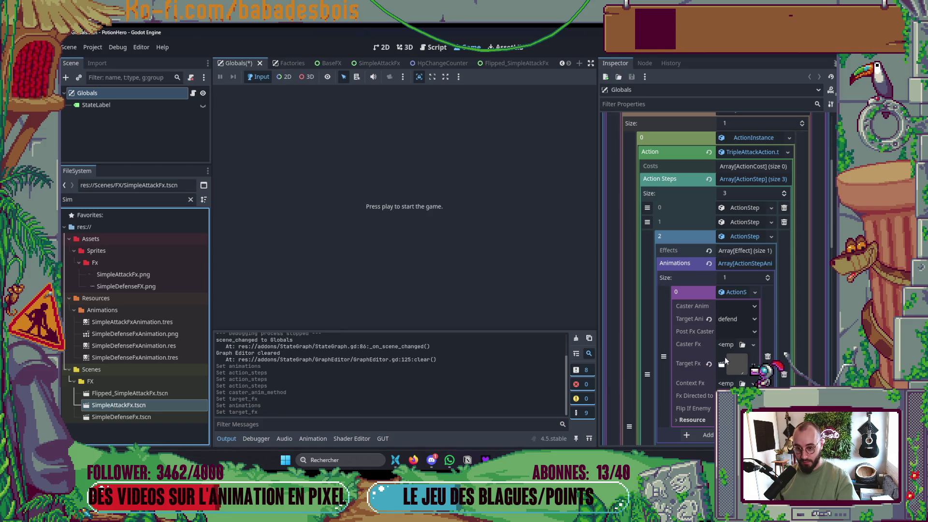
{"action": "left_click", "coordinate": [738, 264]}
- Set the first step's caster animation to attack with SimpleAttackFx target effect, then save and run
{"action": "left_click", "coordinate": [744, 236]}
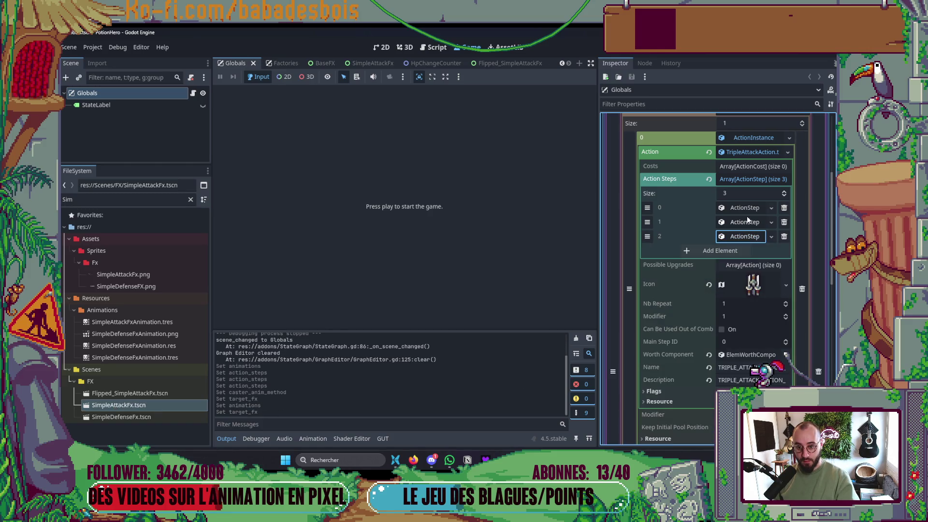
{"action": "left_click", "coordinate": [749, 209]}
{"action": "left_click", "coordinate": [741, 234]}
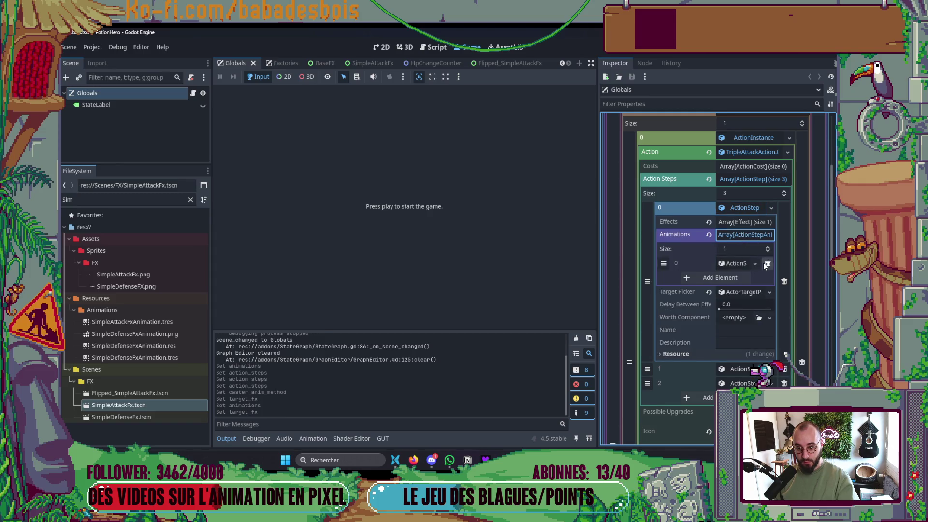
{"action": "left_click", "coordinate": [755, 264]}
{"action": "left_click", "coordinate": [711, 350]}
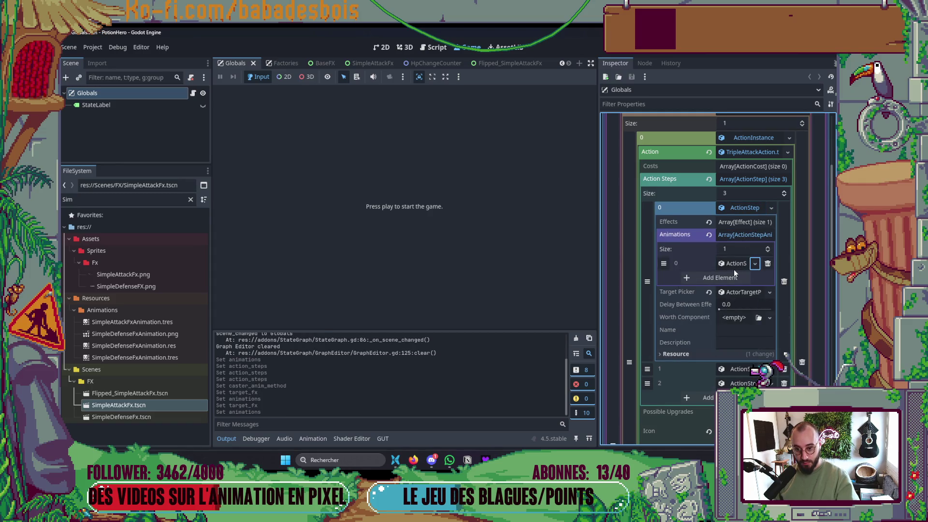
{"action": "left_click", "coordinate": [733, 264]}
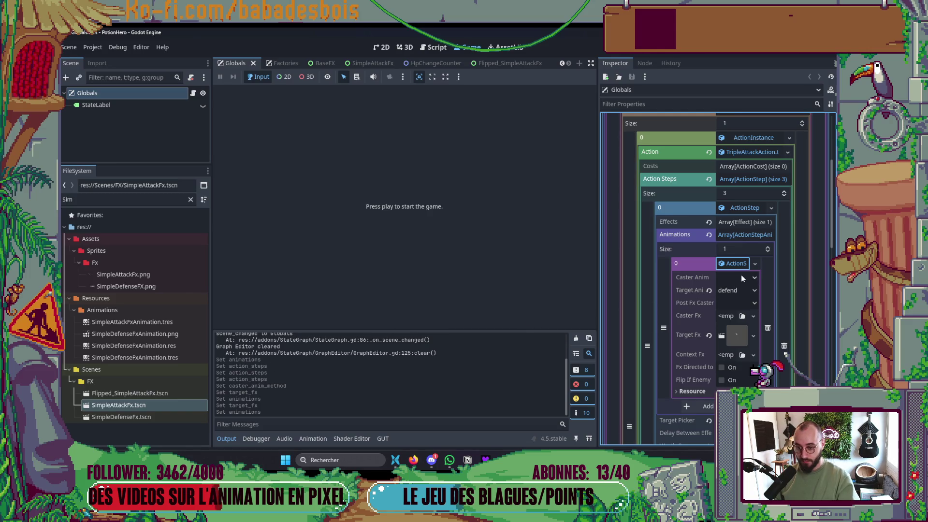
{"action": "left_click", "coordinate": [742, 278]}
{"action": "left_click", "coordinate": [735, 297]}
{"action": "left_click", "coordinate": [139, 407]}
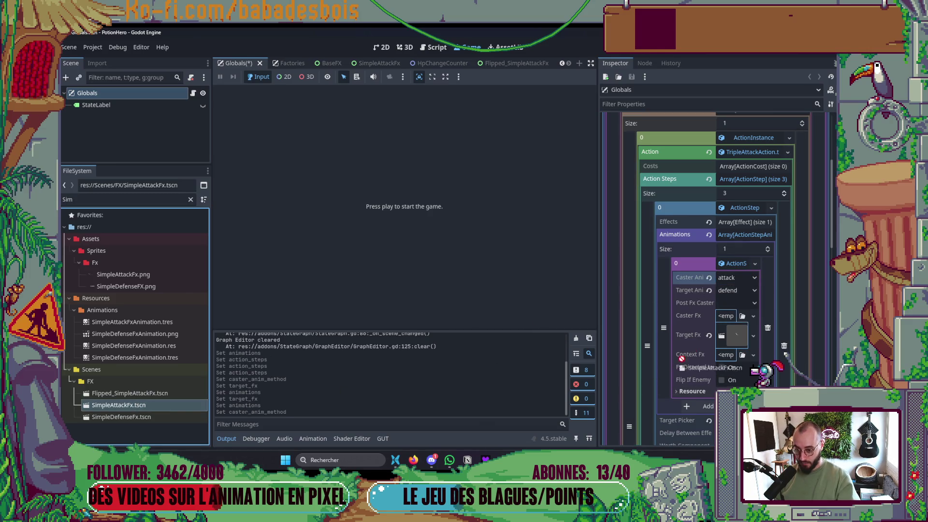
{"action": "left_click_drag", "start_coordinate": [680, 359], "coordinate": [735, 335]}
{"action": "key", "text": "ctrl+s"}
{"action": "key", "text": "F5"}
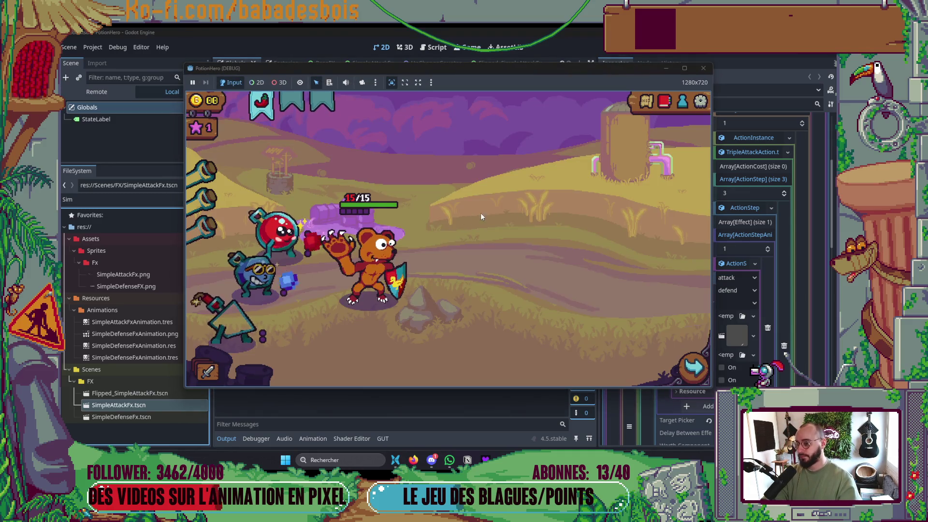
- Enter the Ferme malfamée farm battle in the test run, then stop the game
{"action": "left_click", "coordinate": [646, 104]}
{"action": "left_click", "coordinate": [284, 263]}
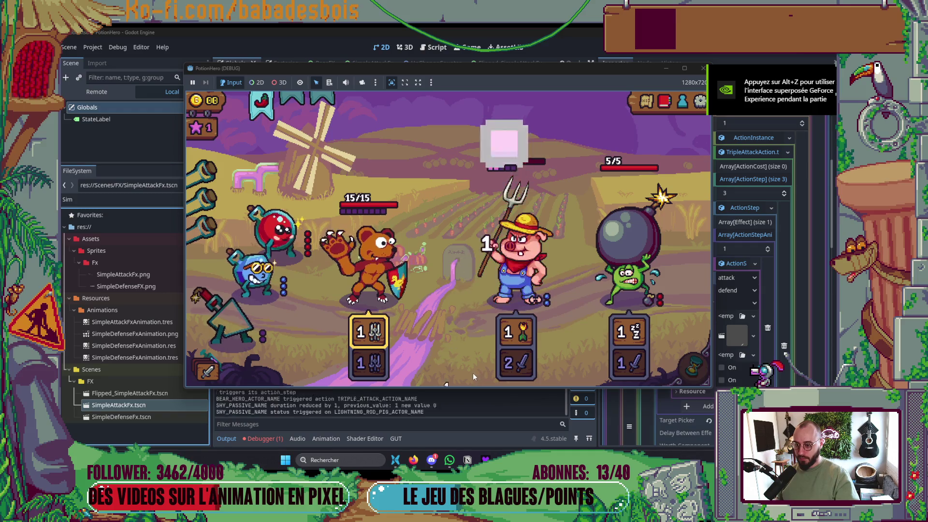
{"action": "mouse_move", "coordinate": [613, 261]}
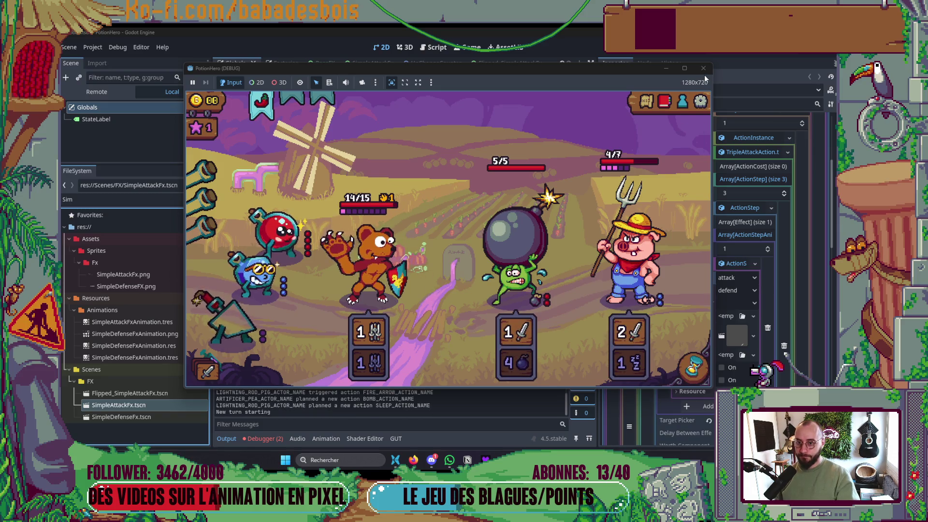
{"action": "key", "text": "F8"}
- Rerun the game, play a full farm battle turn, stop, and open the SimpleAttackFx scene
{"action": "key", "text": "F5"}
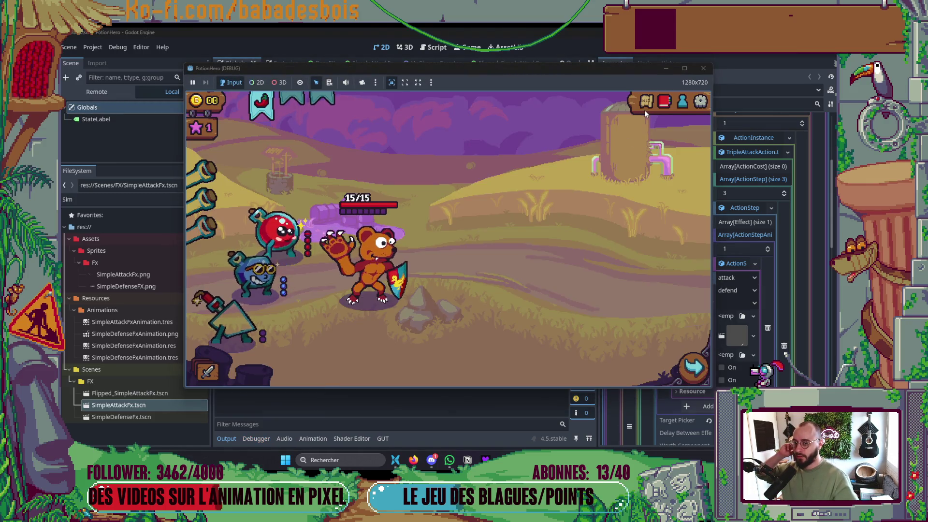
{"action": "left_click", "coordinate": [645, 107]}
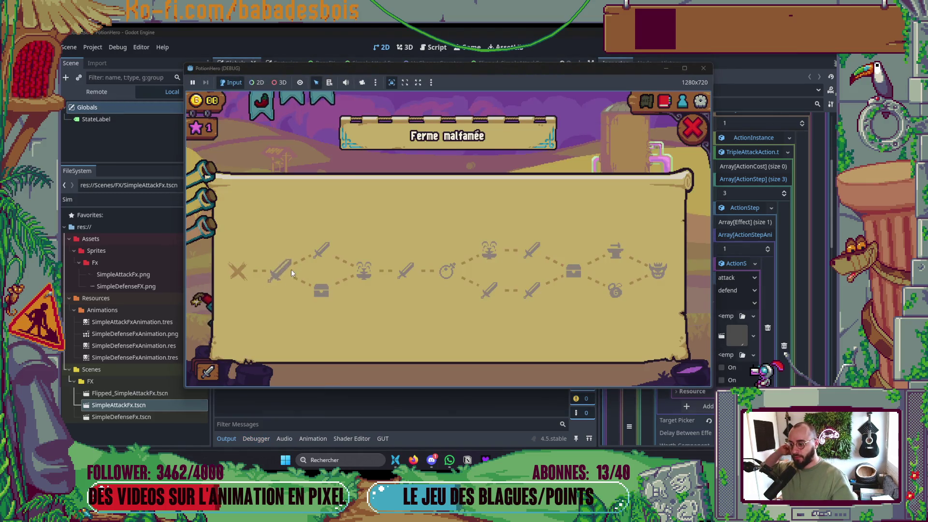
{"action": "left_click", "coordinate": [291, 269]}
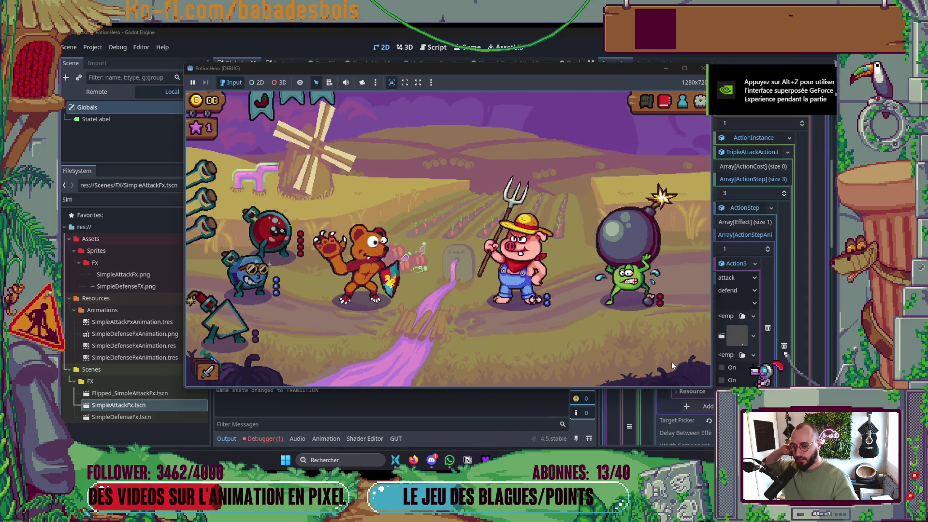
{"action": "left_click", "coordinate": [693, 367]}
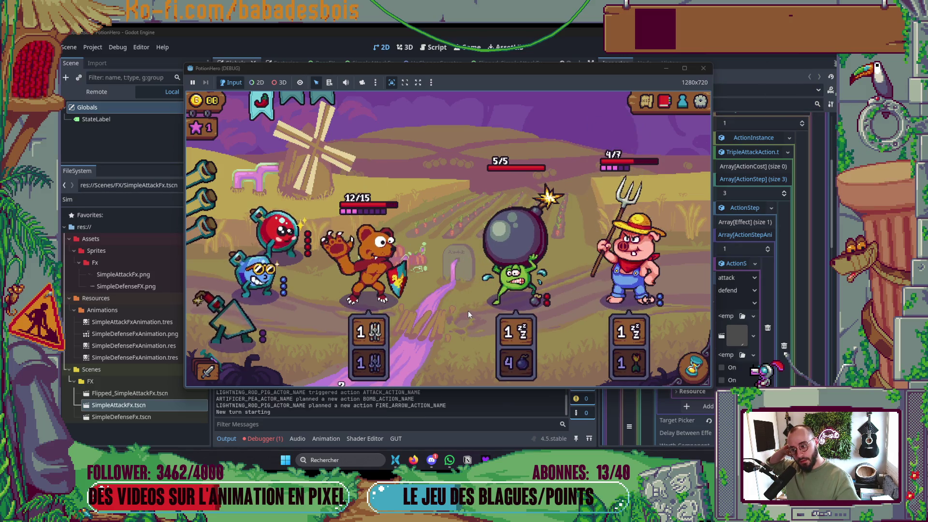
{"action": "key", "text": "F8"}
{"action": "double_click", "coordinate": [143, 403]}
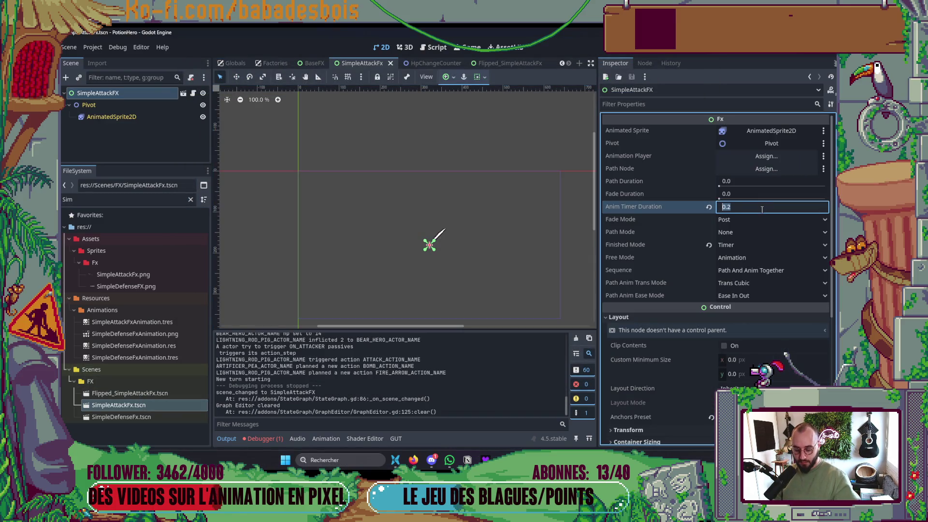
{"action": "type", "text": "0.15"}
- Set Anim Timer Duration to 0.15 in SimpleAttackFx and Flipped_SimpleAttackFx
{"action": "key", "text": "Return"}
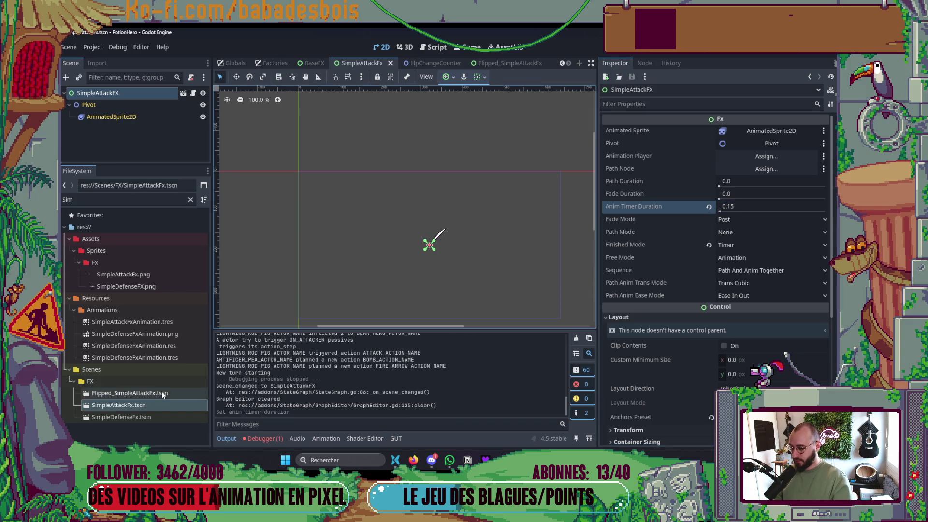
{"action": "double_click", "coordinate": [154, 393]}
{"action": "left_click", "coordinate": [746, 208]}
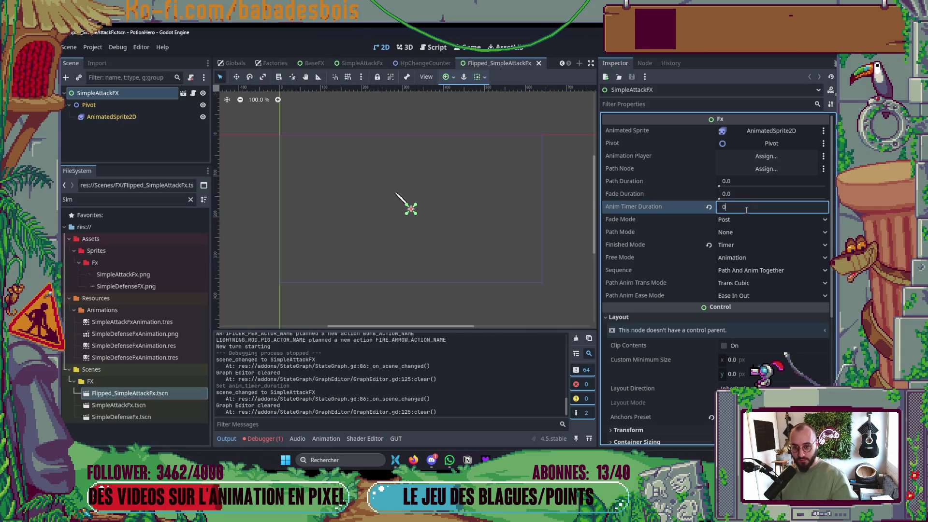
{"action": "type", "text": ".15"}
{"action": "key", "text": "Return"}
- Run the game, play the farm battle to check pacing, then stop it
{"action": "key", "text": "F6"}
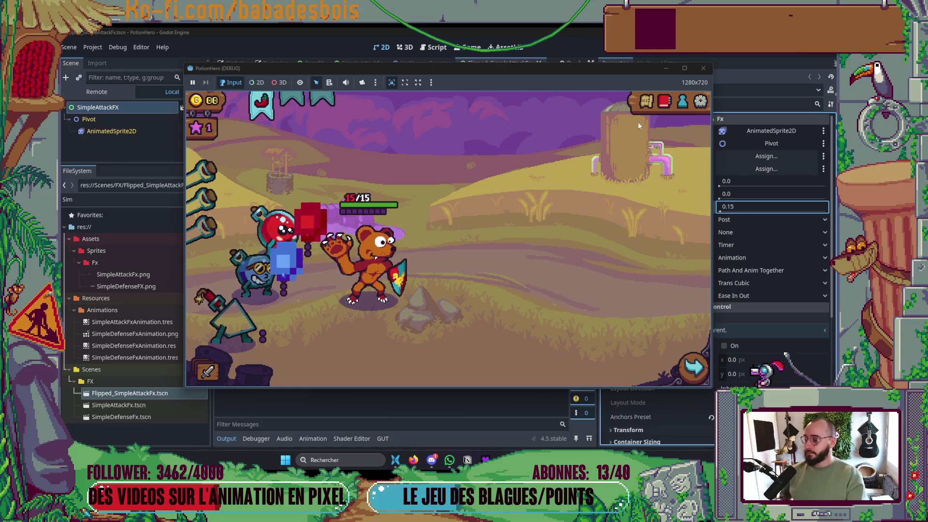
{"action": "left_click", "coordinate": [646, 101]}
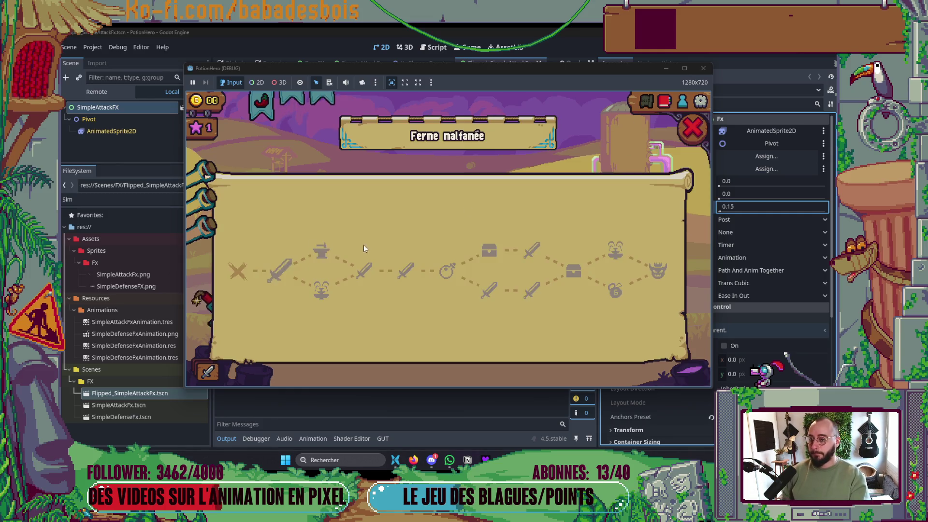
{"action": "left_click", "coordinate": [288, 267]}
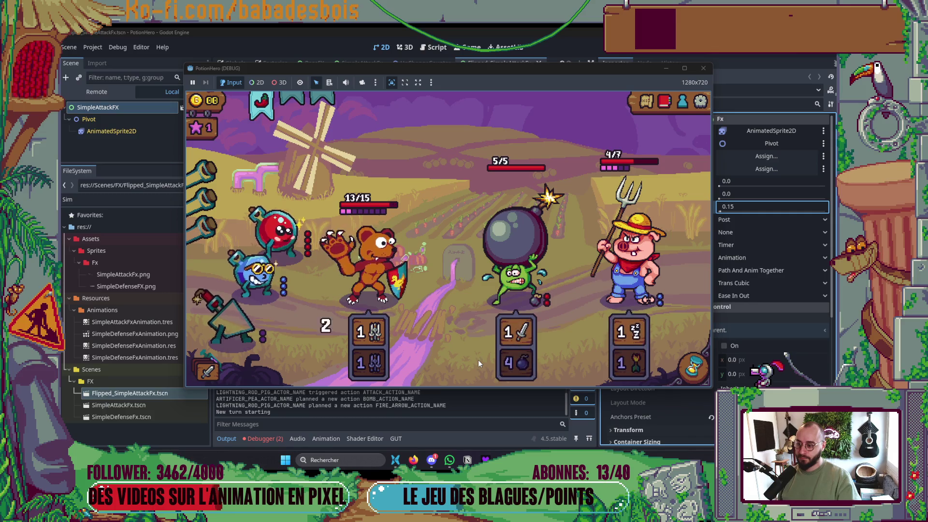
{"action": "mouse_move", "coordinate": [356, 336]}
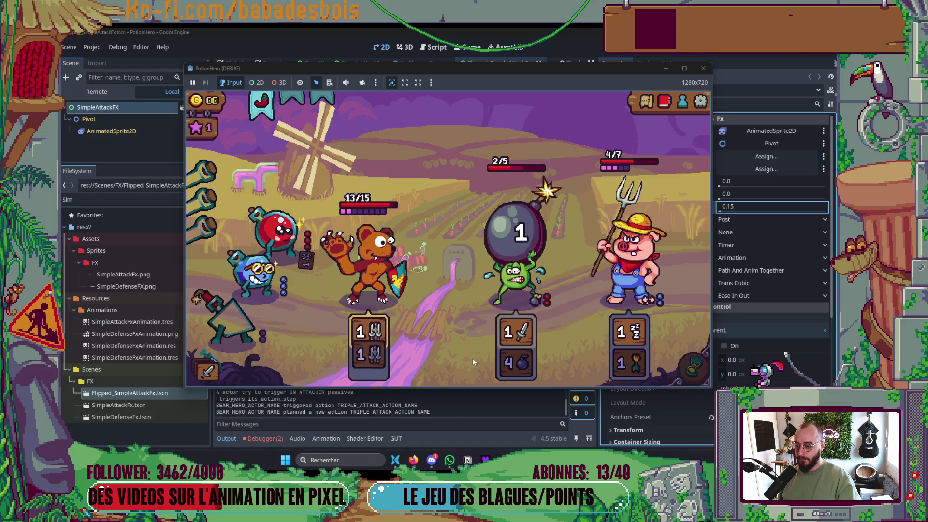
{"action": "left_click", "coordinate": [702, 68]}
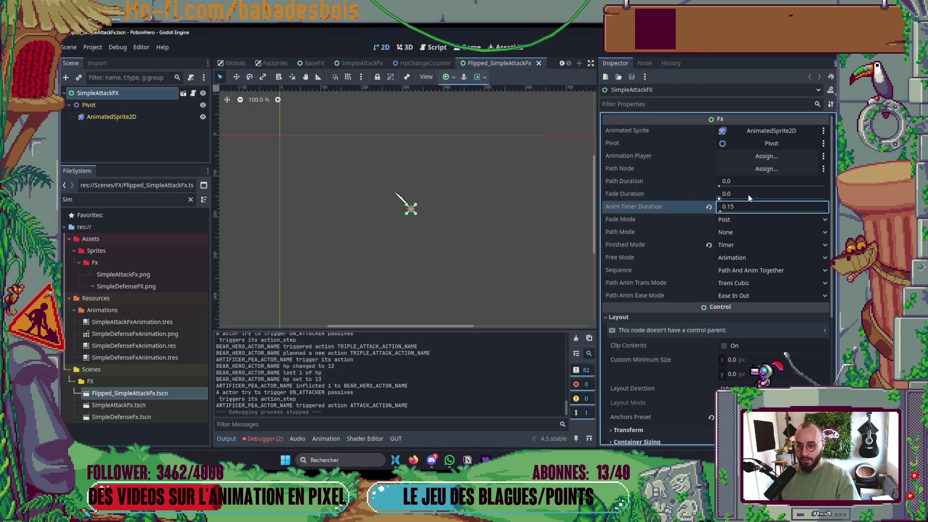
- Set Anim Timer Duration to 0.1 in Flipped_SimpleAttackFx and SimpleAttackFx, then launch the game
{"action": "type", "text": "1"}
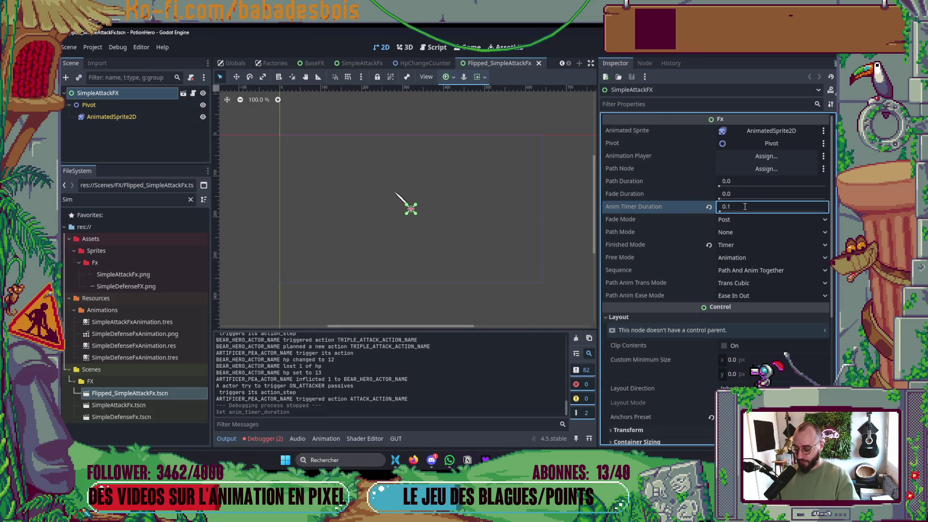
{"action": "key", "text": "F5"}
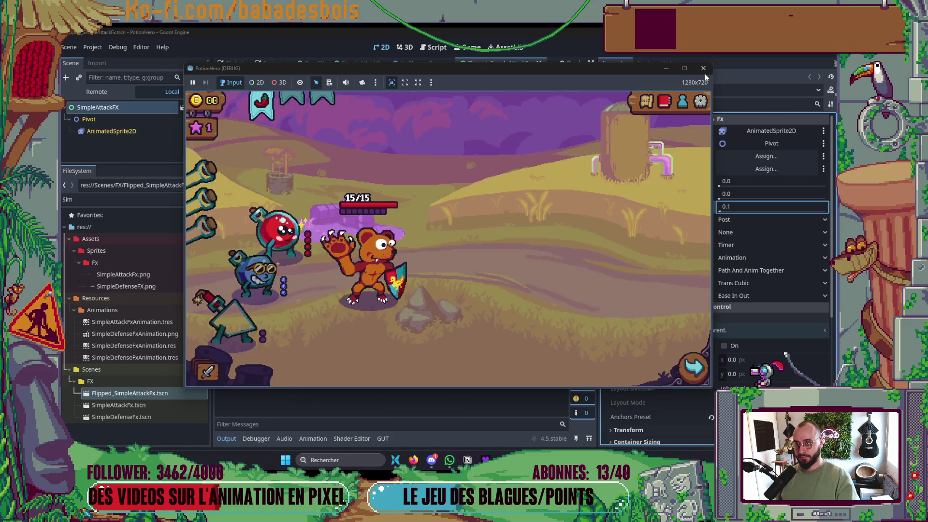
{"action": "left_click", "coordinate": [703, 68]}
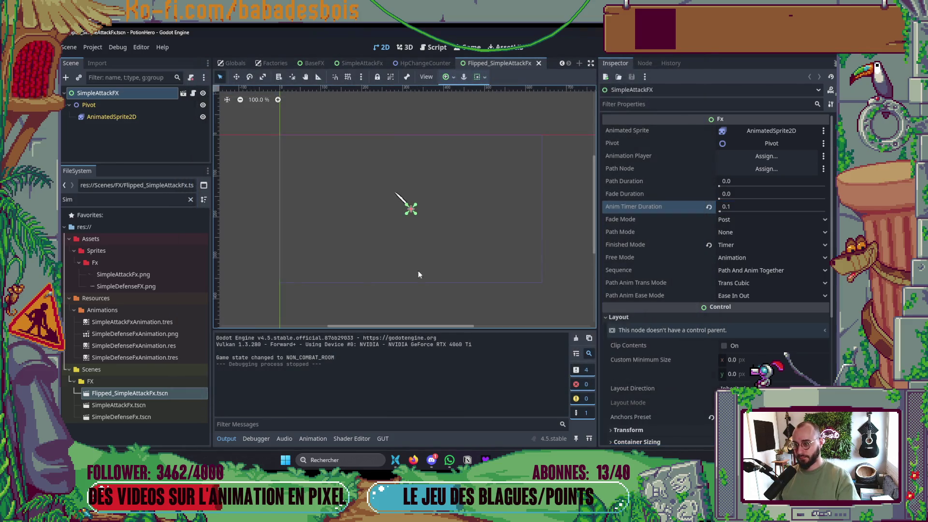
{"action": "double_click", "coordinate": [110, 405]}
{"action": "left_click", "coordinate": [747, 206]}
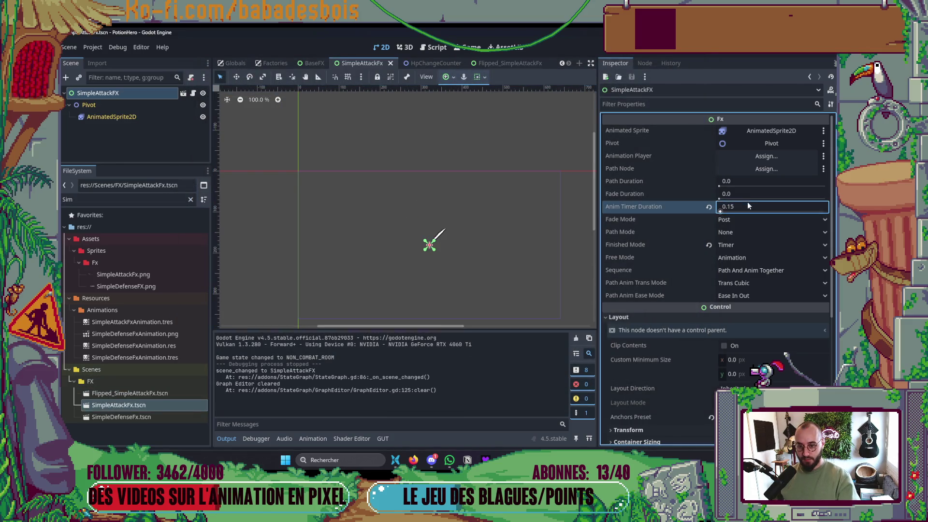
{"action": "type", "text": "0.1"}
{"action": "key", "text": "F5"}
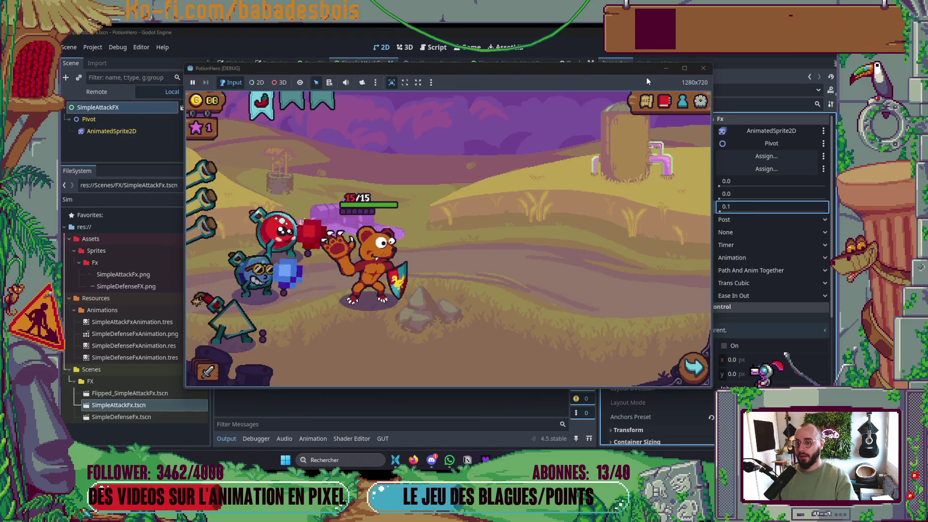
- Play the farm battle to check pacing, stop the game, and begin editing the duration again
{"action": "left_click", "coordinate": [646, 101]}
{"action": "left_click", "coordinate": [277, 272]}
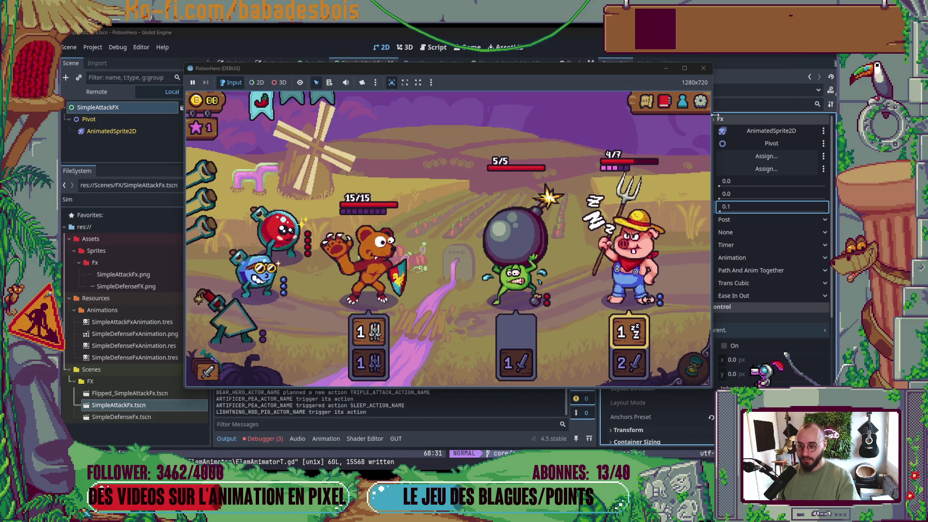
{"action": "left_click", "coordinate": [703, 68]}
{"action": "left_click", "coordinate": [757, 208]}
- Set Anim Timer Duration to 0.05 in the open effect scene and in Flipped_SimpleAttackFx
{"action": "type", "text": "0"}
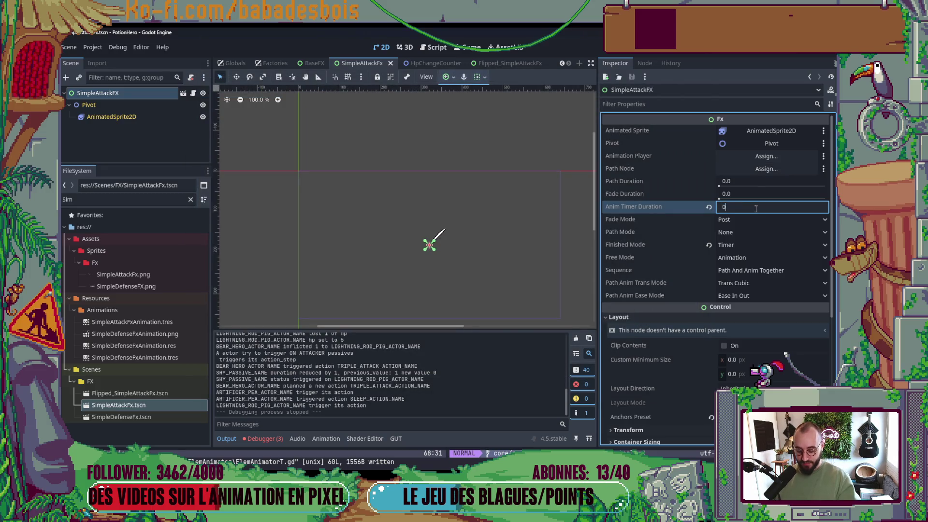
{"action": "key", "text": "Return"}
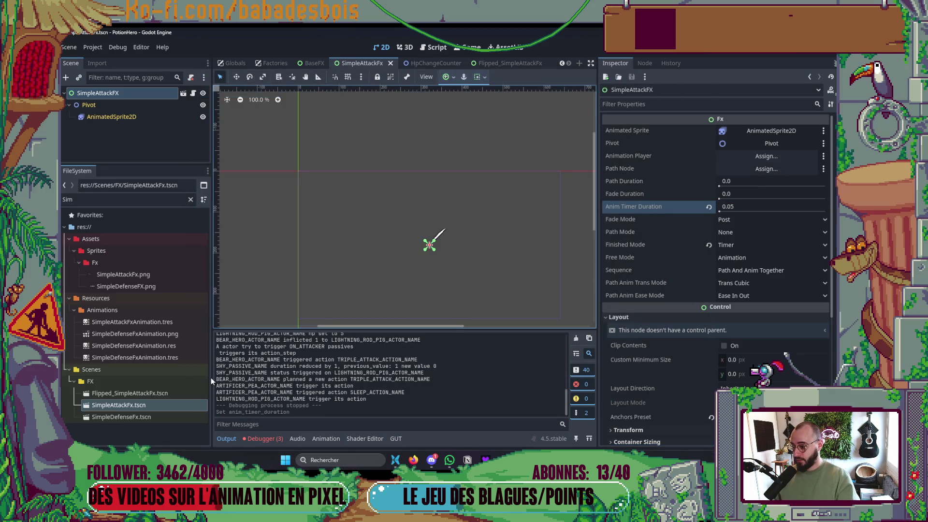
{"action": "left_click", "coordinate": [163, 395]}
{"action": "left_click", "coordinate": [130, 404]}
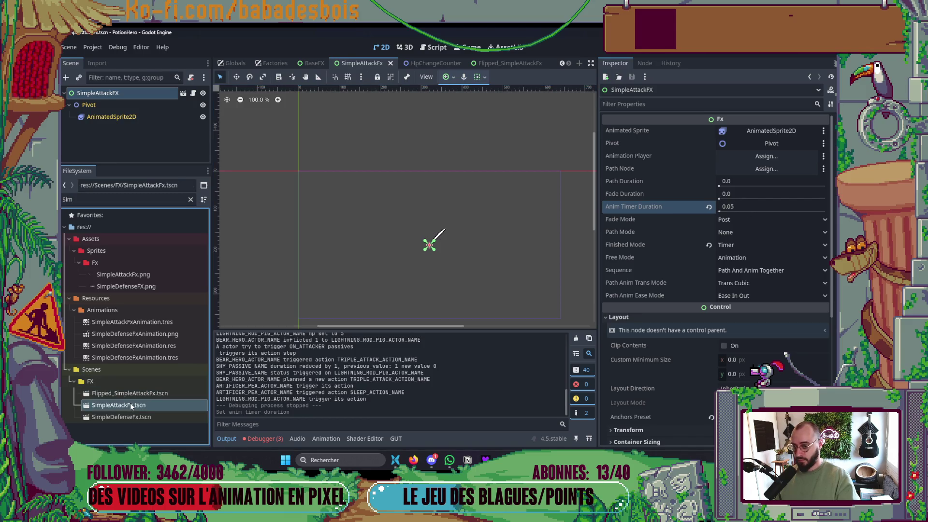
{"action": "double_click", "coordinate": [133, 392]}
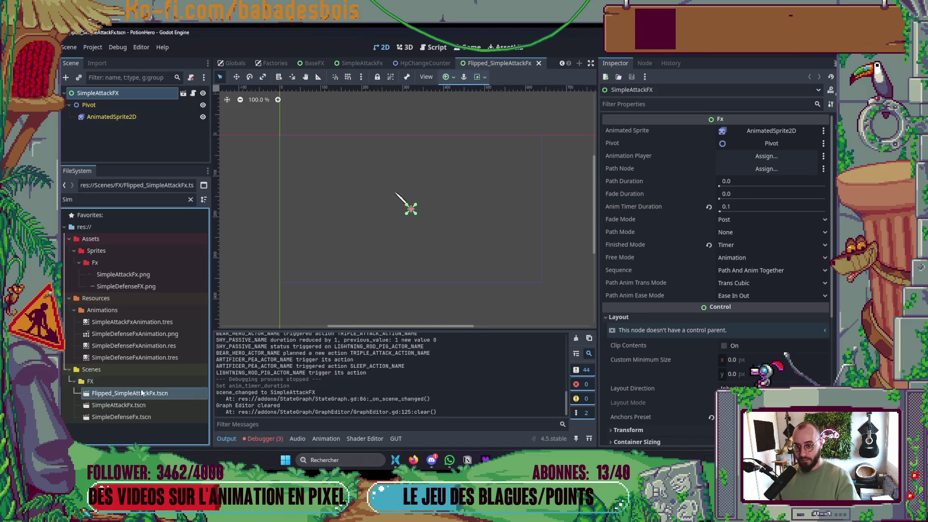
{"action": "left_click", "coordinate": [744, 208]}
{"action": "type", "text": "0.05"}
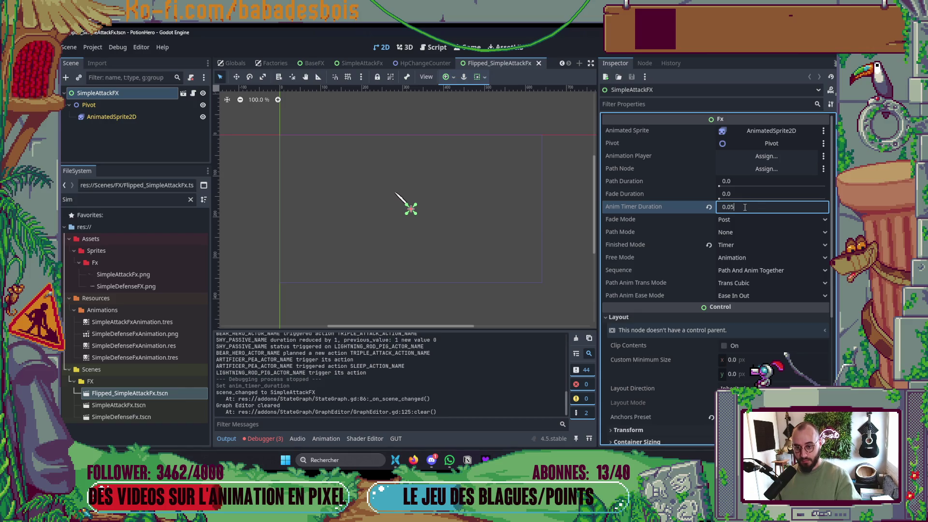
{"action": "key", "text": "Return"}
- Run the game and play the farm fight at 0.05, then stop it
{"action": "key", "text": "F5"}
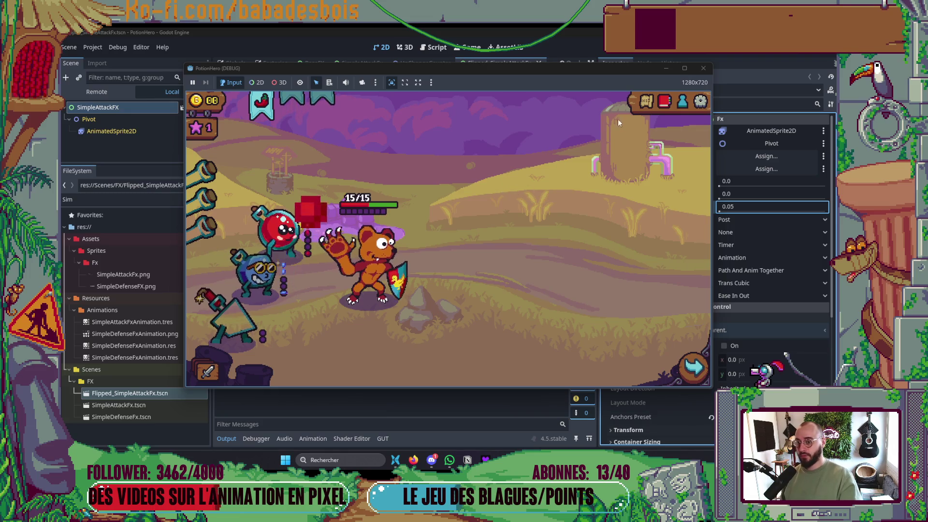
{"action": "left_click", "coordinate": [281, 269]}
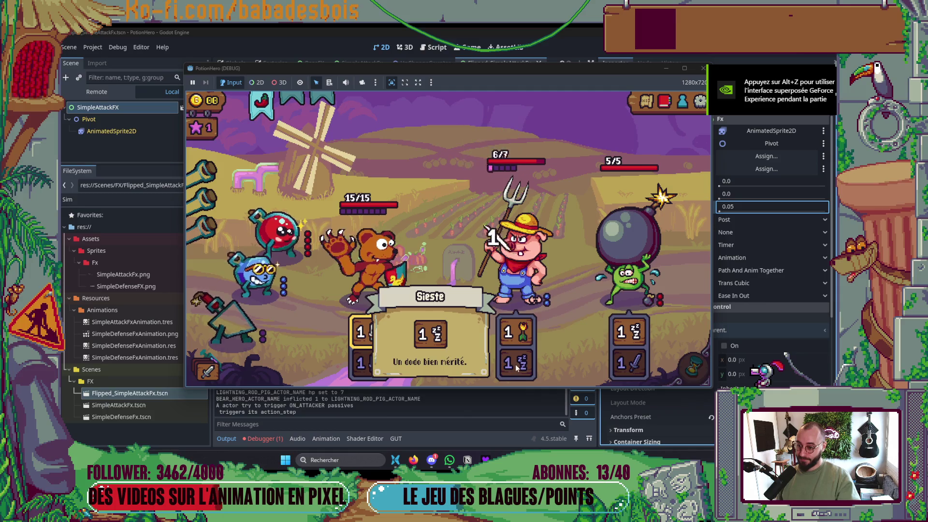
{"action": "mouse_move", "coordinate": [548, 253]}
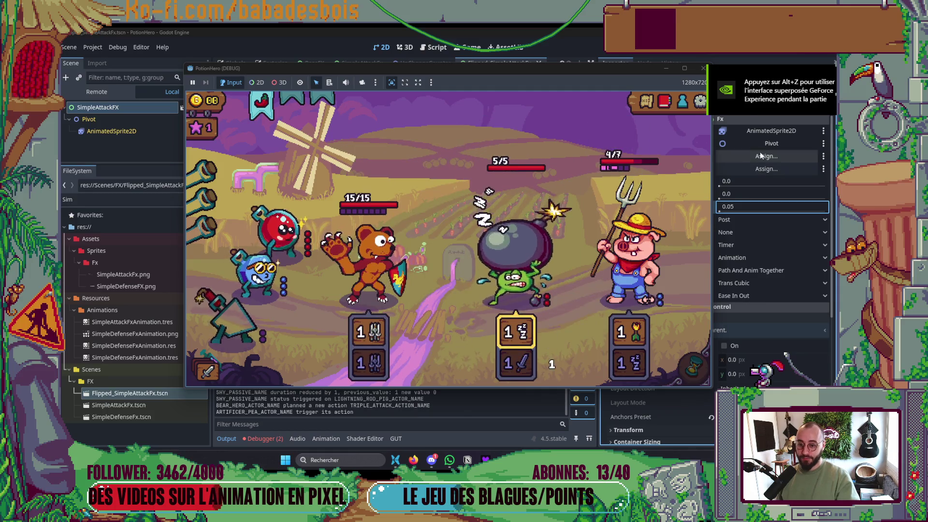
{"action": "key", "text": "F8"}
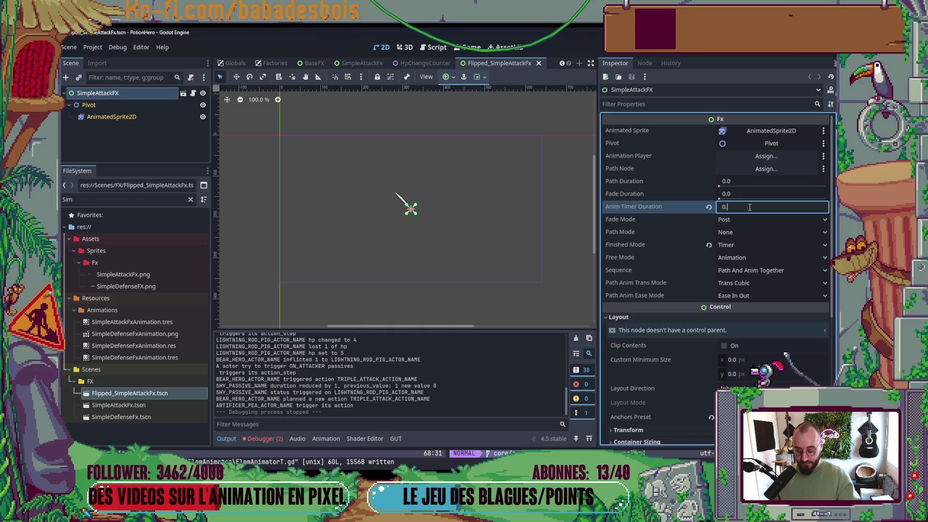
- Confirm the pending duration edit, then set SimpleAttackFx's Anim Timer Duration to 0.1
{"action": "type", "text": "05"}
{"action": "key", "text": "Return"}
{"action": "double_click", "coordinate": [127, 404]}
{"action": "left_click", "coordinate": [776, 208]}
{"action": "type", "text": ".1"}
{"action": "key", "text": "Return"}
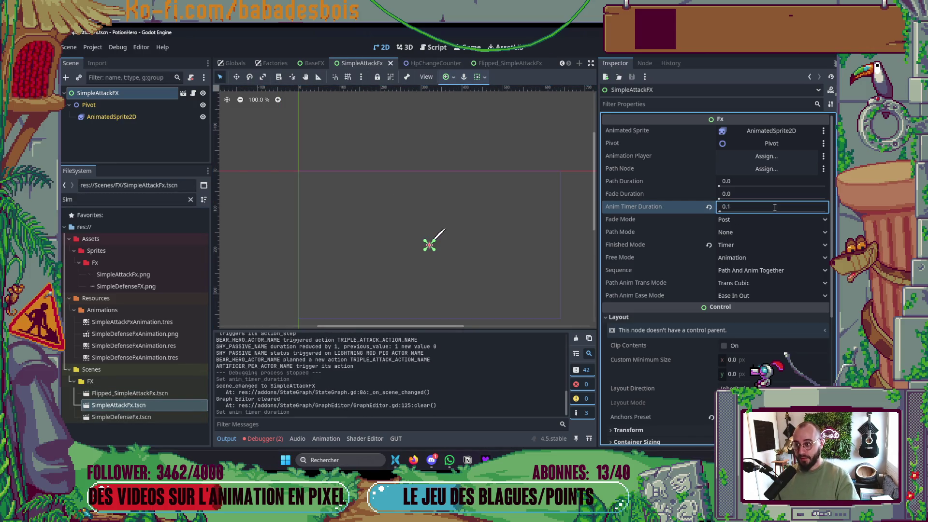
- Change READING_TIME in HpChangeCounter.gd to 0.15, save, and launch the game
{"action": "left_click", "coordinate": [505, 66]}
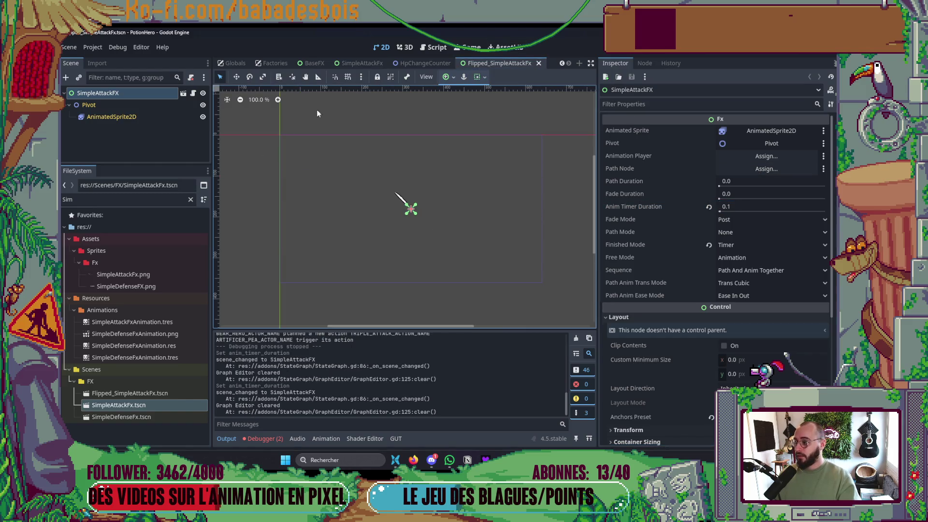
{"action": "left_click", "coordinate": [427, 63]}
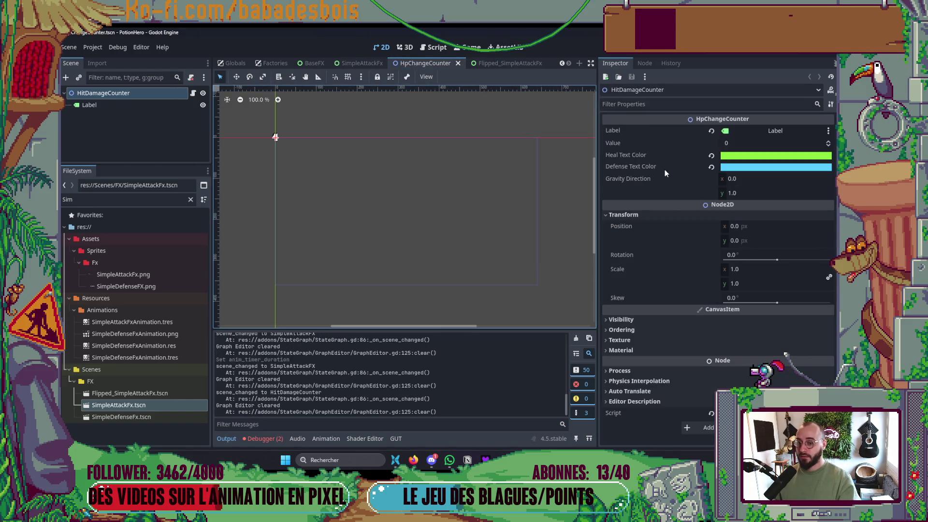
{"action": "key", "text": "ctrl+F3"}
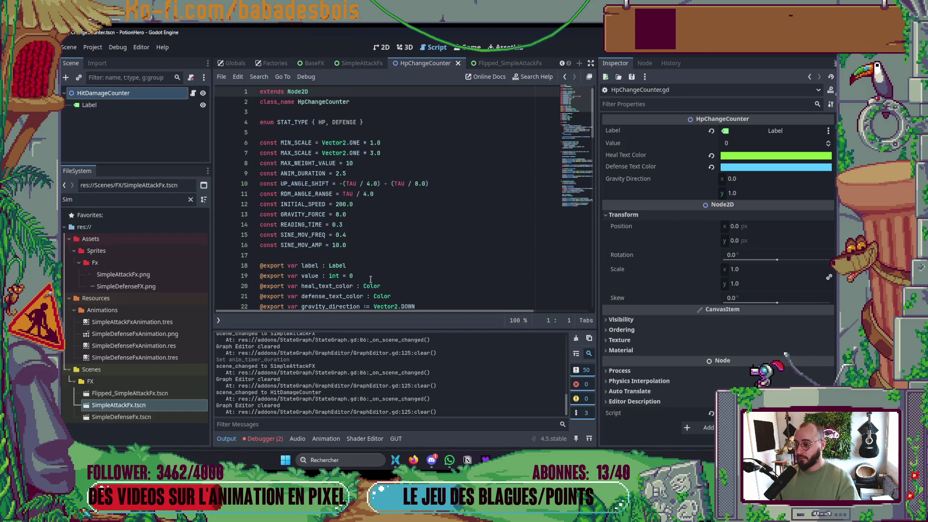
{"action": "left_click", "coordinate": [368, 226]}
{"action": "type", "text": "15"}
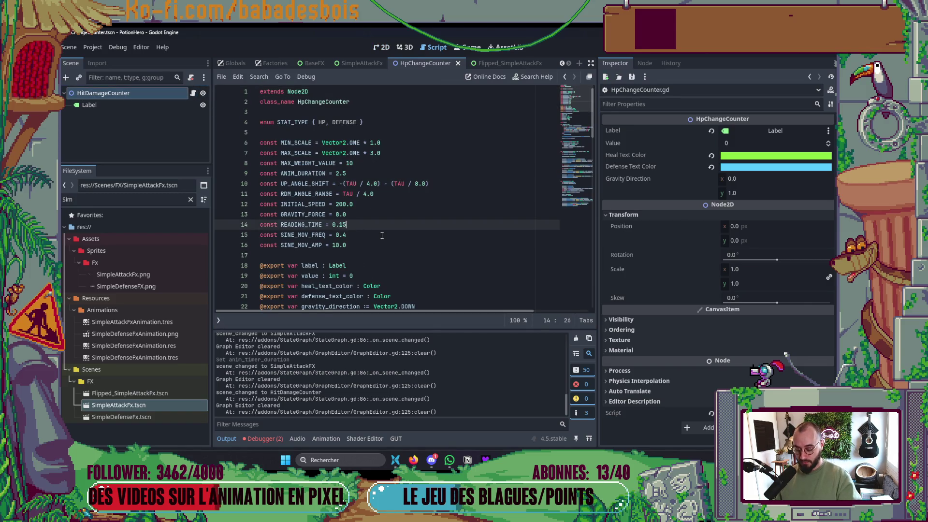
{"action": "key", "text": "ctrl+s"}
{"action": "key", "text": "F5"}
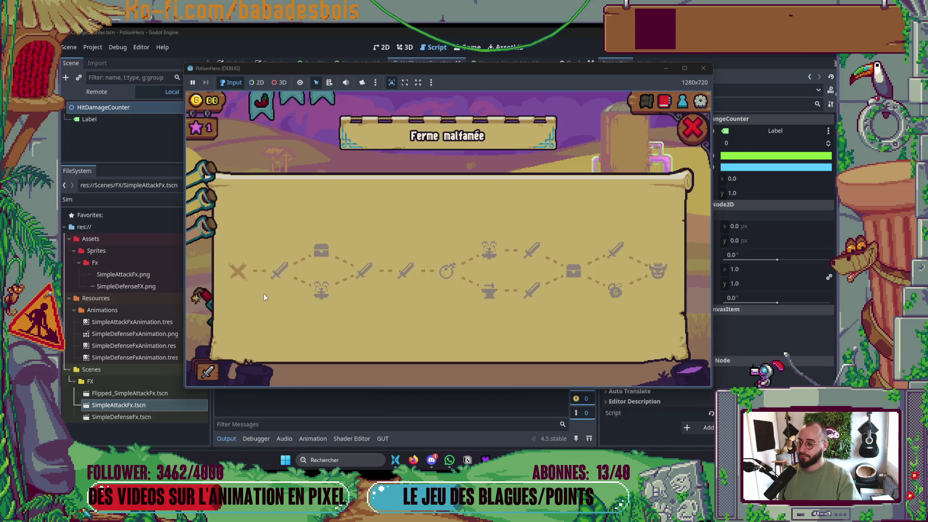
- Fight one farm battle turn with READING_TIME at 0.15, then close the game window
{"action": "left_click", "coordinate": [279, 270]}
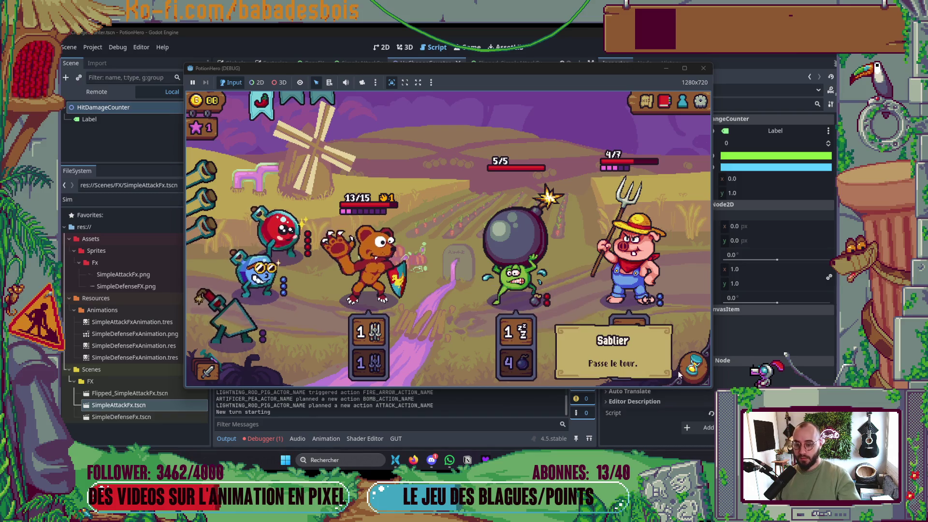
{"action": "left_click", "coordinate": [693, 367]}
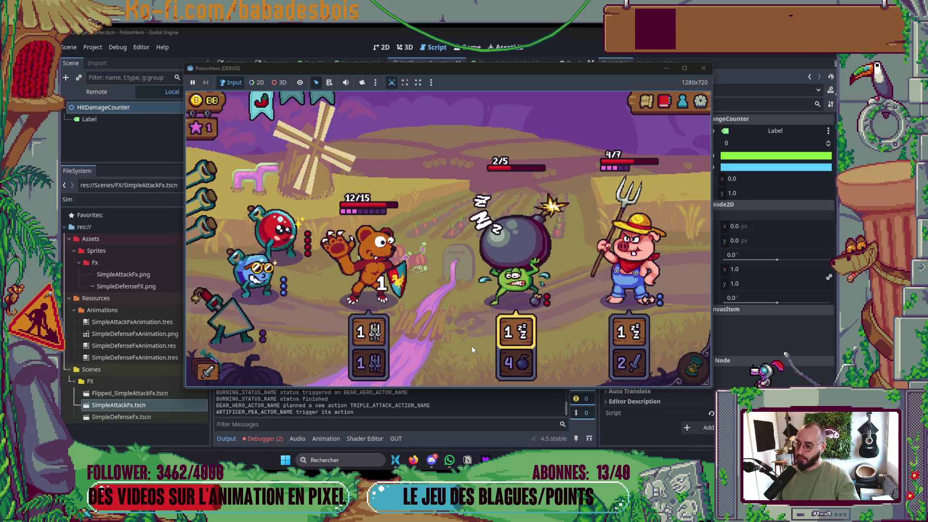
{"action": "left_click", "coordinate": [704, 70]}
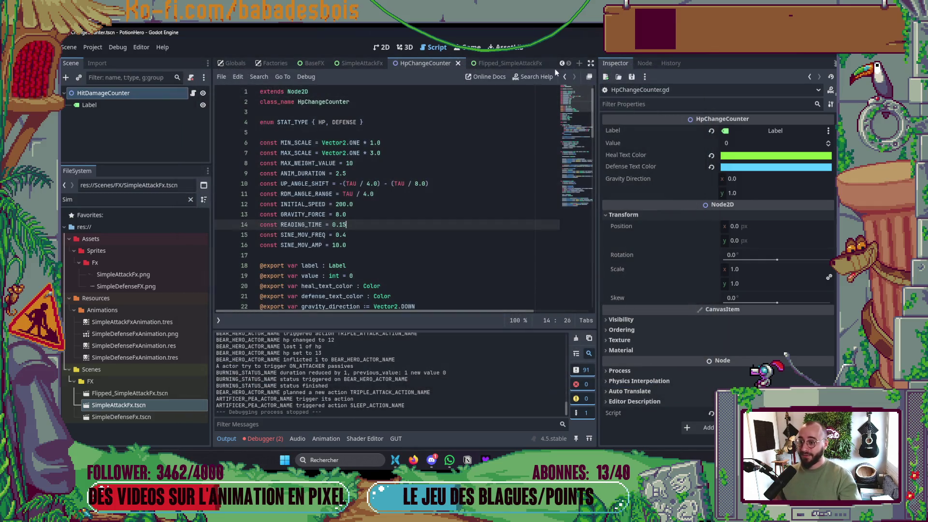
- Switch to Neovim and focus the right-hand code pane
{"action": "key", "text": "alt+Tab"}
{"action": "key", "text": "alt+Tab"}
{"action": "key", "text": "alt+Tab"}
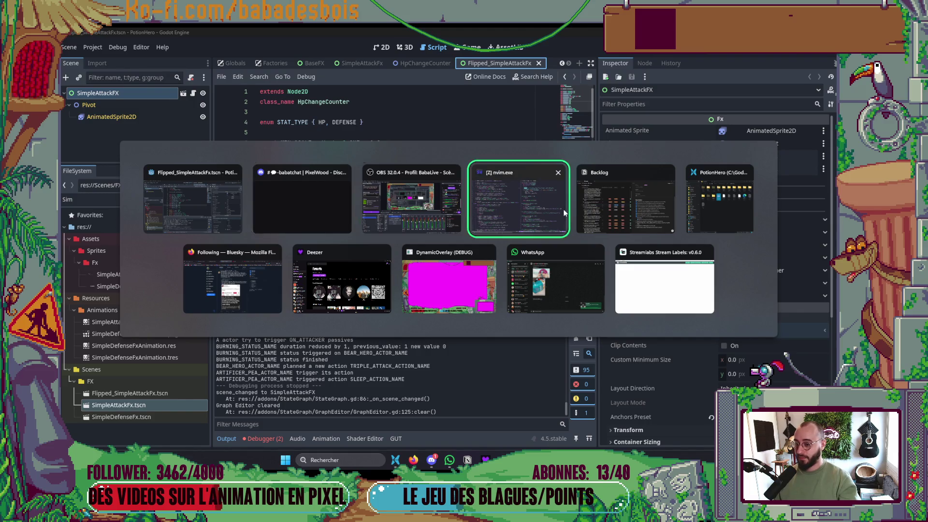
{"action": "scroll", "coordinate": [555, 195], "scroll_direction": "up", "scroll_amount": 4}
{"action": "key", "text": "alt+Tab"}
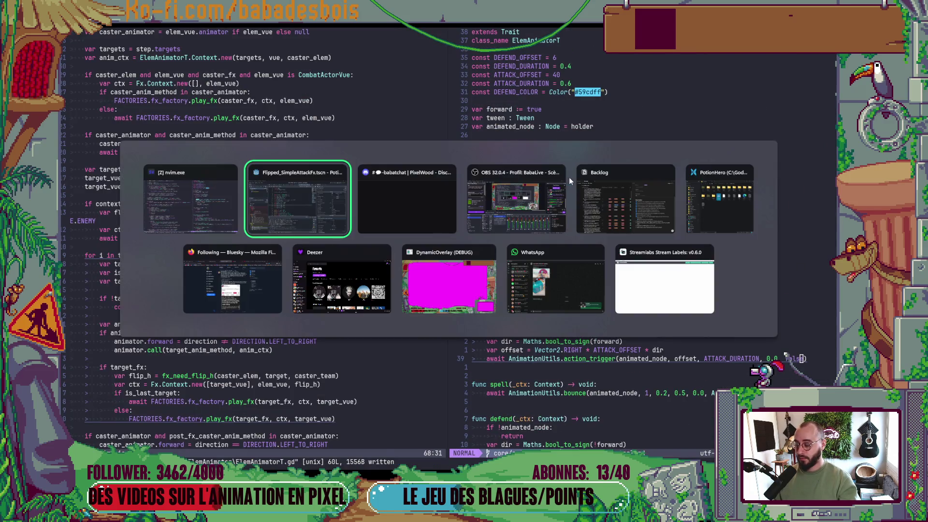
{"action": "left_click", "coordinate": [200, 207]}
{"action": "left_click", "coordinate": [622, 213]}
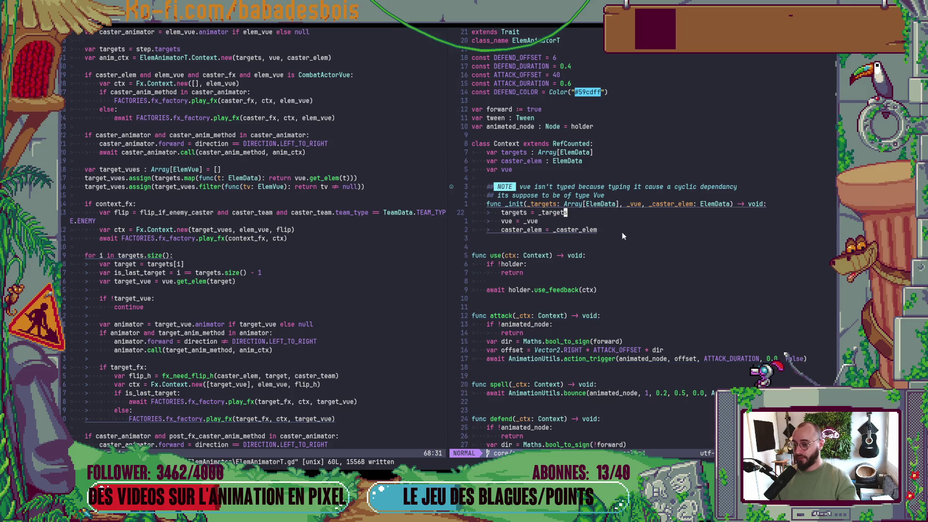
{"action": "scroll", "coordinate": [289, 251], "scroll_direction": "up", "scroll_amount": 12}
{"action": "left_click", "coordinate": [712, 181]}
{"action": "key", "text": "alt+Tab"}
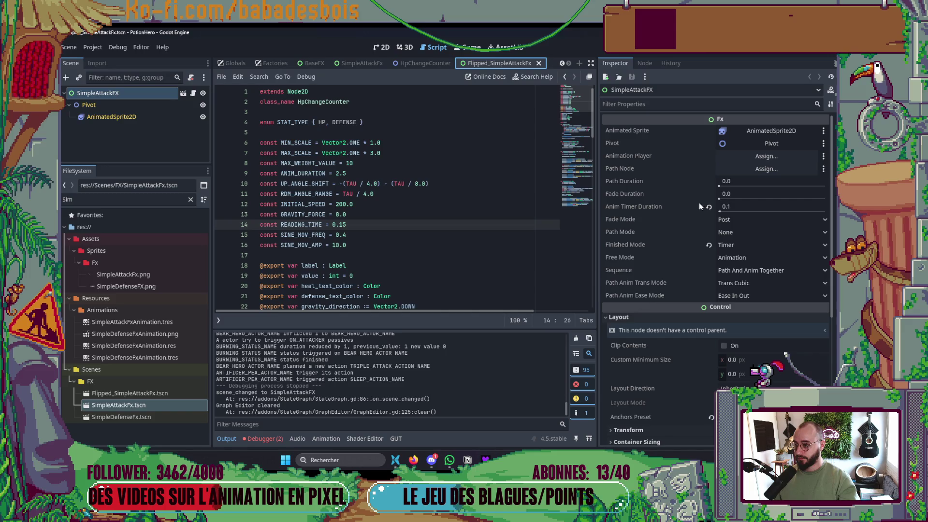
{"action": "key", "text": "alt+Tab"}
{"action": "left_click", "coordinate": [683, 205]}
- Find HpChangeCounter.gd with the file finder, set READING_TIME to 0.05, save, and relaunch in Godot
{"action": "key", "text": "space"}
{"action": "key", "text": "f"}
{"action": "key", "text": "f"}
{"action": "type", "text": "HP"}
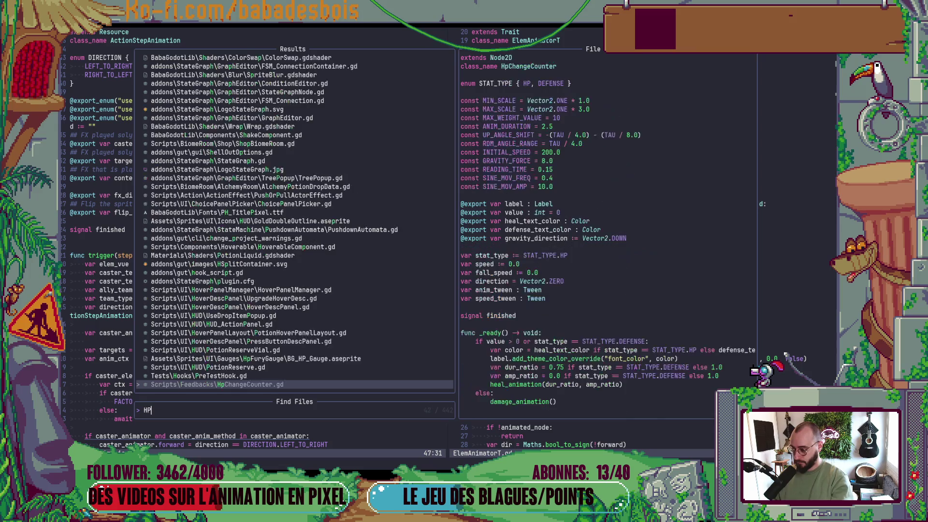
{"action": "key", "text": "Return"}
{"action": "left_click", "coordinate": [552, 160]}
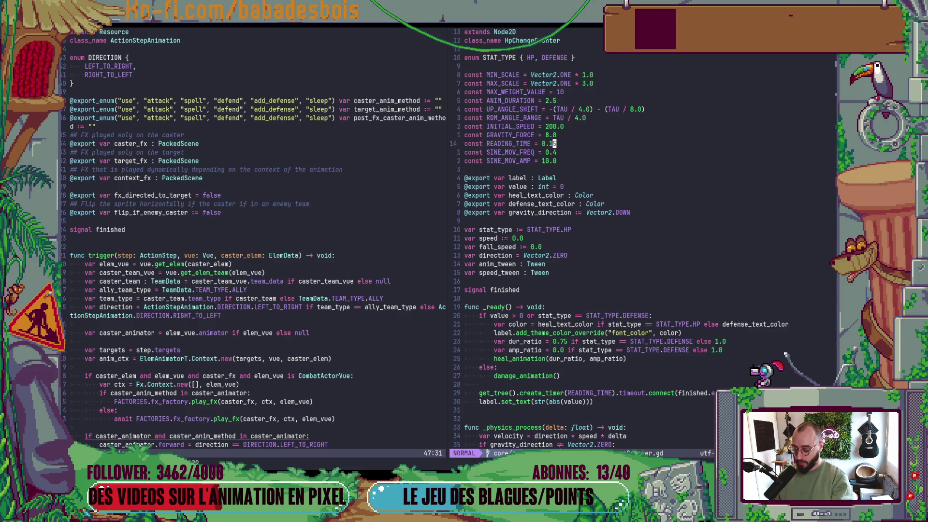
{"action": "type", "text": ":w"}
{"action": "key", "text": "Return"}
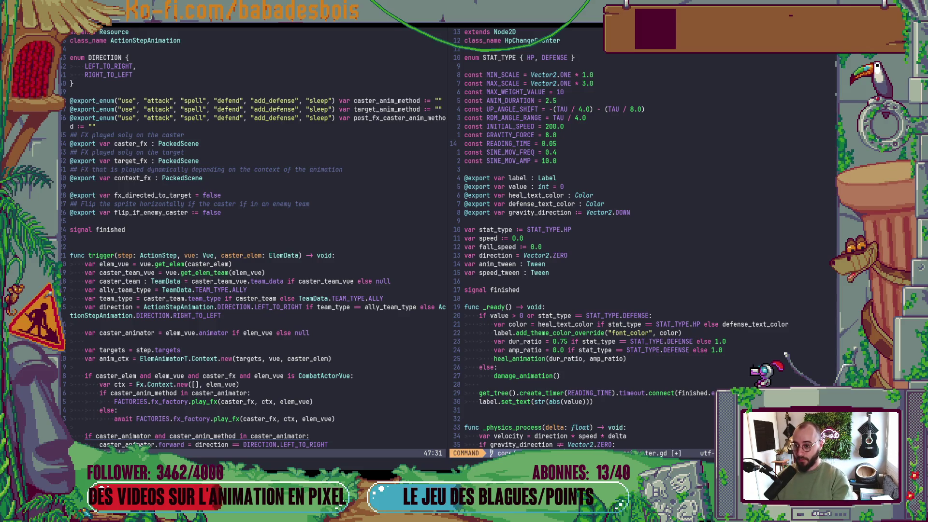
{"action": "key", "text": "alt+Tab"}
{"action": "key", "text": "F5"}
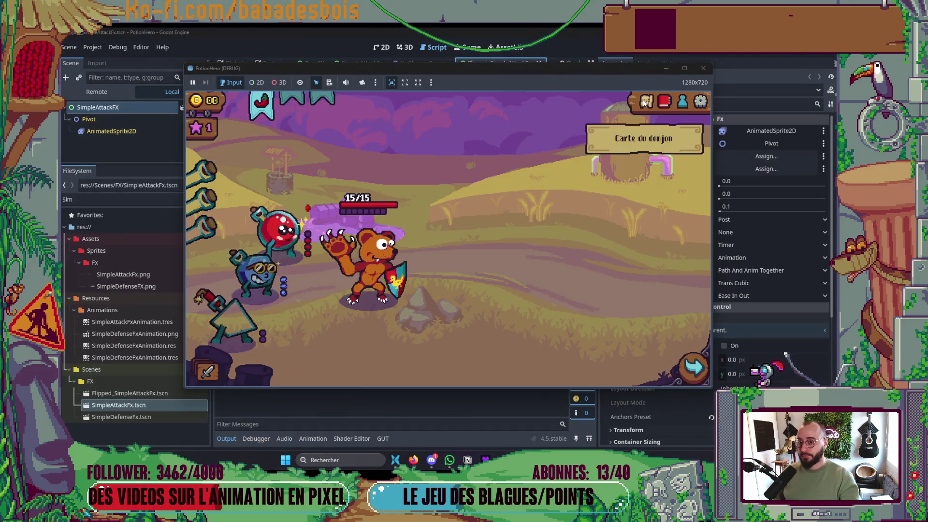
- Enter the sword fight on the Ferme malfamée map, end turns to victory, accept rewards, close the game
{"action": "left_click", "coordinate": [646, 101]}
{"action": "left_click", "coordinate": [282, 270]}
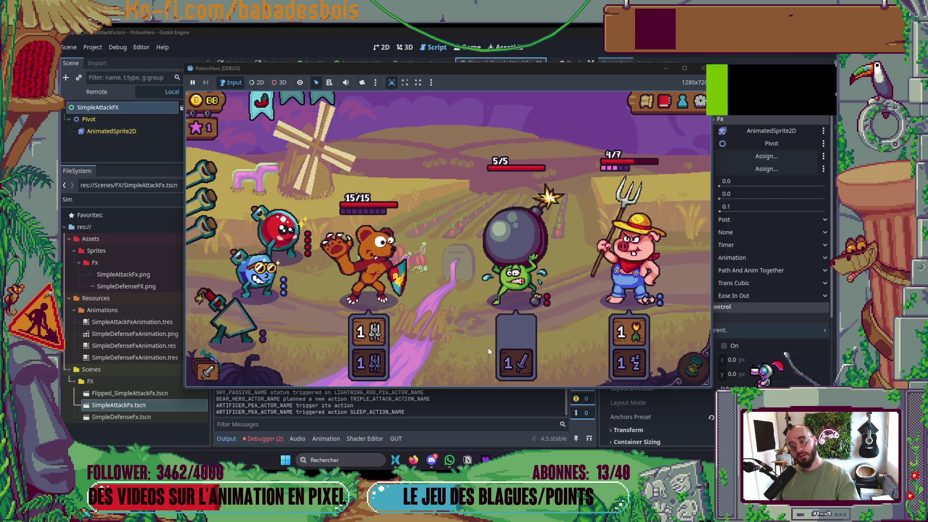
{"action": "mouse_move", "coordinate": [503, 356]}
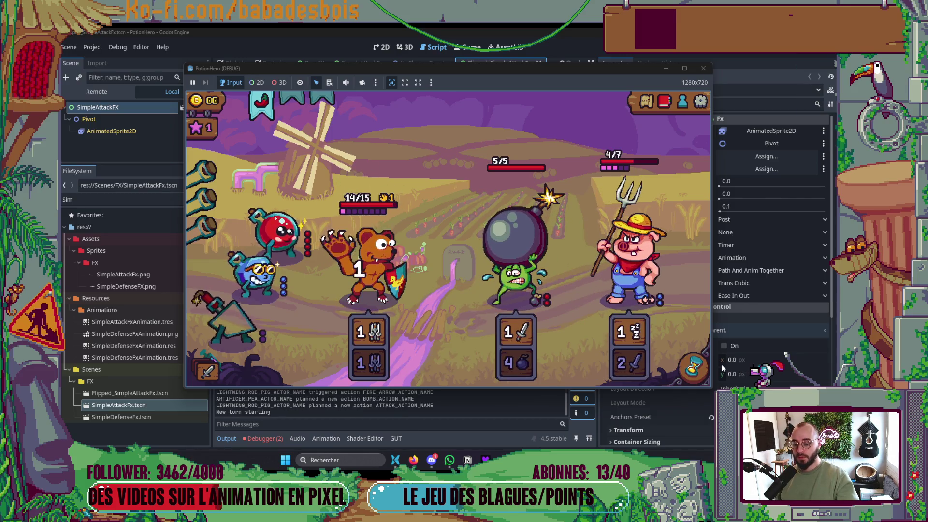
{"action": "left_click", "coordinate": [700, 369]}
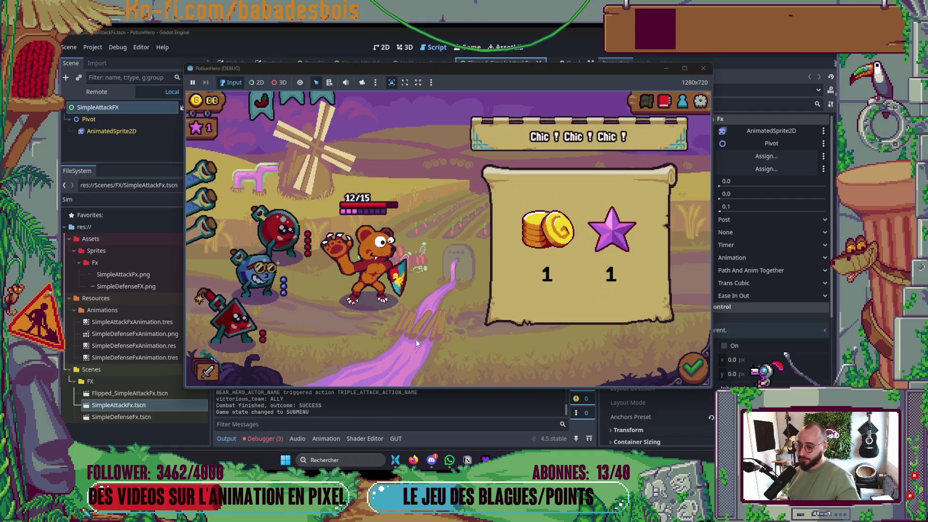
{"action": "left_click", "coordinate": [696, 364]}
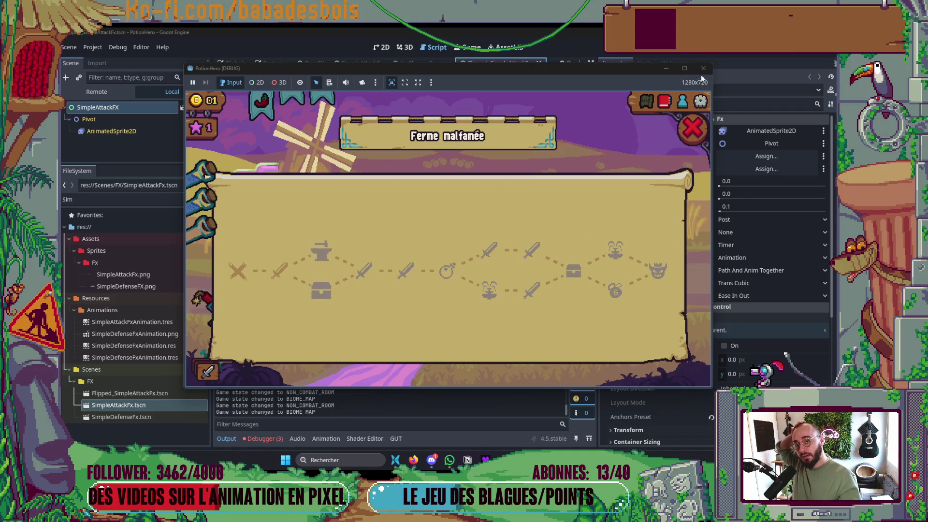
{"action": "left_click", "coordinate": [703, 68]}
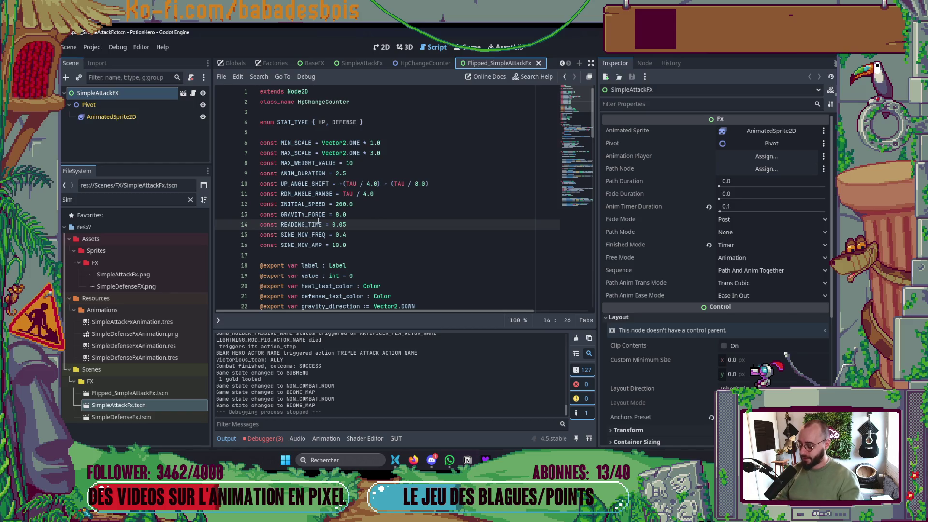
- Rerun PotionHero with F6, enter the farm level for a test turn, then stop the game
{"action": "left_click", "coordinate": [381, 47]}
{"action": "key", "text": "F6"}
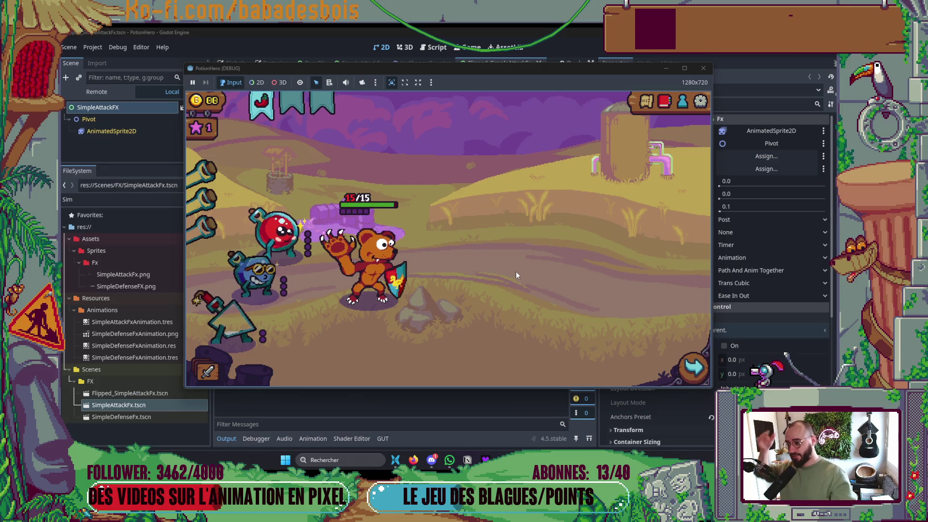
{"action": "left_click", "coordinate": [278, 274]}
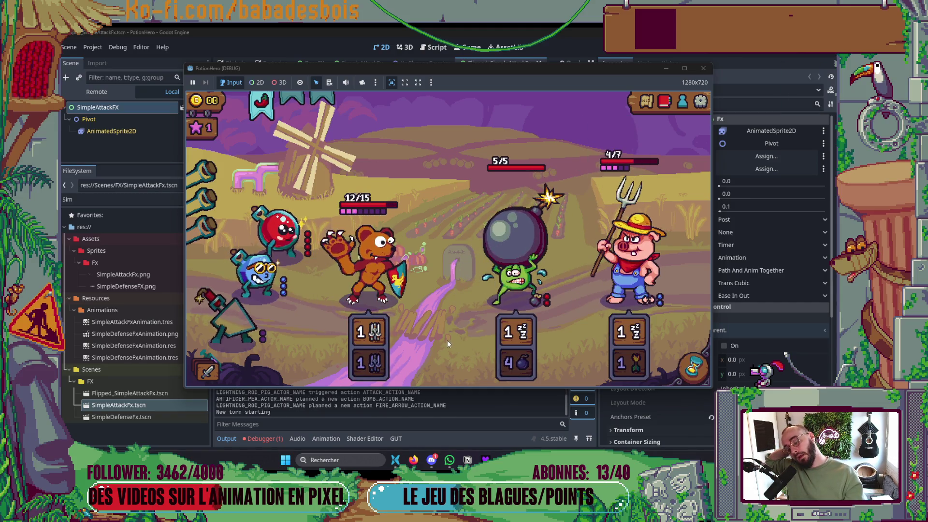
{"action": "mouse_move", "coordinate": [390, 274]}
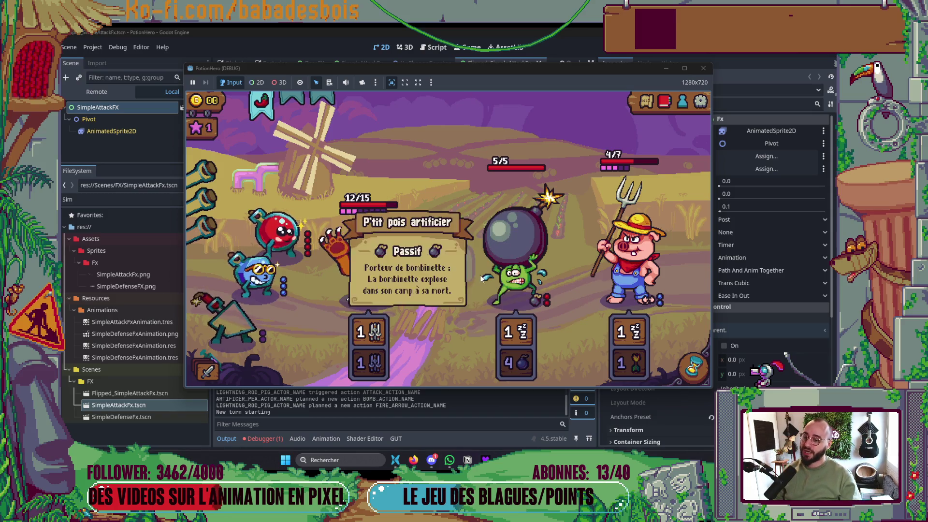
{"action": "left_click", "coordinate": [703, 68]}
{"action": "key", "text": "alt+Tab"}
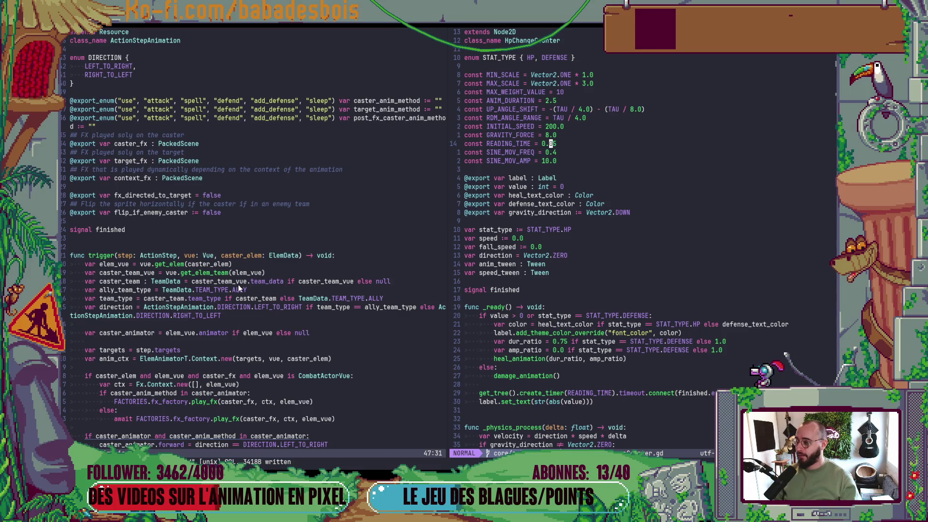
- Delete the extra blank line above func trigger in ActionStepAnimation.gd
{"action": "left_click", "coordinate": [238, 288]}
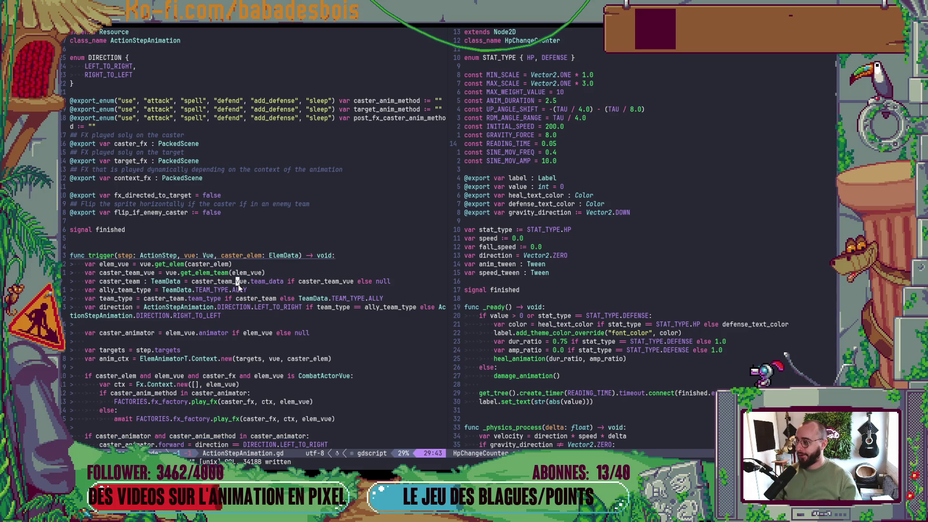
{"action": "scroll", "coordinate": [228, 268], "scroll_direction": "down", "scroll_amount": 3}
{"action": "left_click", "coordinate": [224, 271]}
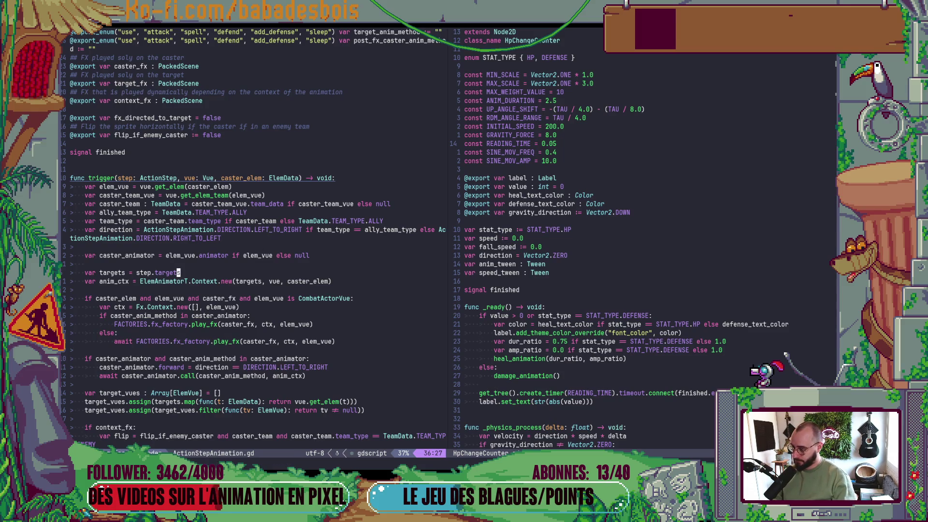
{"action": "left_click", "coordinate": [222, 178]}
{"action": "key", "text": "k"}
{"action": "key", "text": "d"}
{"action": "key", "text": "d"}
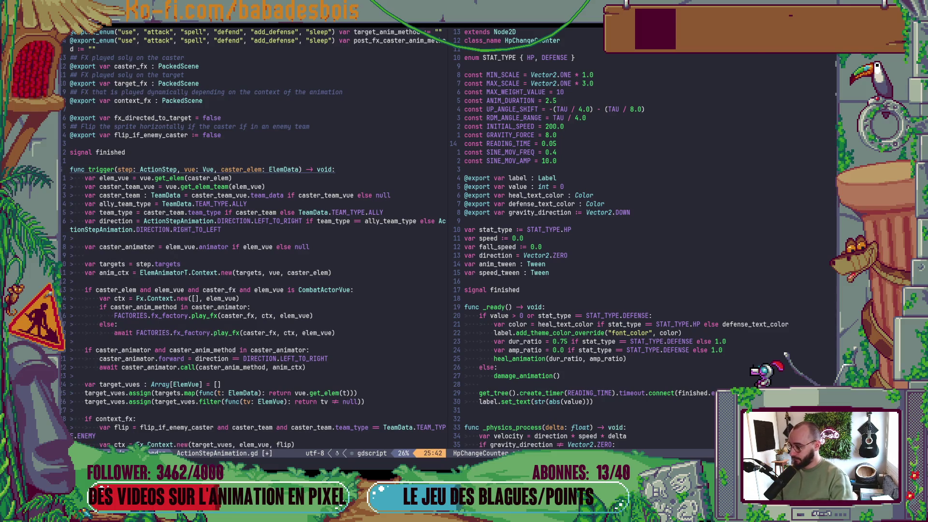
- Open CombatController.gd through the file finder by searching 'CombatCo'
{"action": "key", "text": "space"}
{"action": "key", "text": "f"}
{"action": "key", "text": "f"}
{"action": "type", "text": "CombatCo"}
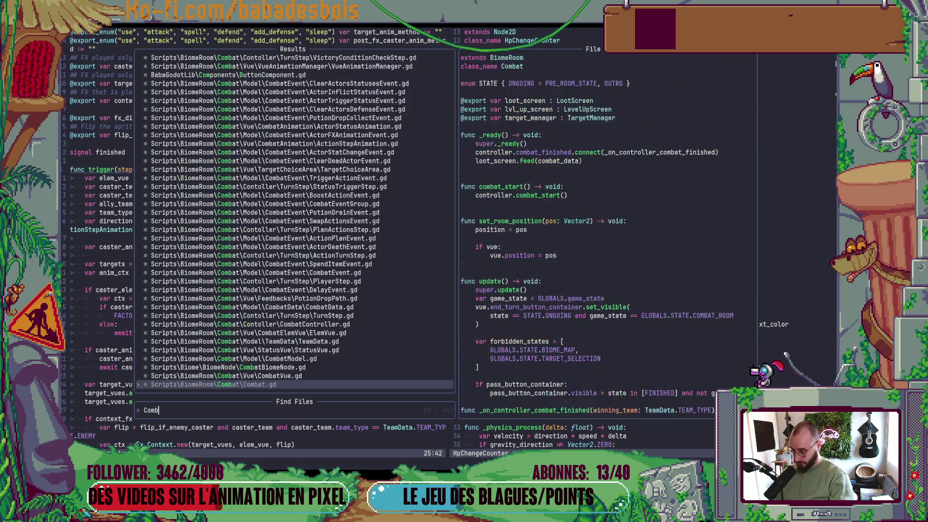
{"action": "key", "text": "Return"}
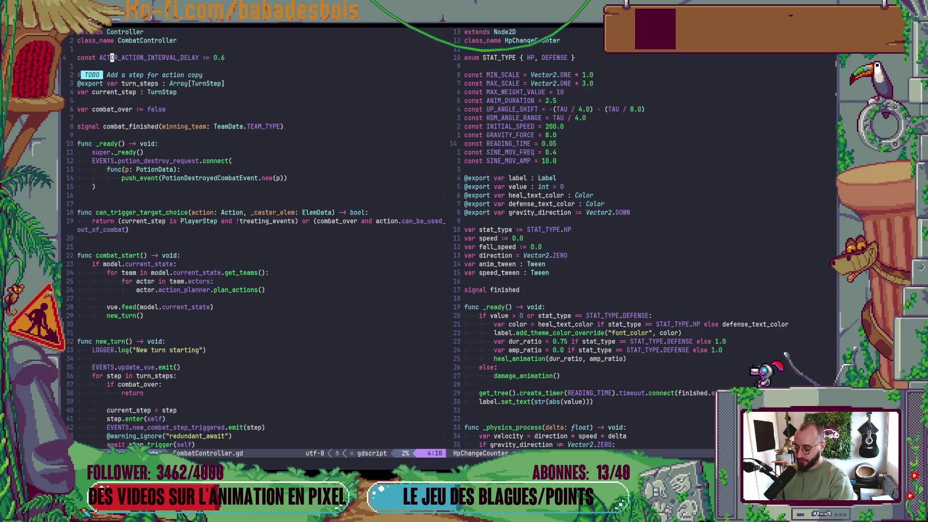
- Find the 'if i != 0' ACTOR_ACTION_INTERVAL_DELAY wait in trigger_actor_actions and select both lines
{"action": "key", "text": "asterisk"}
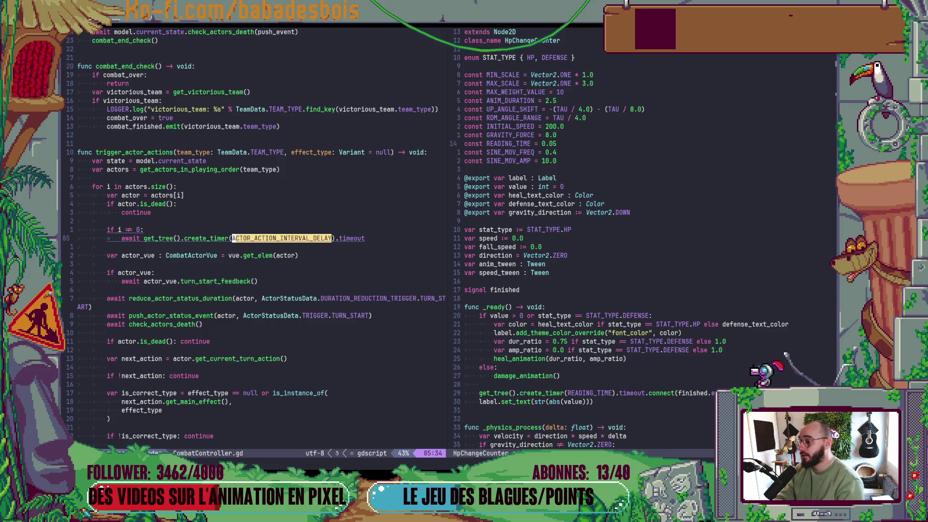
{"action": "left_click", "coordinate": [175, 204]}
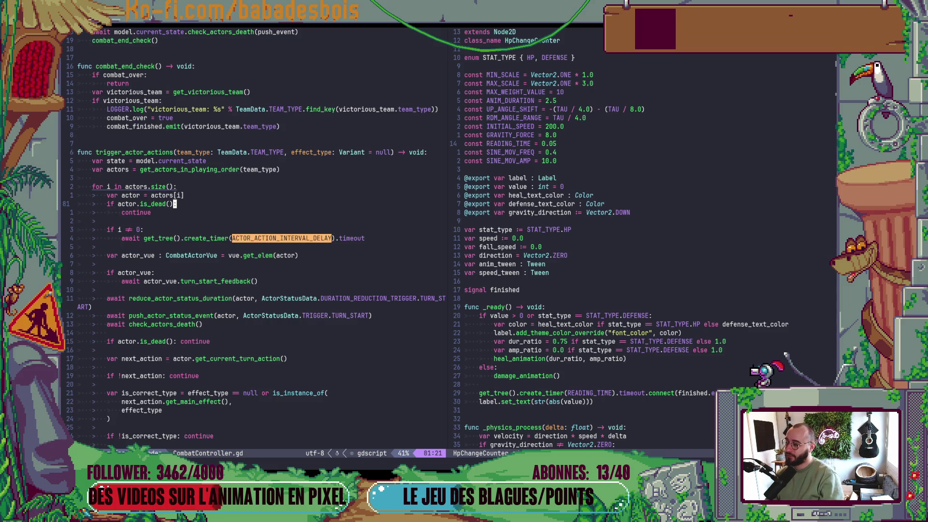
{"action": "left_click", "coordinate": [78, 221]}
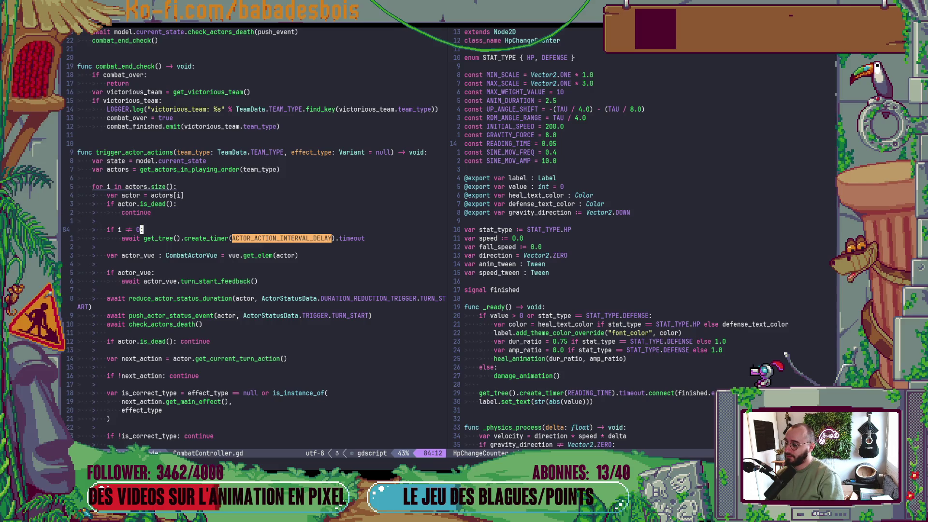
{"action": "left_click", "coordinate": [79, 221]}
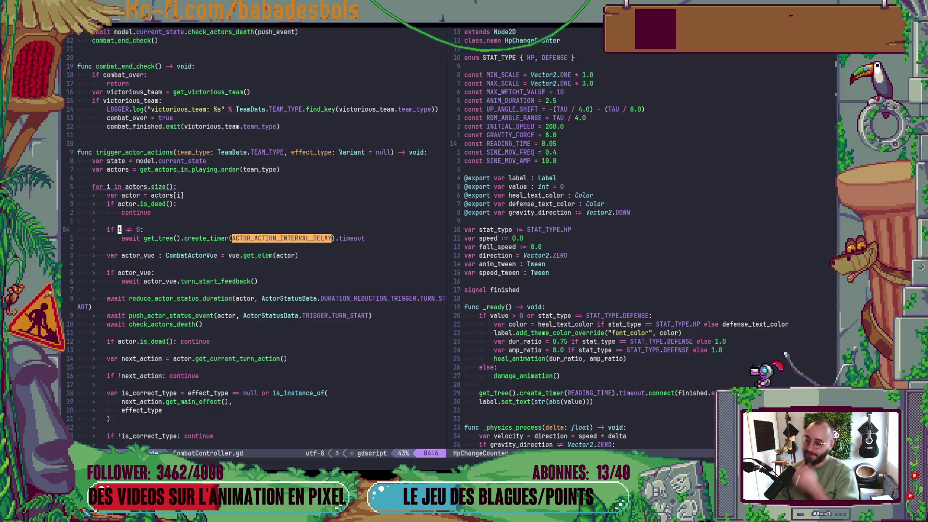
{"action": "key", "text": "shift+v"}
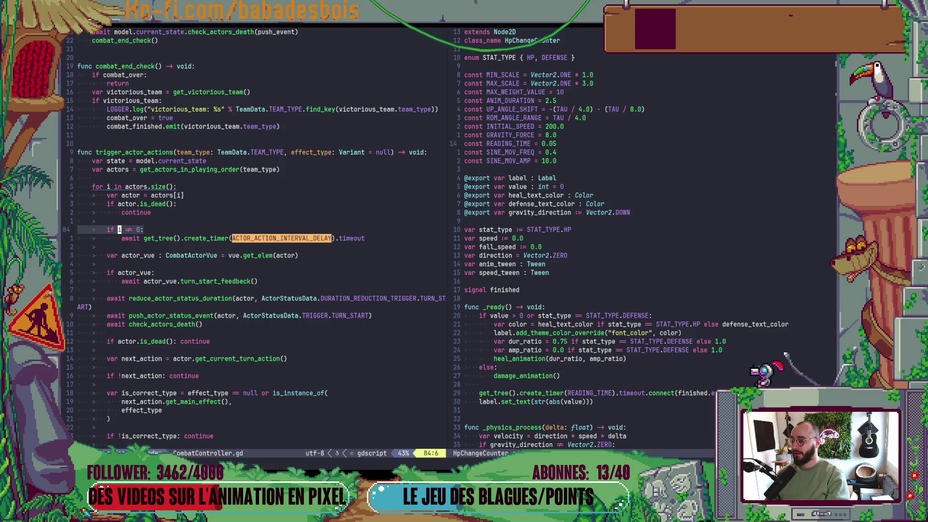
{"action": "key", "text": "j"}
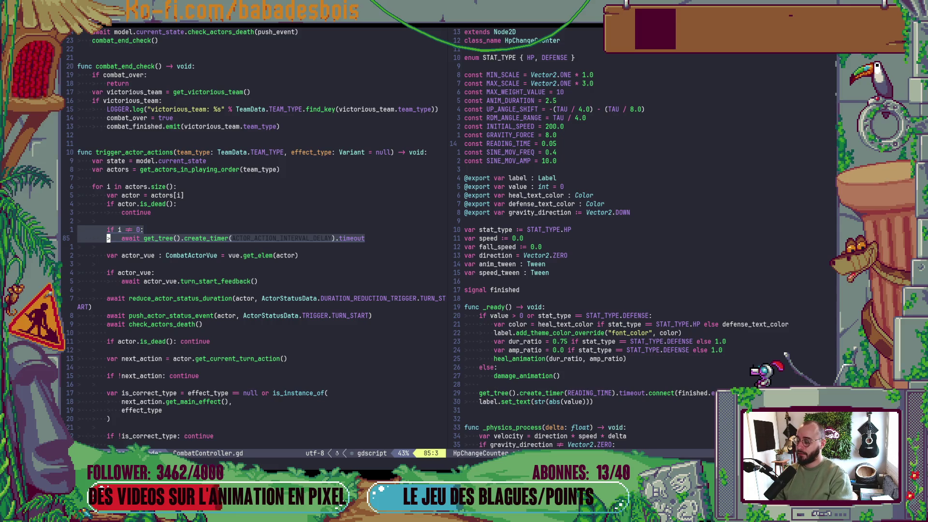
{"action": "key", "text": "Escape"}
{"action": "key", "text": "ctrl+v"}
{"action": "key", "text": "k"}
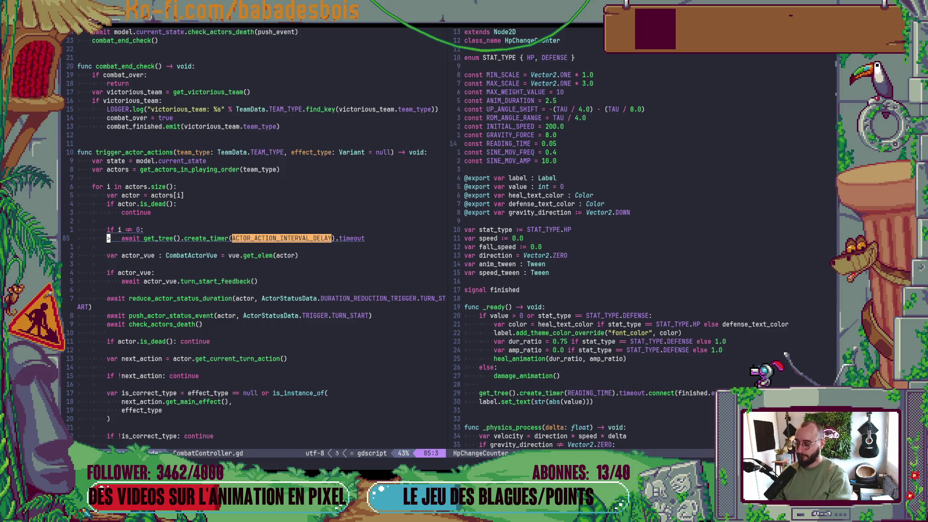
{"action": "key", "text": "ctrl+v"}
{"action": "key", "text": "k"}
{"action": "key", "text": "Escape"}
- Cut the two delay lines and go to the spot after turn_end_feedback
{"action": "key", "text": "V"}
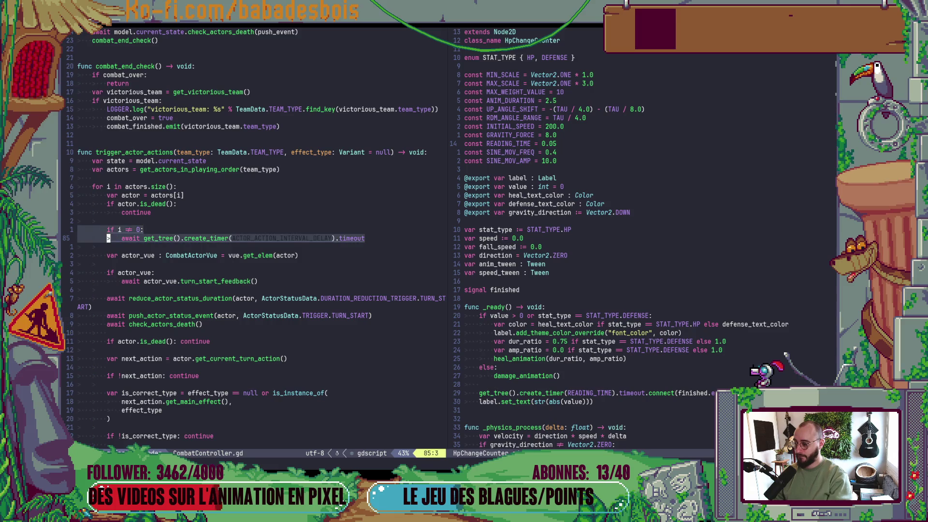
{"action": "key", "text": "j"}
{"action": "key", "text": "d"}
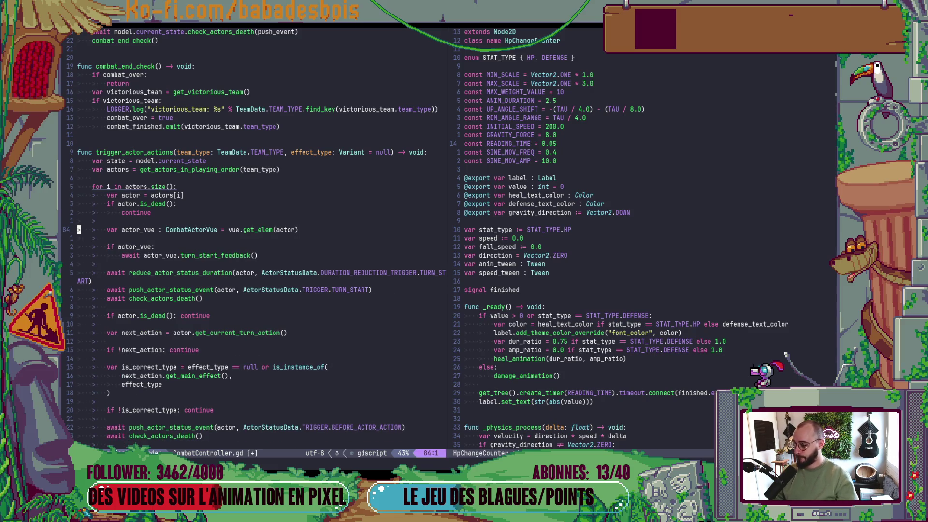
{"action": "scroll", "coordinate": [239, 288], "scroll_direction": "down", "scroll_amount": 5}
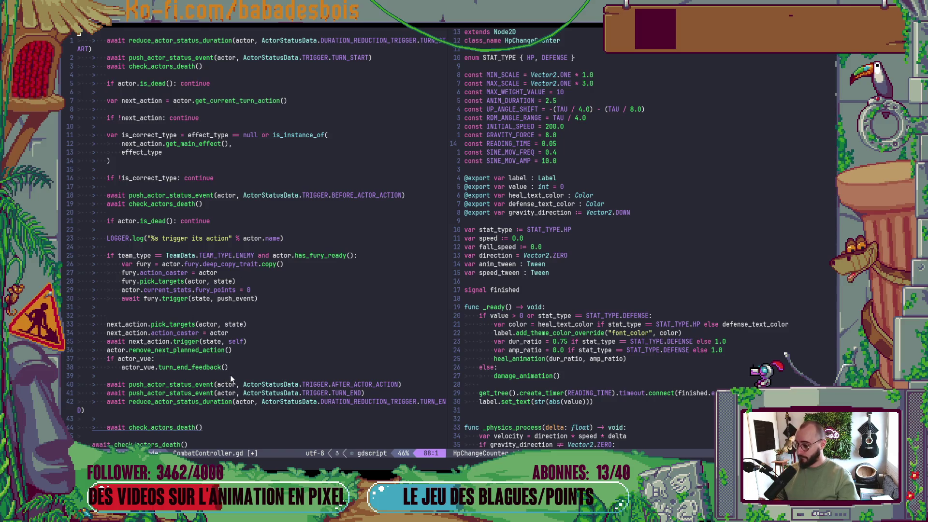
{"action": "scroll", "coordinate": [230, 375], "scroll_direction": "down", "scroll_amount": 3}
{"action": "left_click", "coordinate": [253, 290]}
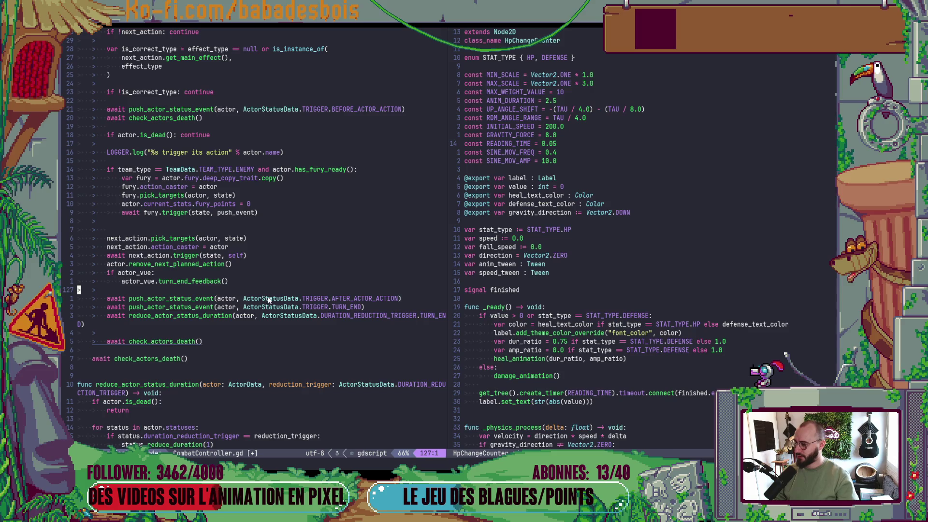
{"action": "key", "text": "Return"}
{"action": "key", "text": "Return"}
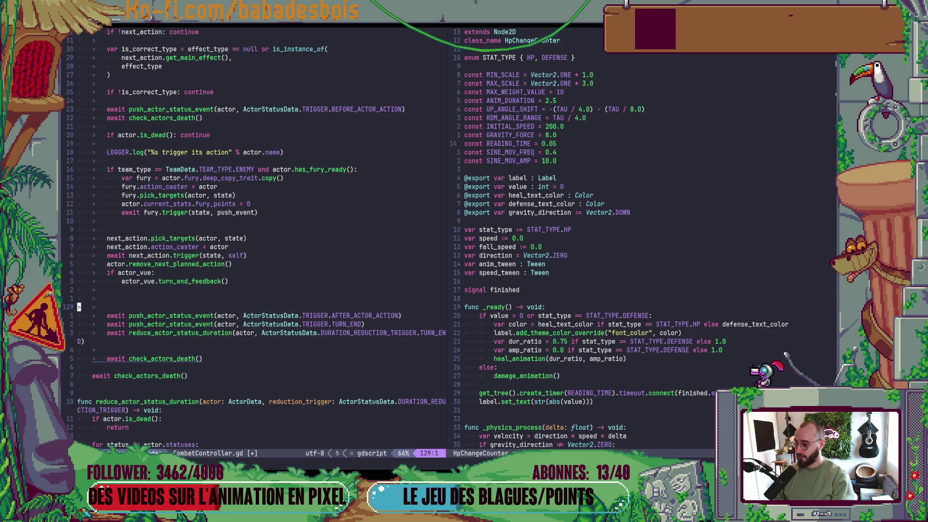
{"action": "key", "text": "BackSpace"}
{"action": "key", "text": "BackSpace"}
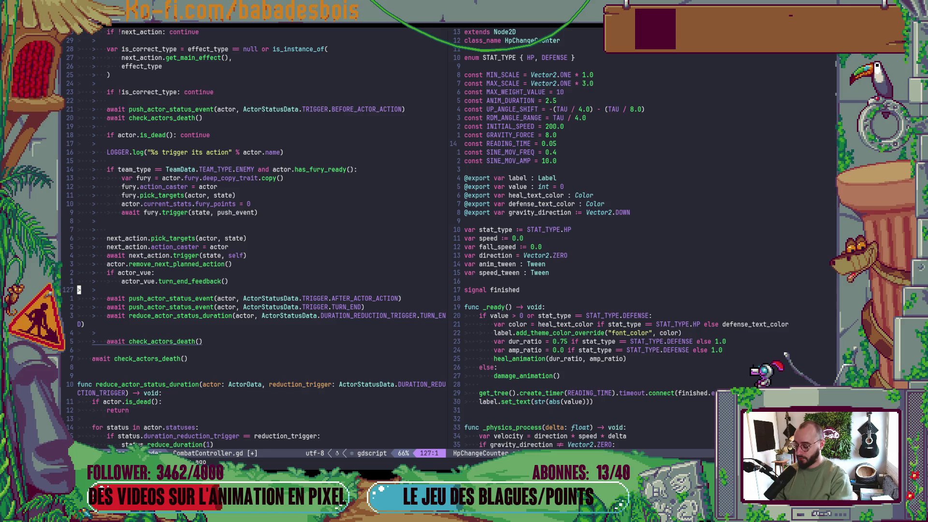
{"action": "key", "text": "Escape"}
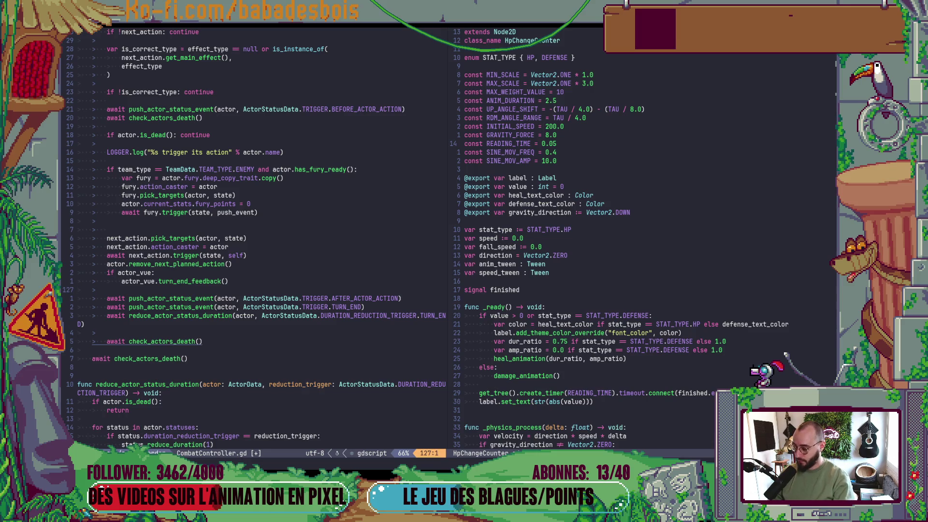
- Paste the delay after turn_end_feedback, dropping the i != 0 condition but keeping the wait
{"action": "type", "text": ":reg"}
{"action": "key", "text": "Return"}
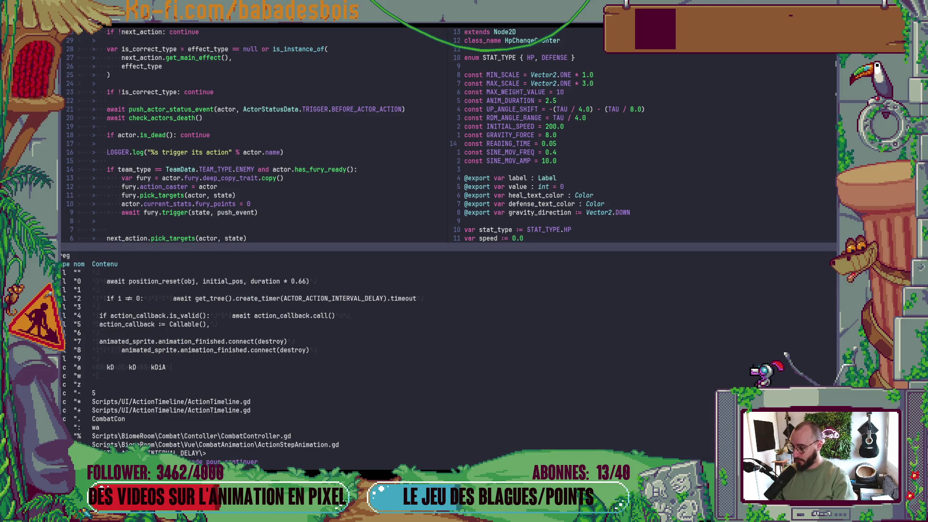
{"action": "key", "text": "Return"}
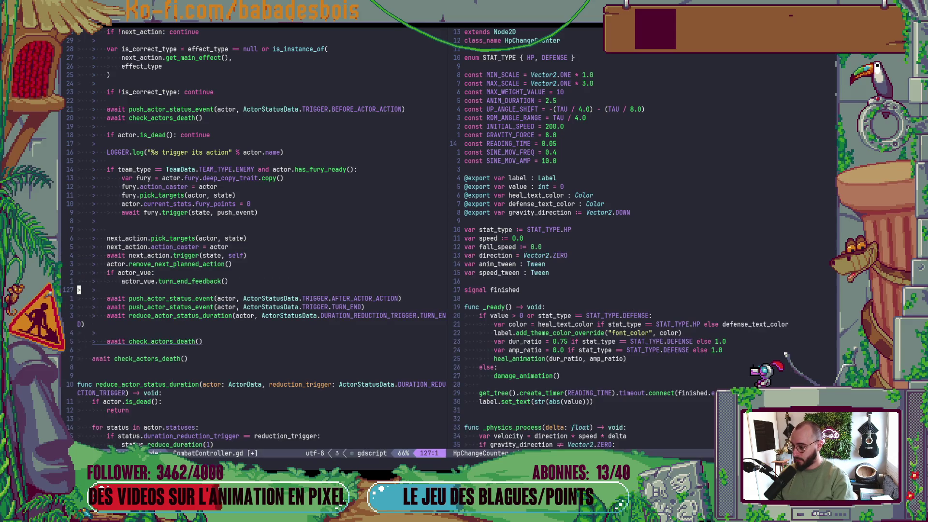
{"action": "key", "text": "p"}
{"action": "key", "text": "j"}
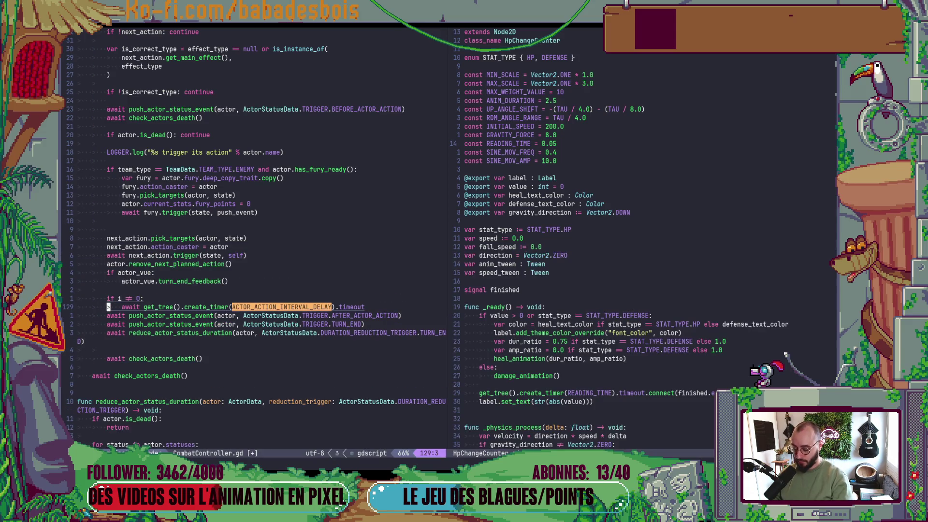
{"action": "key", "text": "bracketright"}
{"action": "key", "text": "space"}
{"action": "key", "text": "k"}
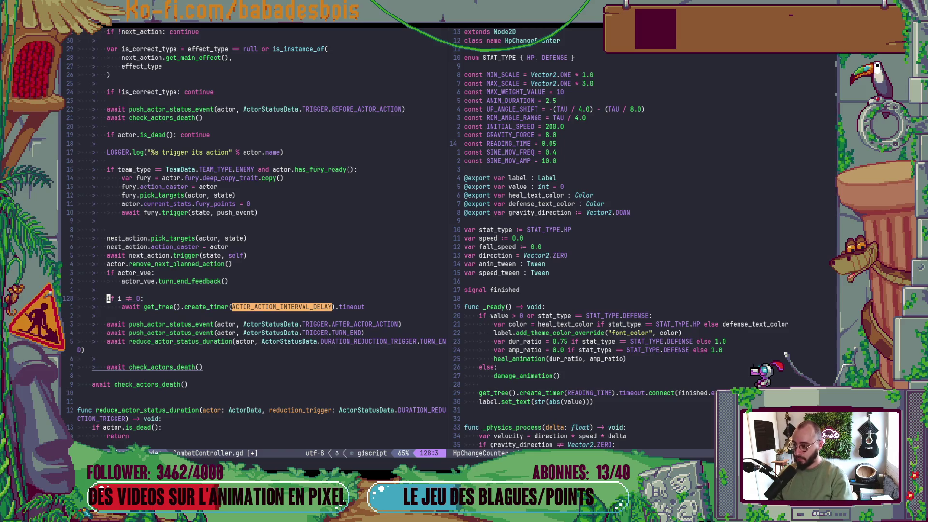
{"action": "key", "text": "d"}
{"action": "key", "text": "d"}
{"action": "key", "text": "less"}
{"action": "key", "text": "less"}
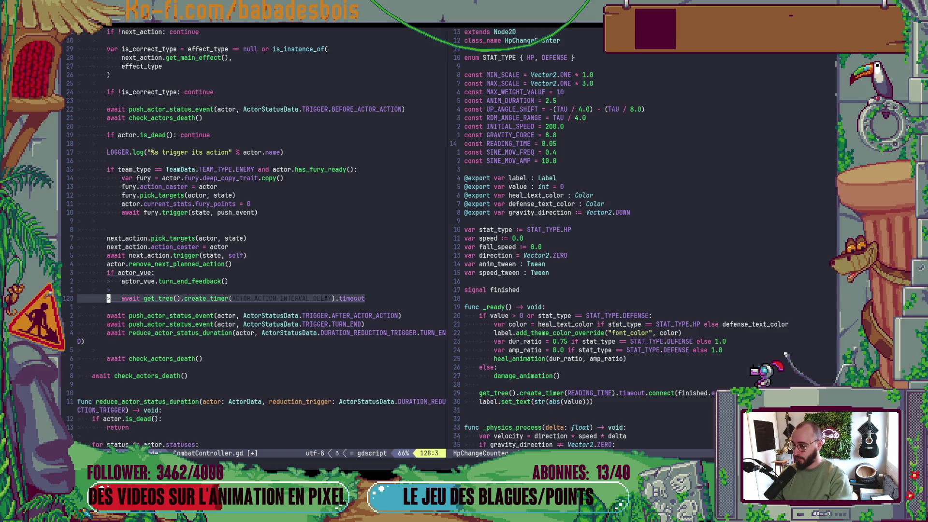
- Save CombatController.gd and delete the extra empty line below
{"action": "type", "text": ":w"}
{"action": "key", "text": "Return"}
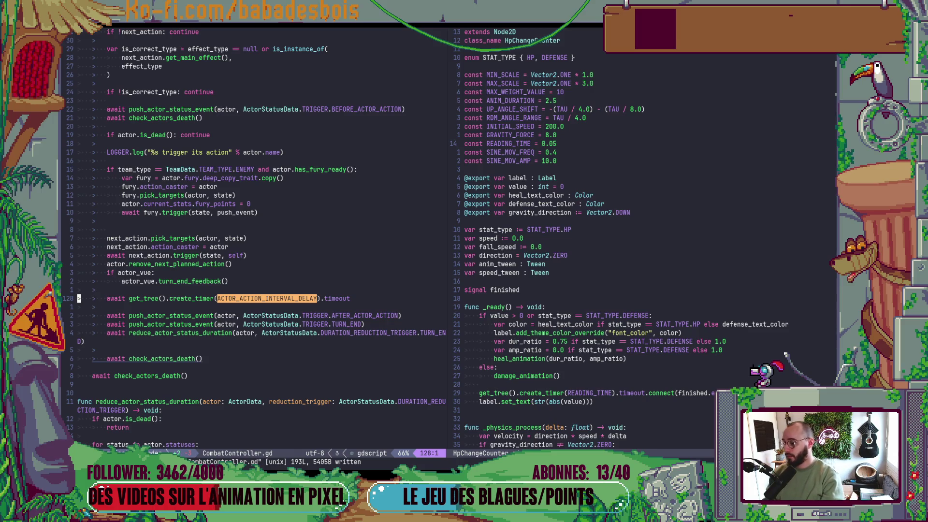
{"action": "left_click", "coordinate": [78, 315]}
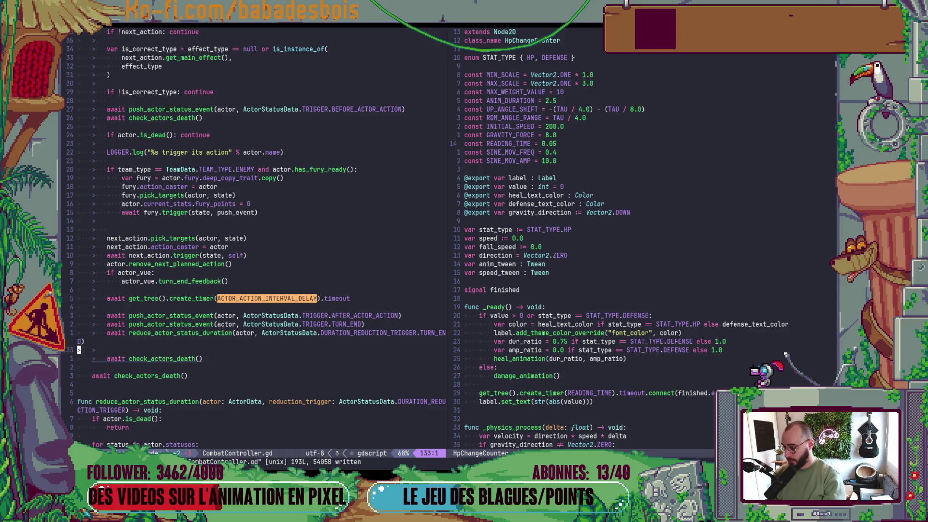
{"action": "key", "text": "d"}
{"action": "key", "text": "d"}
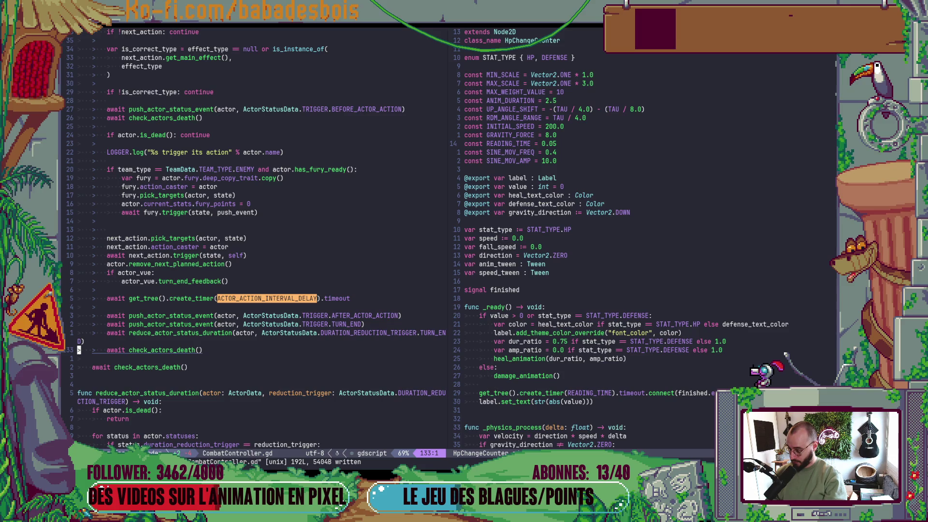
- Move the timer wait below the check_actors_death call and save the file
{"action": "key", "text": "alt+k"}
{"action": "key", "text": "alt+k"}
{"action": "key", "text": "alt+k"}
{"action": "key", "text": "alt+j"}
{"action": "key", "text": "alt+j"}
{"action": "key", "text": "alt+j"}
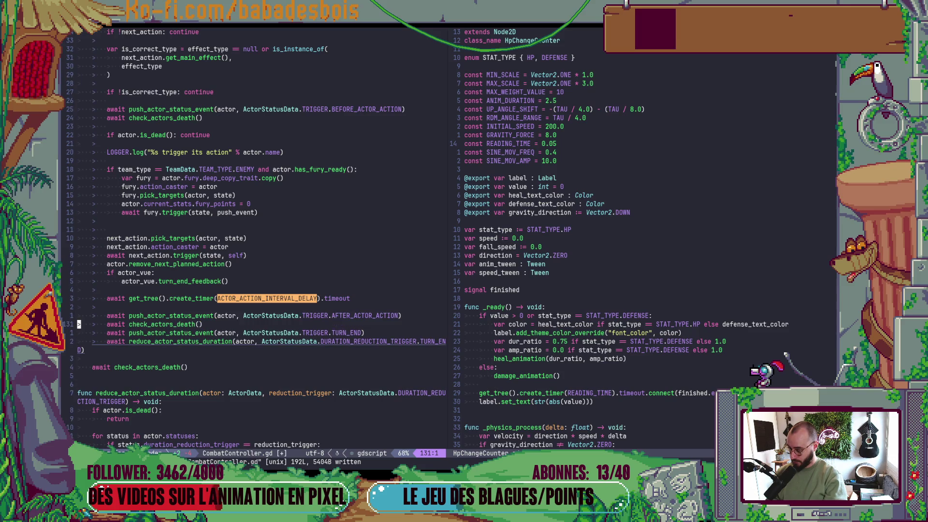
{"action": "key", "text": "k"}
{"action": "key", "text": "alt+j"}
{"action": "key", "text": "alt+j"}
{"action": "key", "text": "alt+j"}
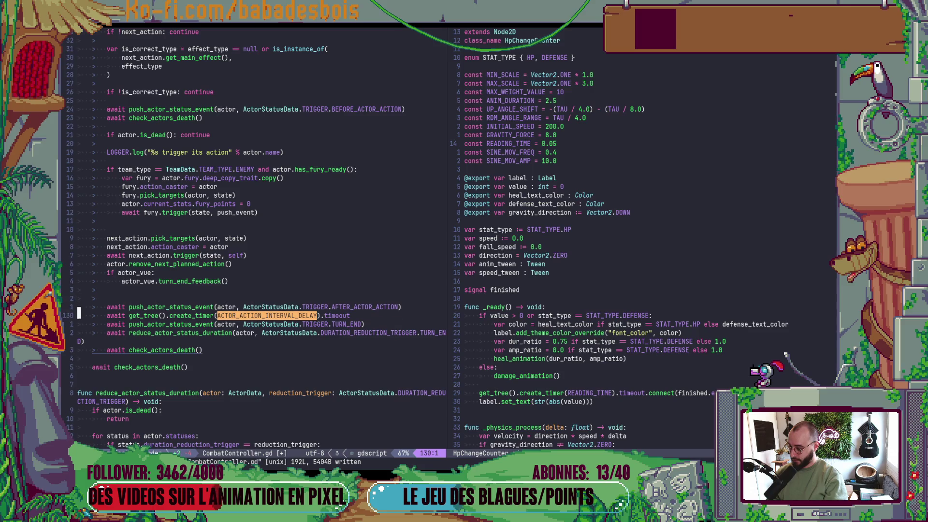
{"action": "type", "text": ":w"}
{"action": "key", "text": "Return"}
{"action": "key", "text": "alt+Tab"}
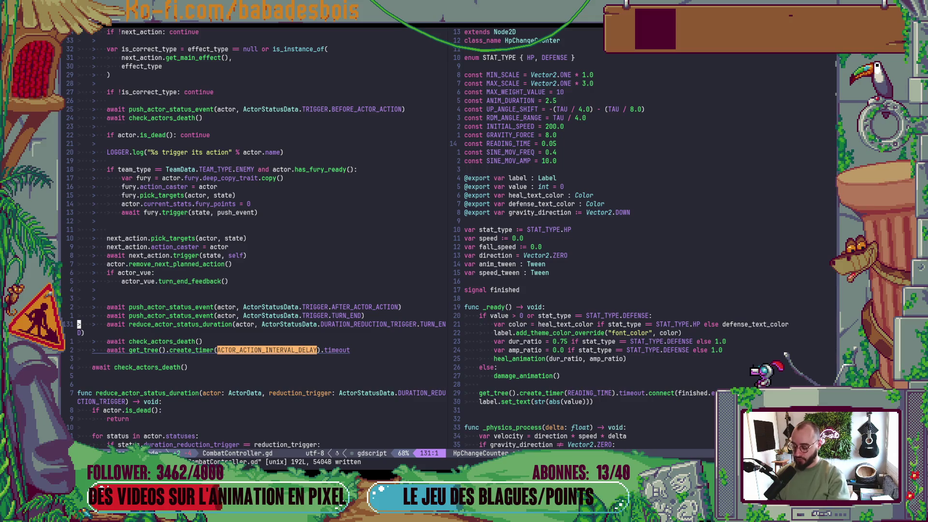
- Jump to the file's top, then launch the game from Godot with F5 to test pacing
{"action": "key", "text": "g"}
{"action": "key", "text": "g"}
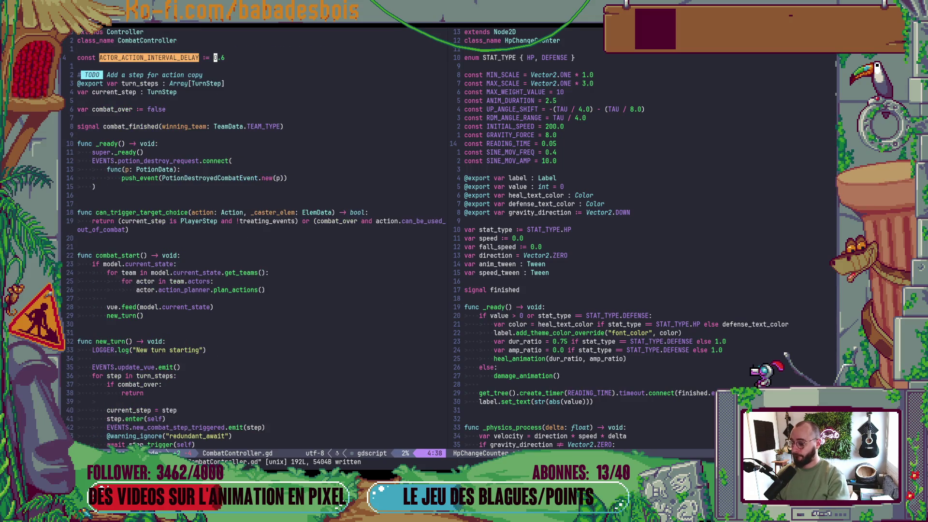
{"action": "key", "text": "Escape"}
{"action": "key", "text": "alt+Tab"}
{"action": "key", "text": "F5"}
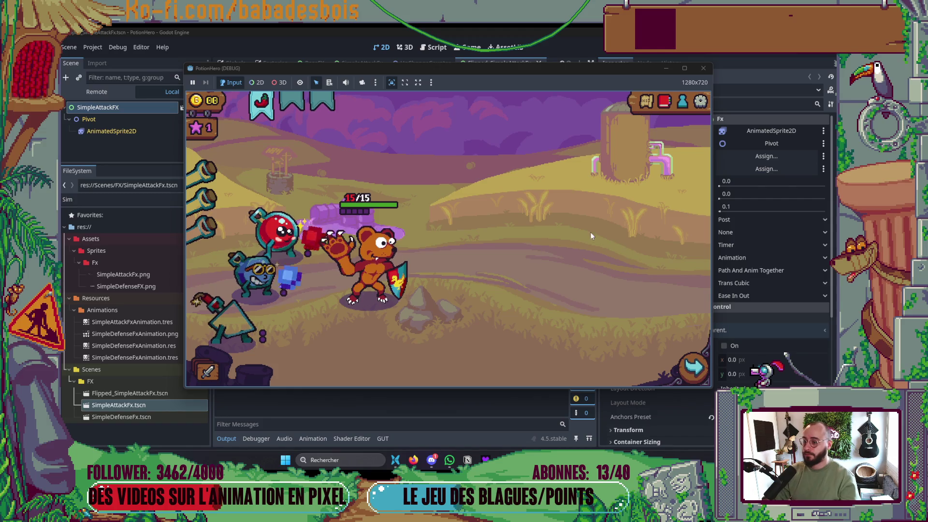
- Playtest a turn in the farm room at delay 1.6, then stop the game
{"action": "left_click", "coordinate": [273, 275]}
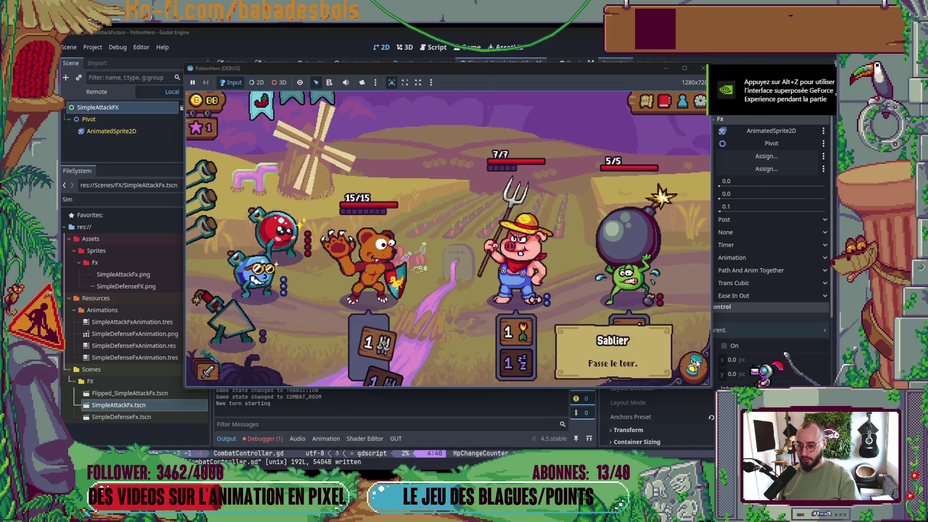
{"action": "left_click", "coordinate": [685, 348]}
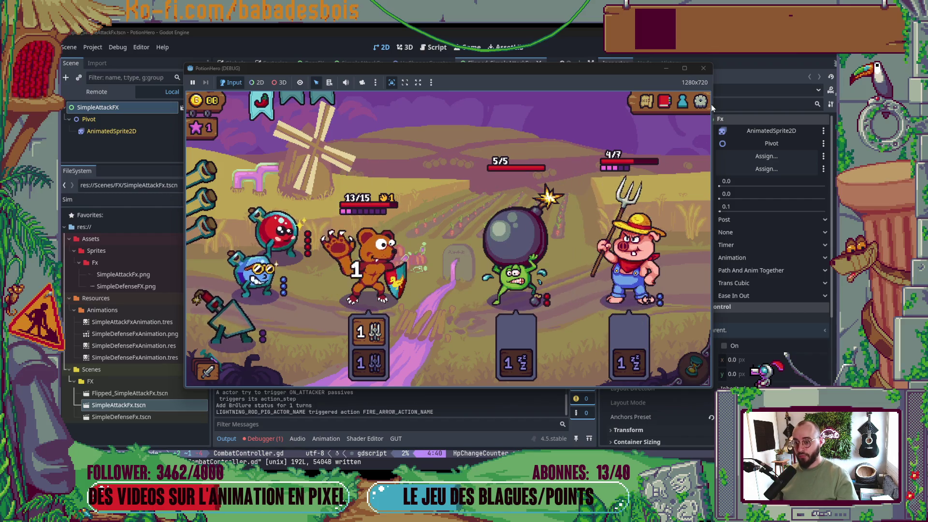
{"action": "left_click", "coordinate": [703, 68]}
{"action": "key", "text": "alt+Tab"}
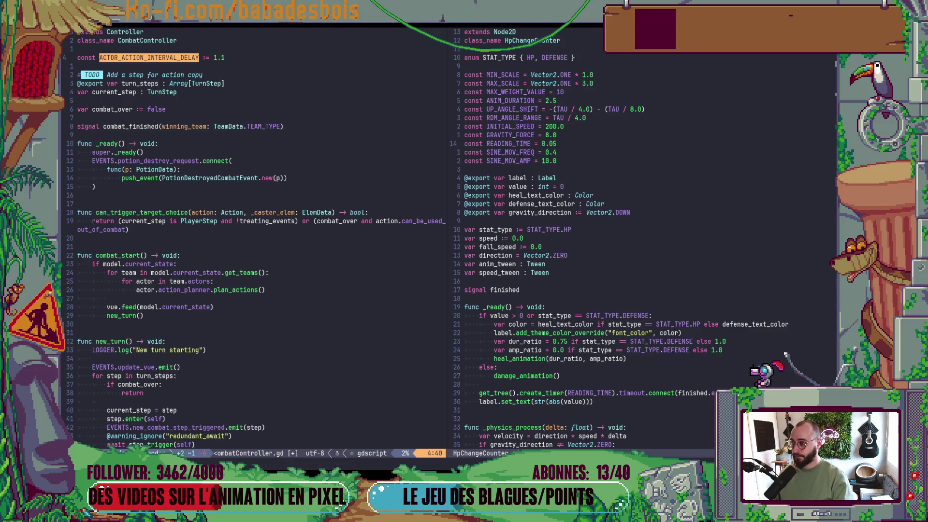
- Relaunch with delay 1.1, play a turn in the combat room, and return to CombatController.gd
{"action": "key", "text": "alt+Tab"}
{"action": "key", "text": "F5"}
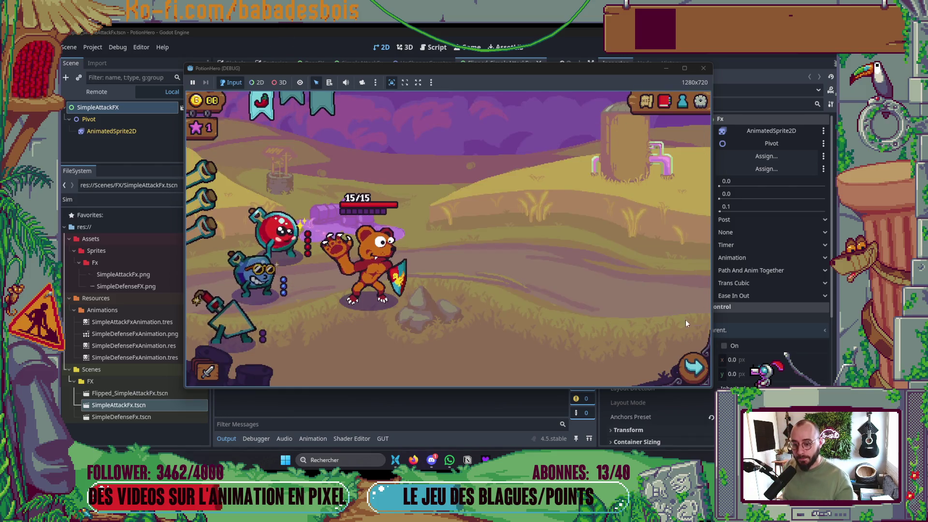
{"action": "key", "text": "F8"}
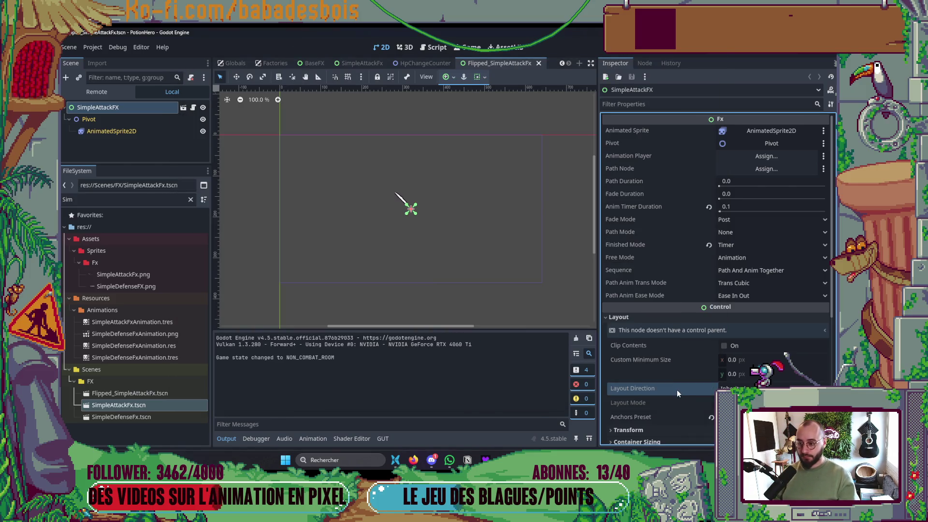
{"action": "key", "text": "F5"}
{"action": "left_click", "coordinate": [303, 285]}
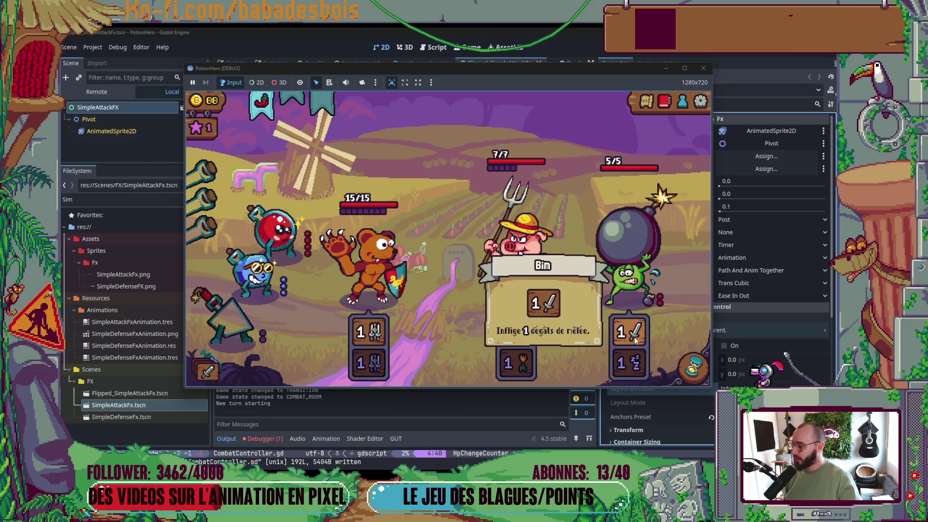
{"action": "left_click", "coordinate": [694, 375]}
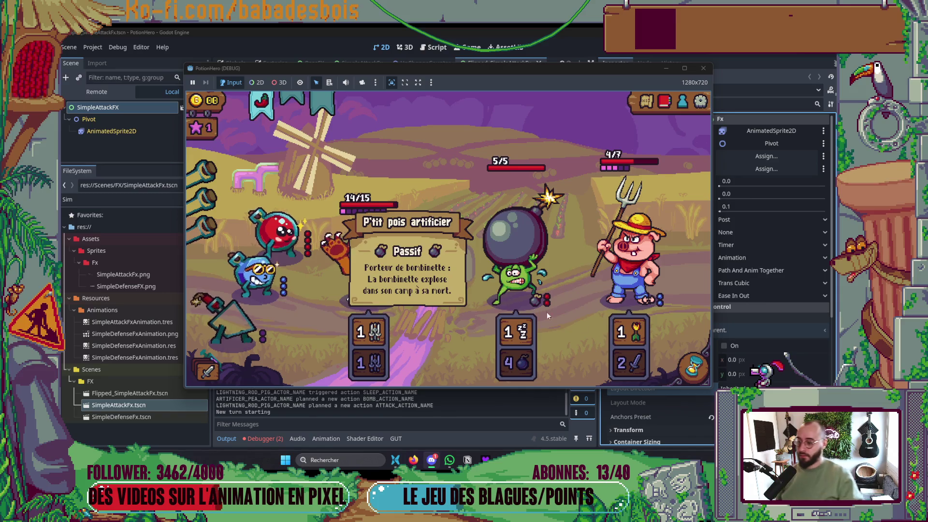
{"action": "key", "text": "alt+Tab"}
{"action": "key", "text": "Tab"}
{"action": "key", "text": "Tab"}
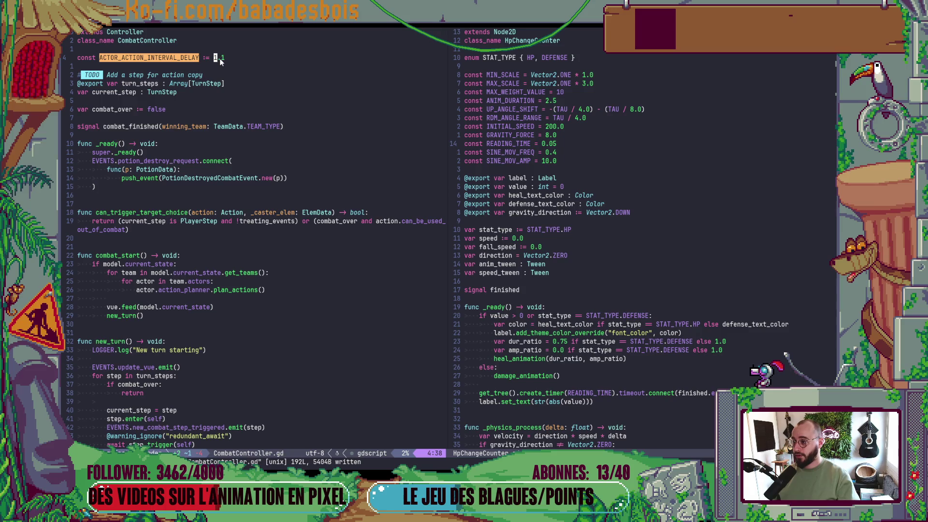
- Change ACTOR_ACTION_INTERVAL_DELAY to 0.8 and save CombatController.gd
{"action": "key", "text": "shift+c"}
{"action": "key", "text": "Escape"}
{"action": "key", "text": "ctrl+s"}
{"action": "key", "text": "F5"}
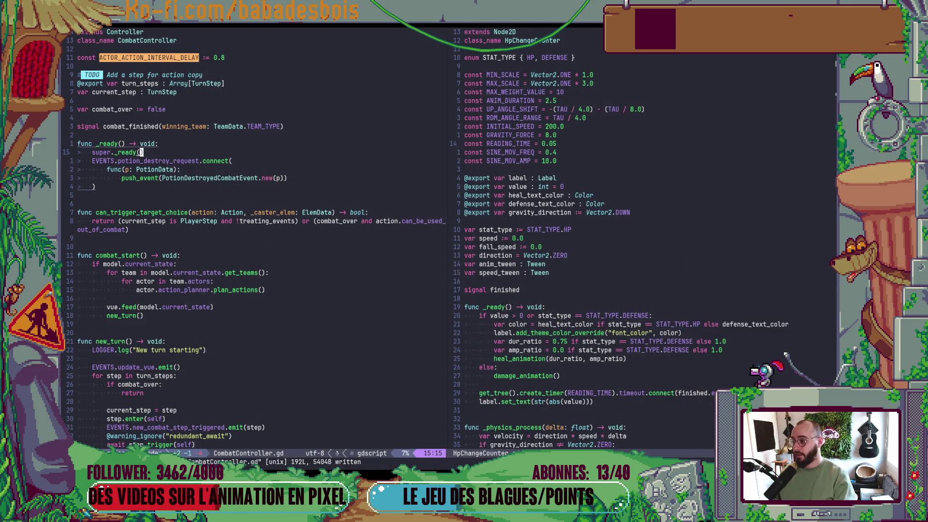
- Run the game, fight through the farm room to victory, then stop it with F8
{"action": "key", "text": "alt+Tab"}
{"action": "key", "text": "Tab"}
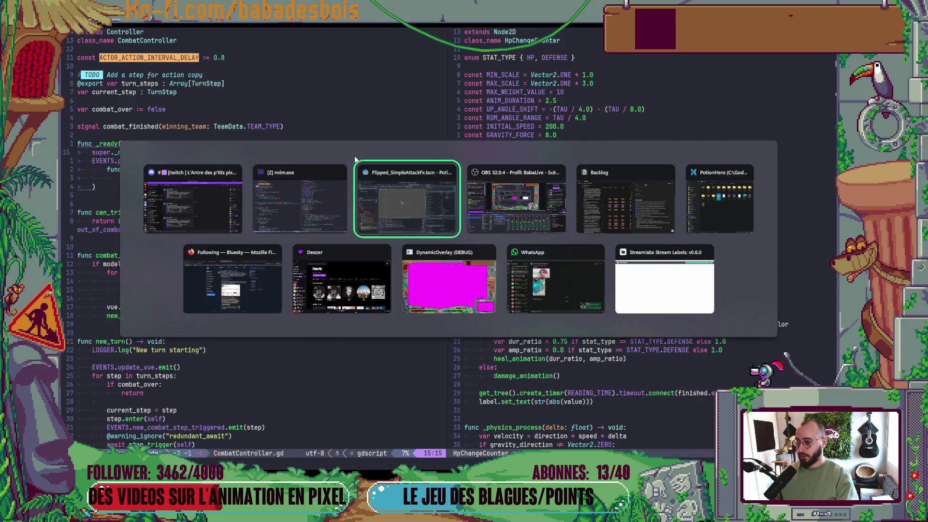
{"action": "key", "text": "F5"}
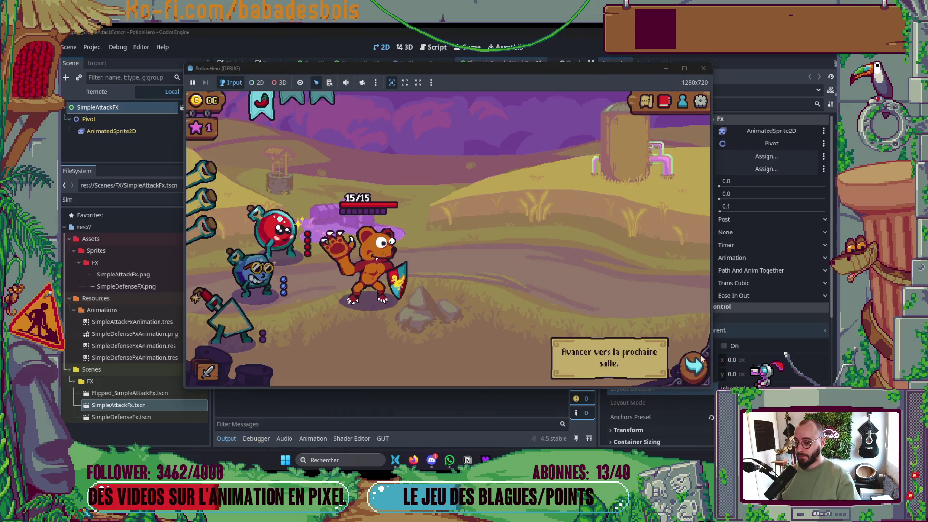
{"action": "left_click", "coordinate": [701, 359]}
{"action": "left_click", "coordinate": [280, 270]}
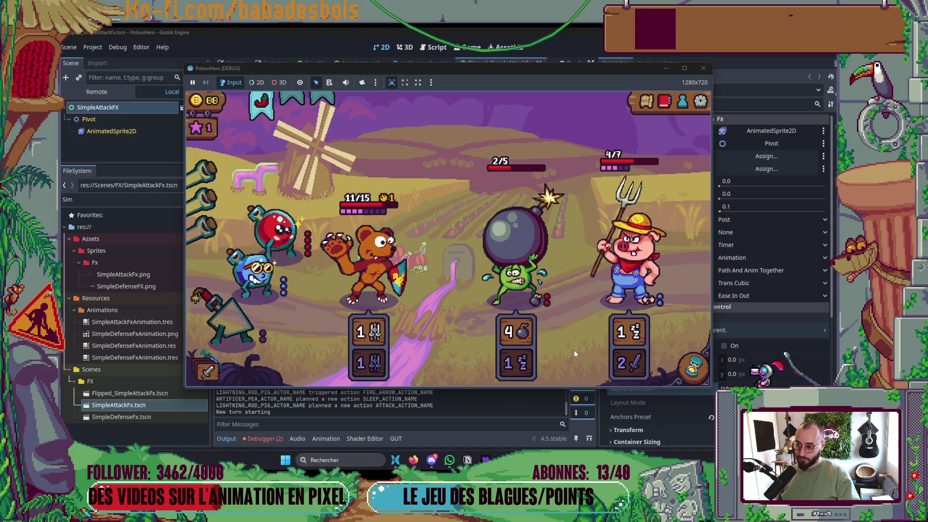
{"action": "mouse_move", "coordinate": [524, 360]}
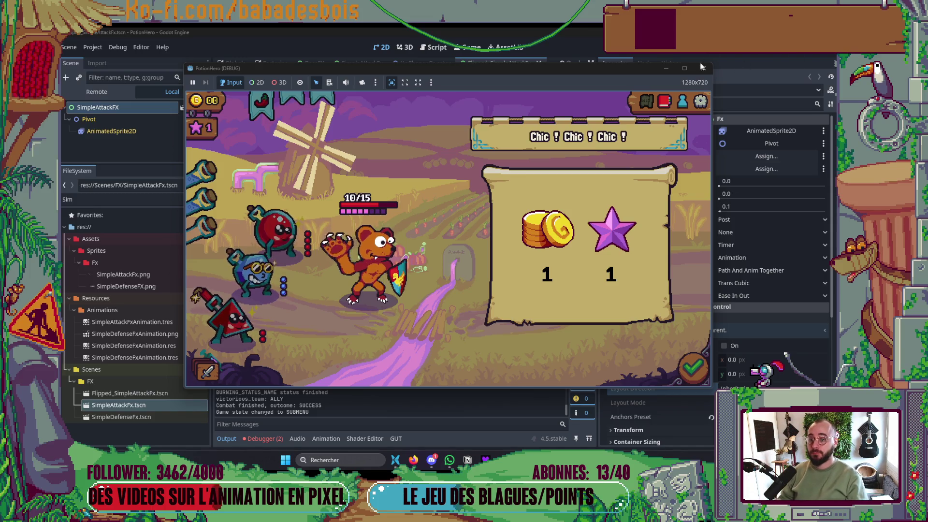
{"action": "key", "text": "F8"}
{"action": "left_click", "coordinate": [224, 438]}
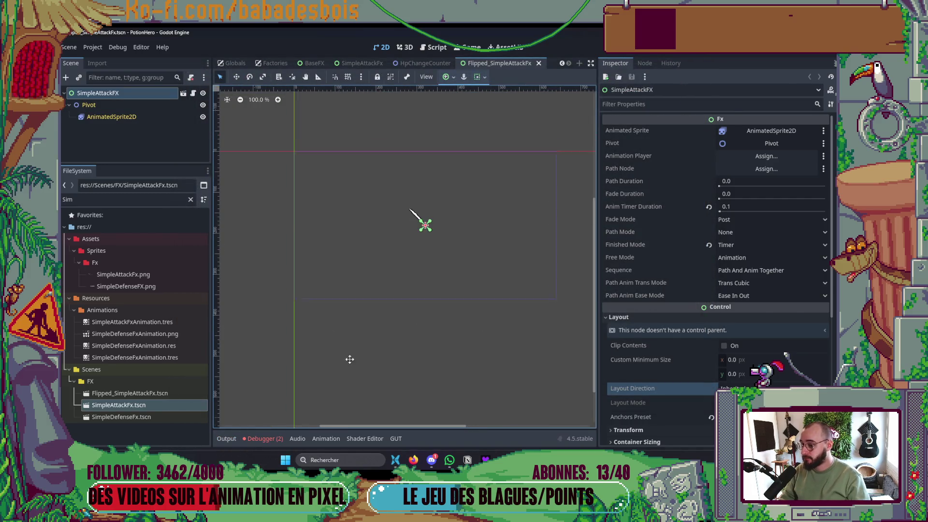
- Collapse the Output panel and narrow the Inspector to widen the 2D canvas
{"action": "left_click", "coordinate": [431, 459]}
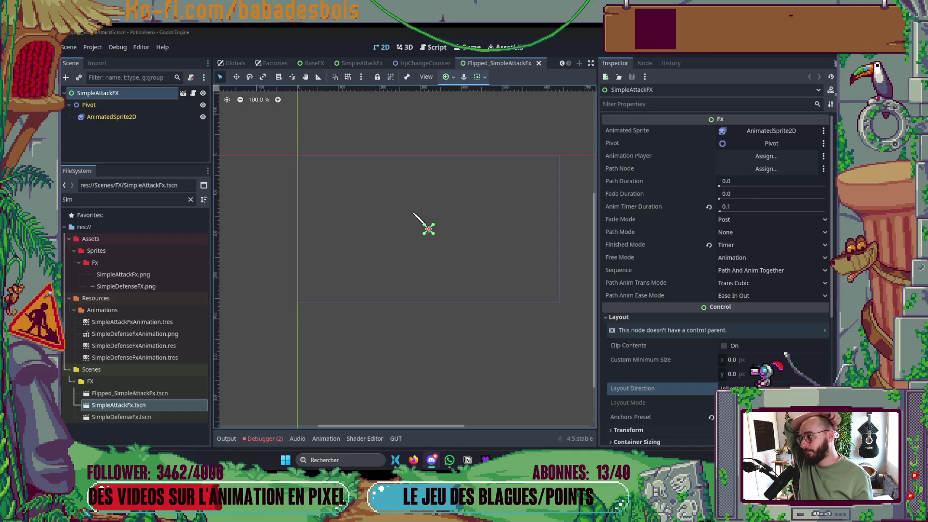
{"action": "scroll", "coordinate": [449, 253], "scroll_direction": "up", "scroll_amount": 1}
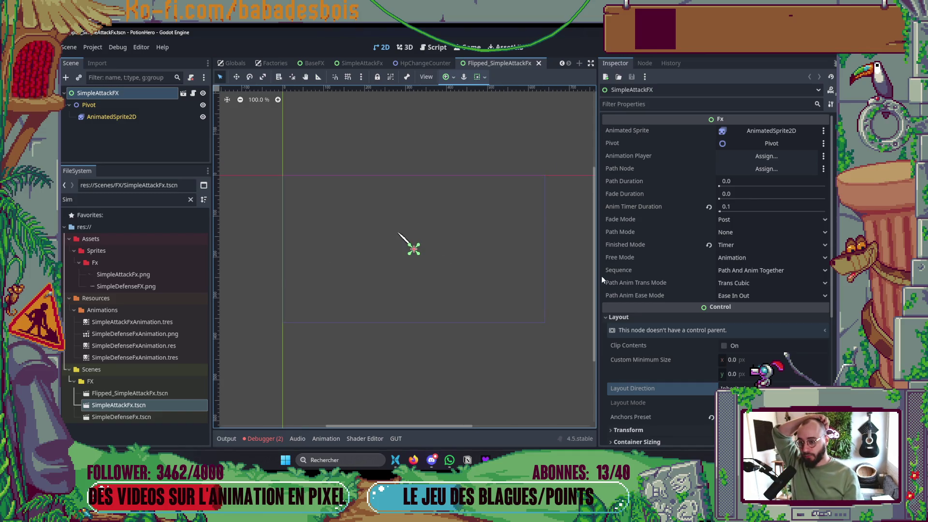
{"action": "left_click_drag", "start_coordinate": [599, 289], "coordinate": [694, 304]}
{"action": "left_click_drag", "start_coordinate": [504, 318], "coordinate": [503, 331]}
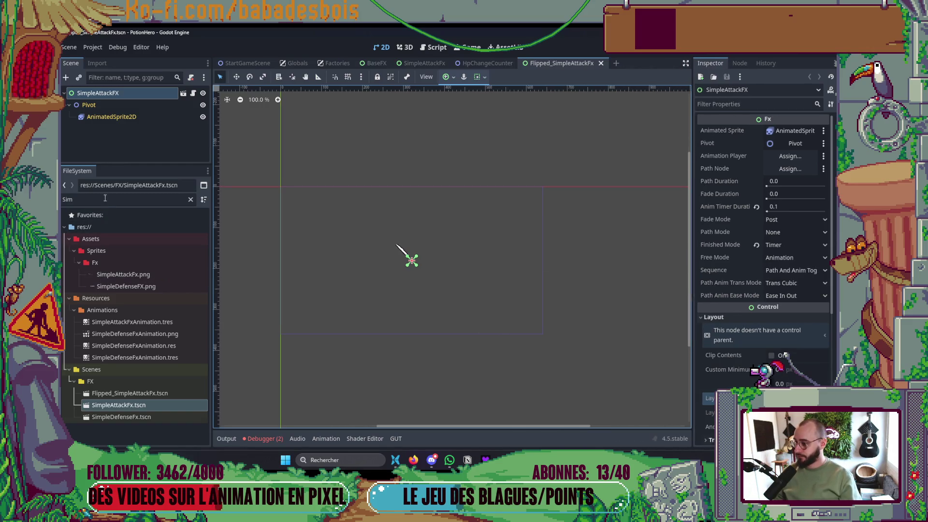
- Clear the FileSystem filter, dismiss Quick Open Scene, and return to CombatController.gd in Neovim
{"action": "double_click", "coordinate": [68, 200]}
{"action": "type", "text": "Arrow"}
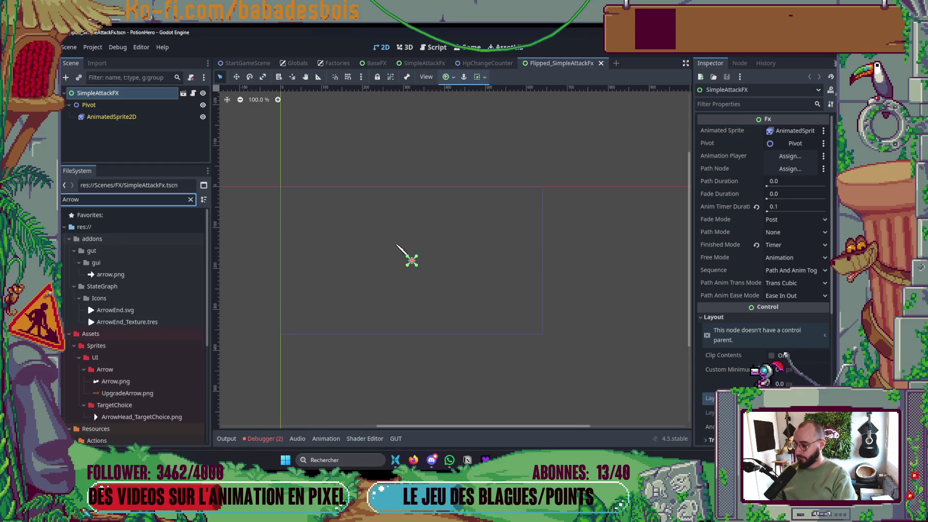
{"action": "key", "text": "BackSpace"}
{"action": "key", "text": "BackSpace"}
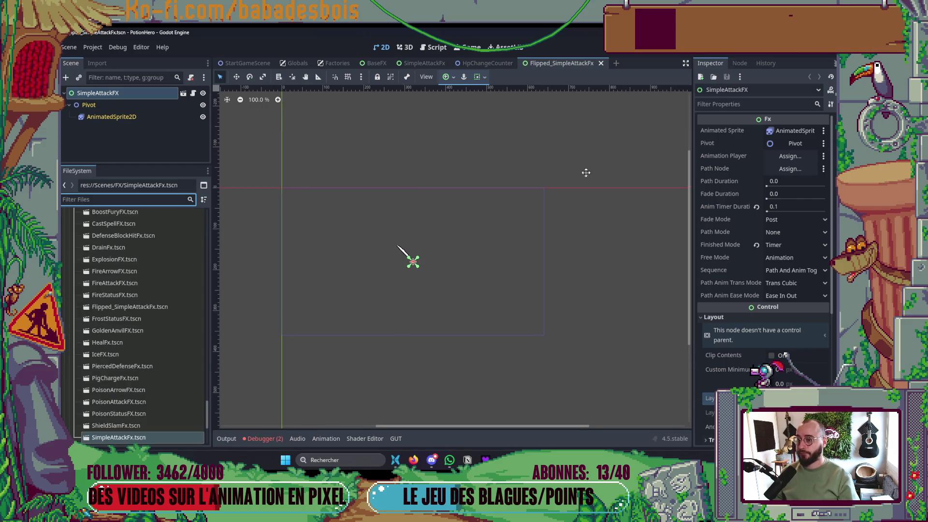
{"action": "key", "text": "ctrl+shift+o"}
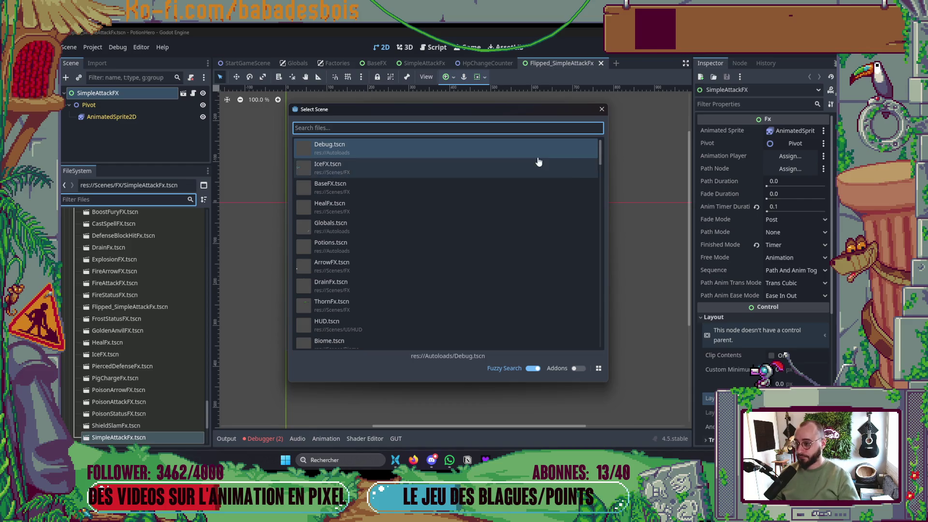
{"action": "key", "text": "Escape"}
{"action": "key", "text": "alt+Tab"}
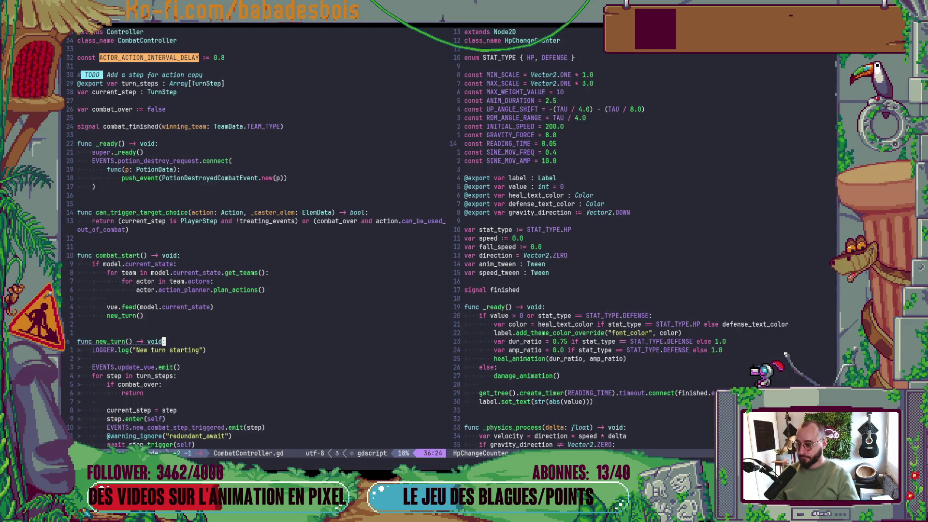
- In a terminal pane, check git status and stage all modified .gd files
{"action": "key", "text": "ctrl+backslash"}
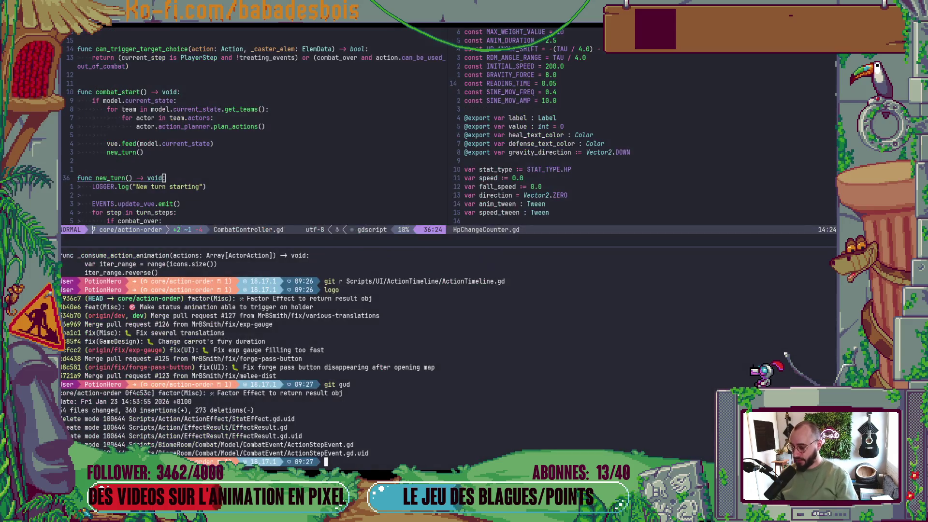
{"action": "type", "text": "gits"}
{"action": "key", "text": "Return"}
{"action": "type", "text": "git *"}
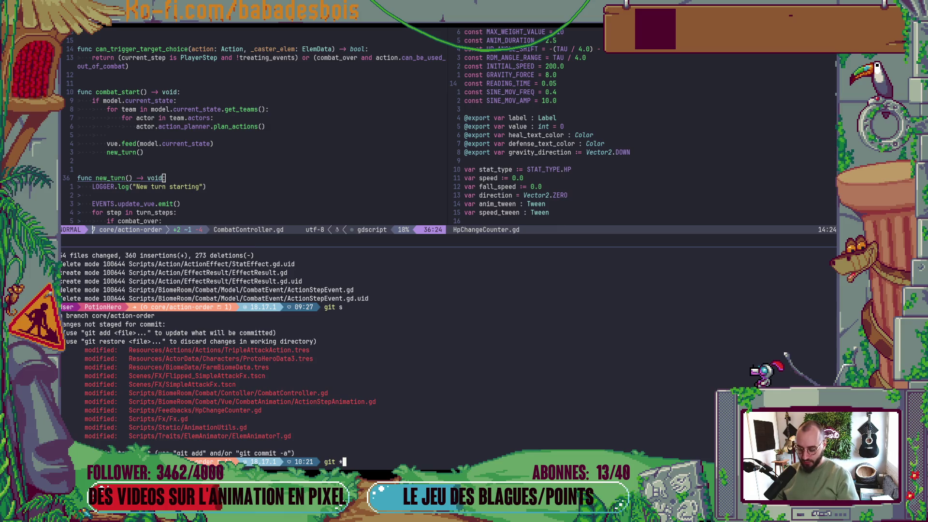
{"action": "type", "text": ".gd"}
{"action": "key", "text": "Return"}
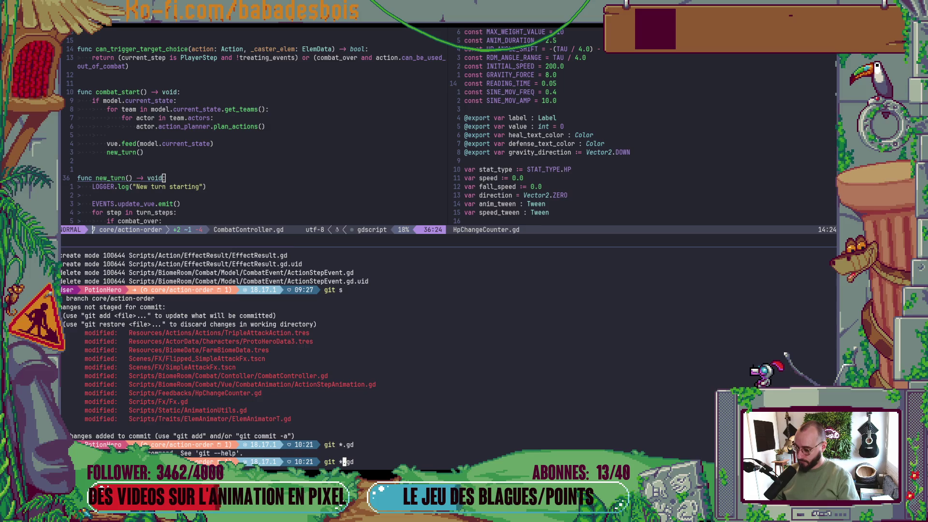
{"action": "type", "text": "add"}
{"action": "key", "text": "Return"}
{"action": "type", "text": "git s"}
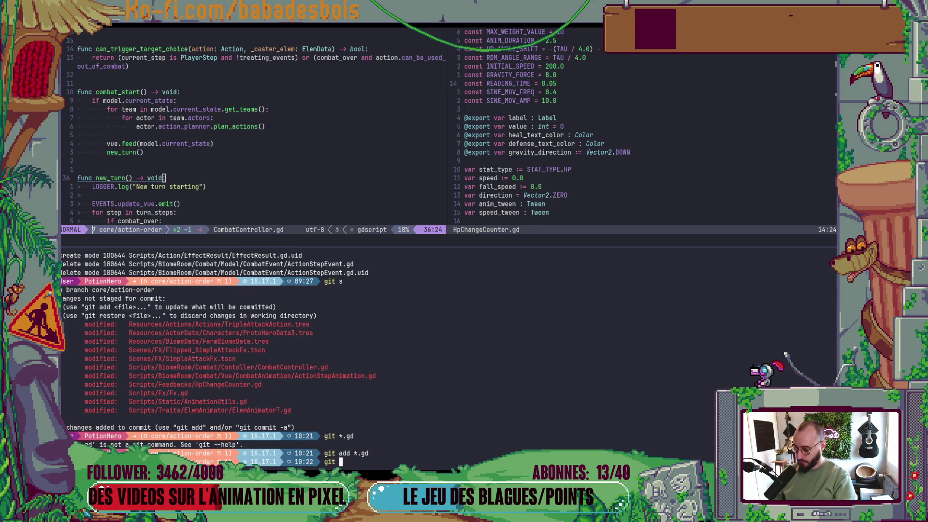
{"action": "key", "text": "Return"}
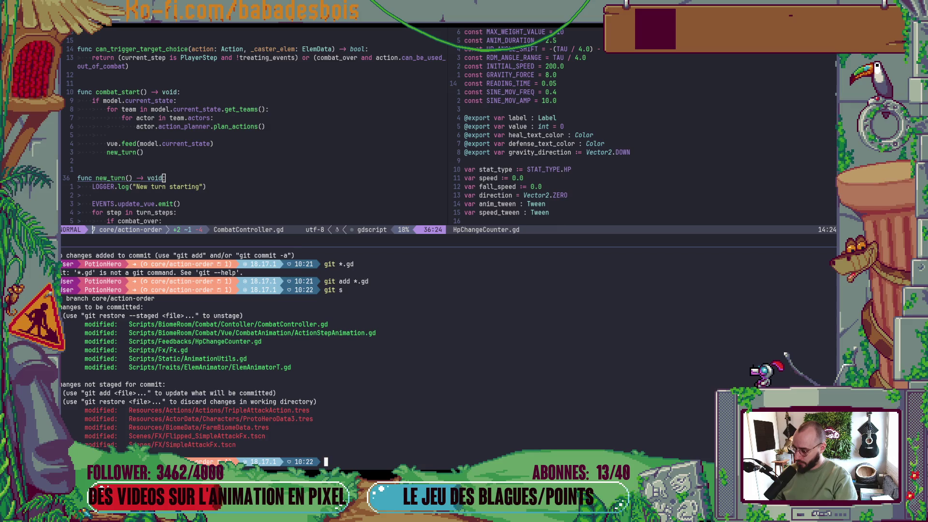
- Stage Scenes/FX/ and Resources/Actions/Actions/TripleAttackAction.tres with git add
{"action": "type", "text": "git add"}
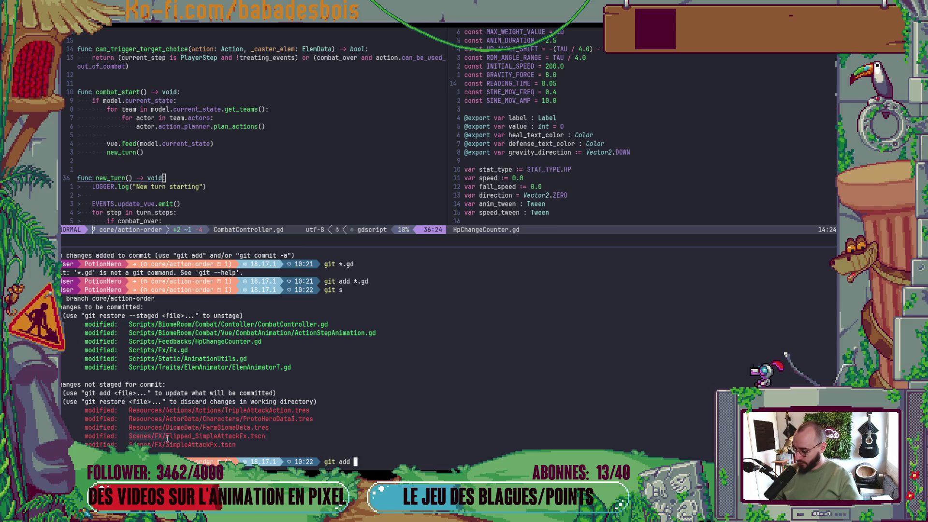
{"action": "middle_click", "coordinate": [164, 440]}
{"action": "key", "text": "Return"}
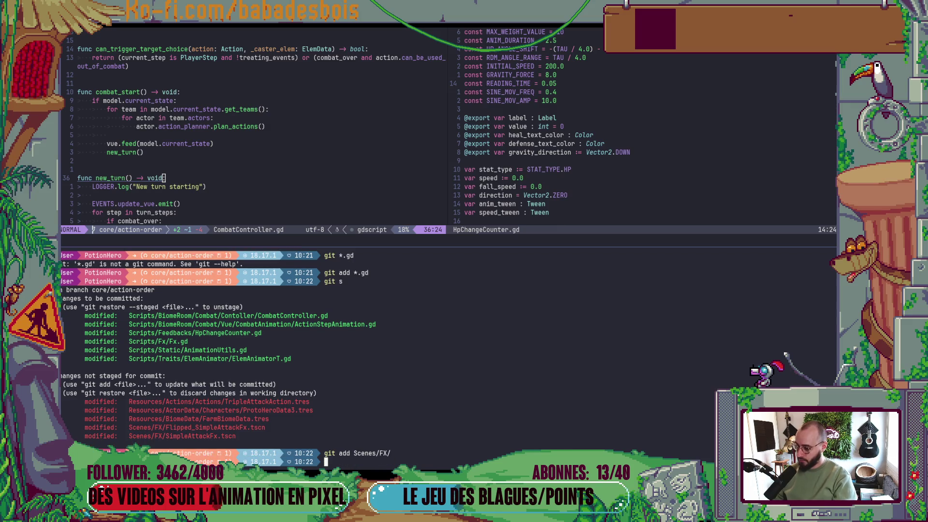
{"action": "double_click", "coordinate": [213, 402]}
{"action": "middle_click", "coordinate": [213, 403]}
{"action": "key", "text": "Return"}
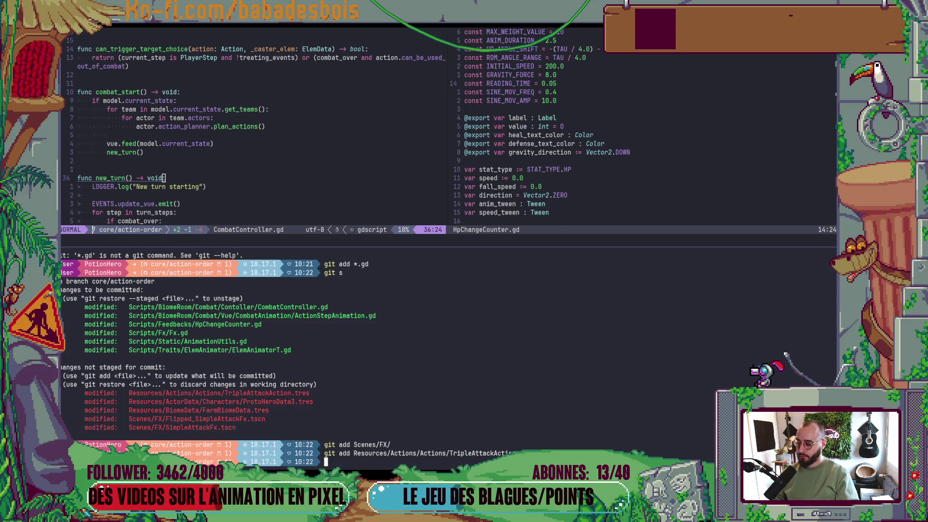
{"action": "key", "text": "alt+Tab"}
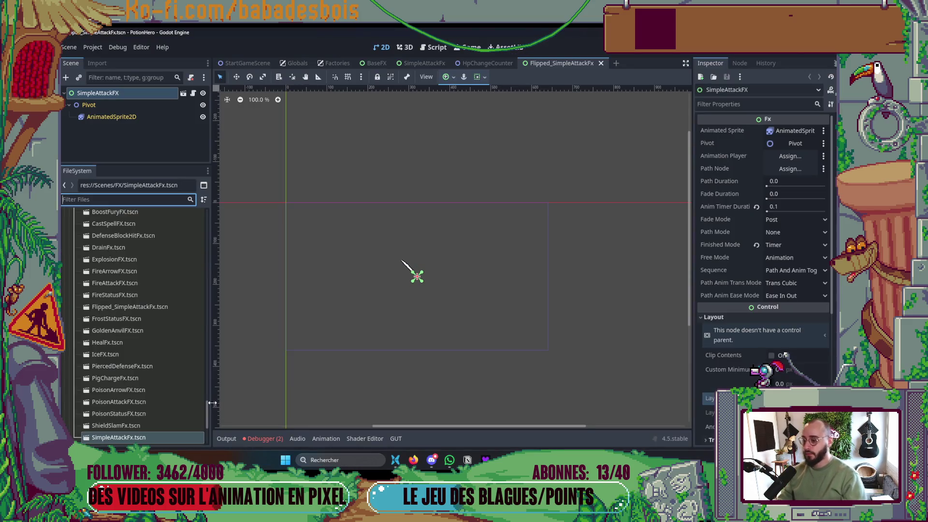
- Open DoubleAttackAction.tres, set Nb Repeat to 1, and save
{"action": "scroll", "coordinate": [123, 328], "scroll_direction": "up", "scroll_amount": 5}
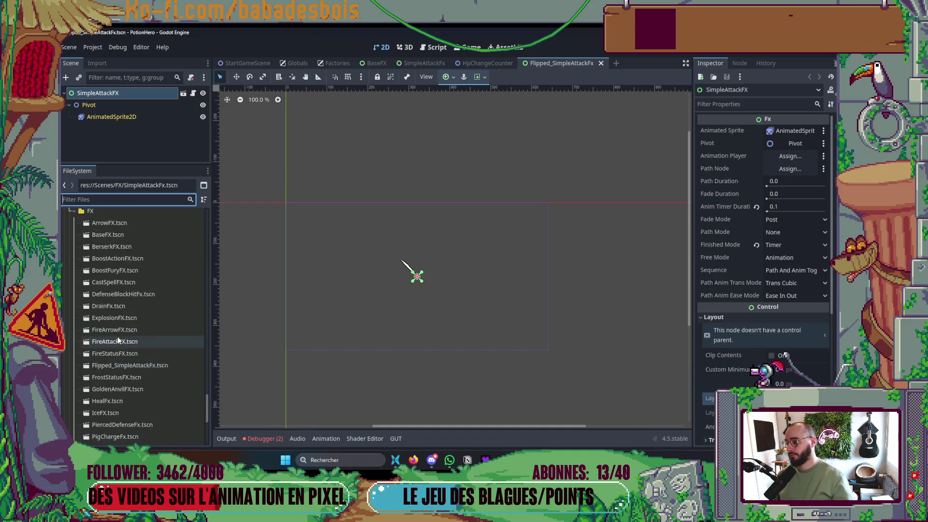
{"action": "type", "text": "Double"}
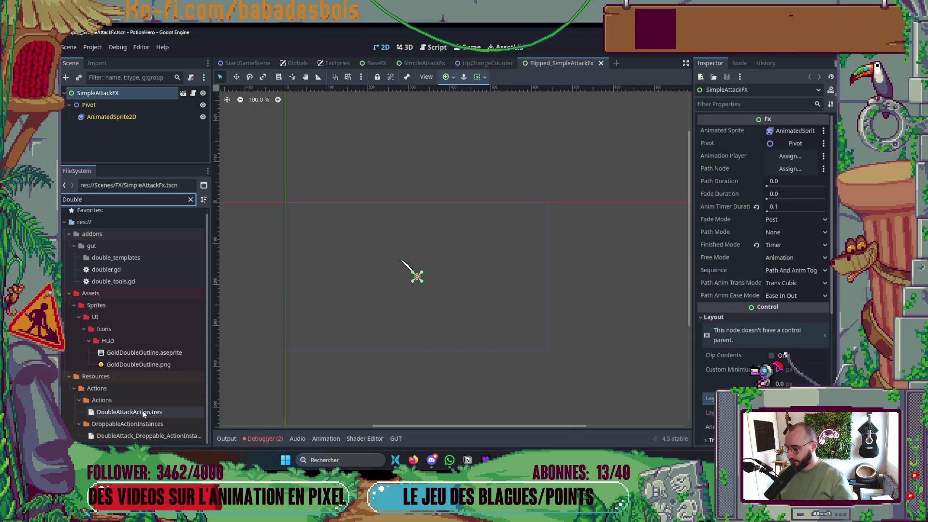
{"action": "double_click", "coordinate": [142, 411]}
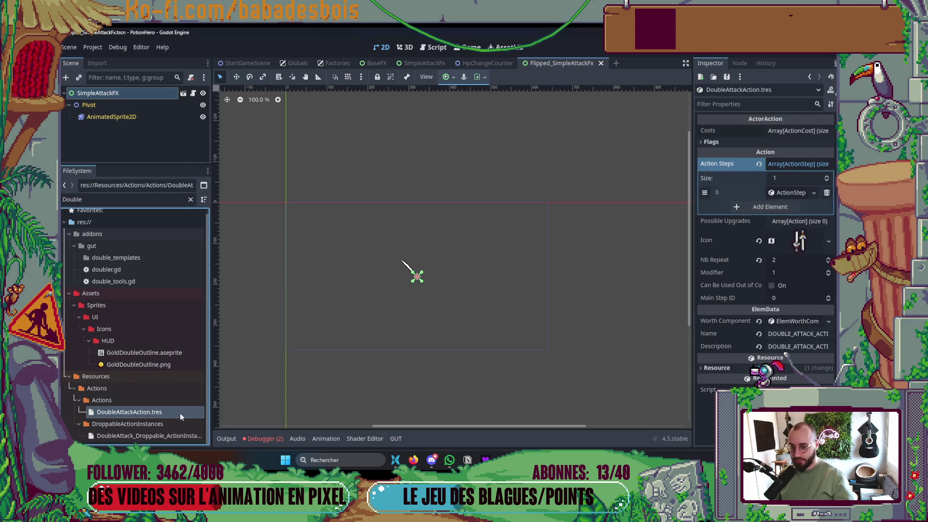
{"action": "left_click", "coordinate": [784, 261]}
{"action": "type", "text": "1"}
{"action": "key", "text": "Return"}
{"action": "key", "text": "ctrl+s"}
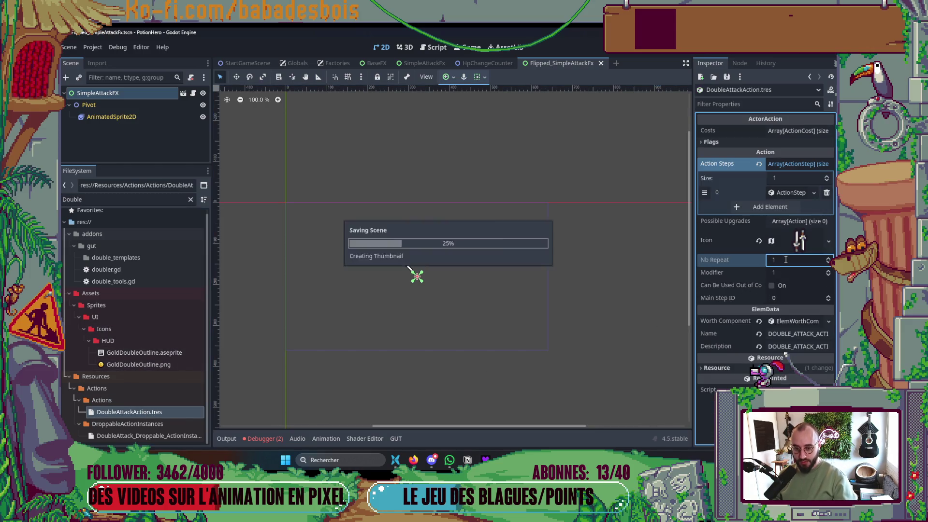
- Add a second action step as a unique copy of the first and expand its Animations
{"action": "left_click", "coordinate": [814, 193]}
{"action": "key", "text": "Escape"}
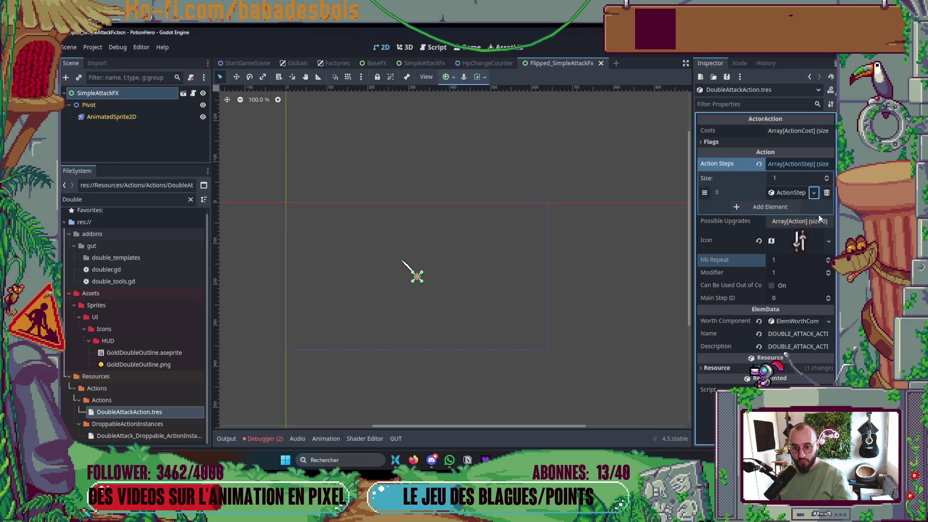
{"action": "left_click", "coordinate": [814, 206]}
{"action": "left_click", "coordinate": [814, 207]}
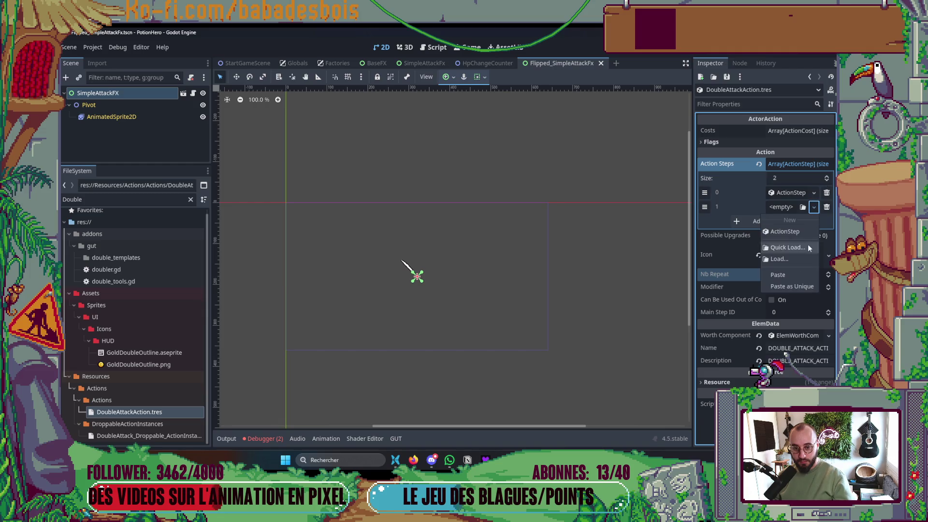
{"action": "left_click", "coordinate": [793, 274]}
{"action": "left_click", "coordinate": [791, 206]}
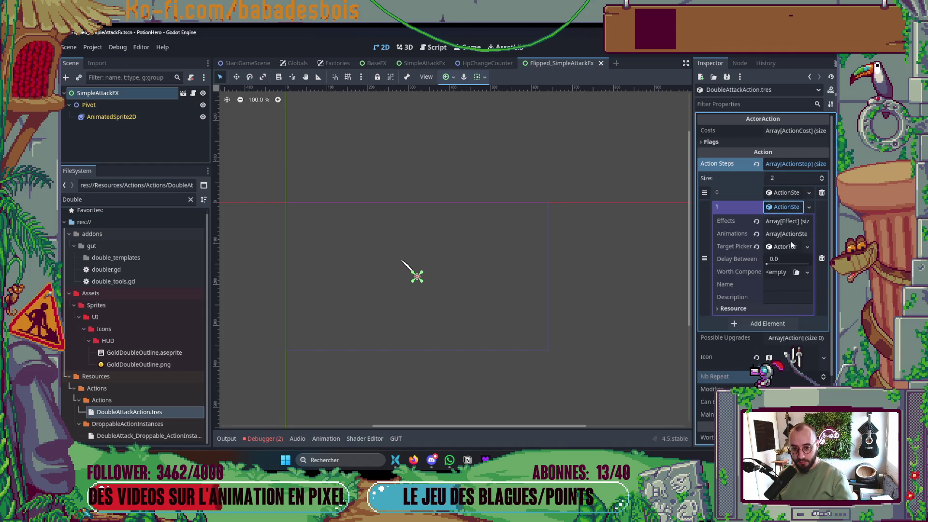
{"action": "left_click", "coordinate": [787, 235]}
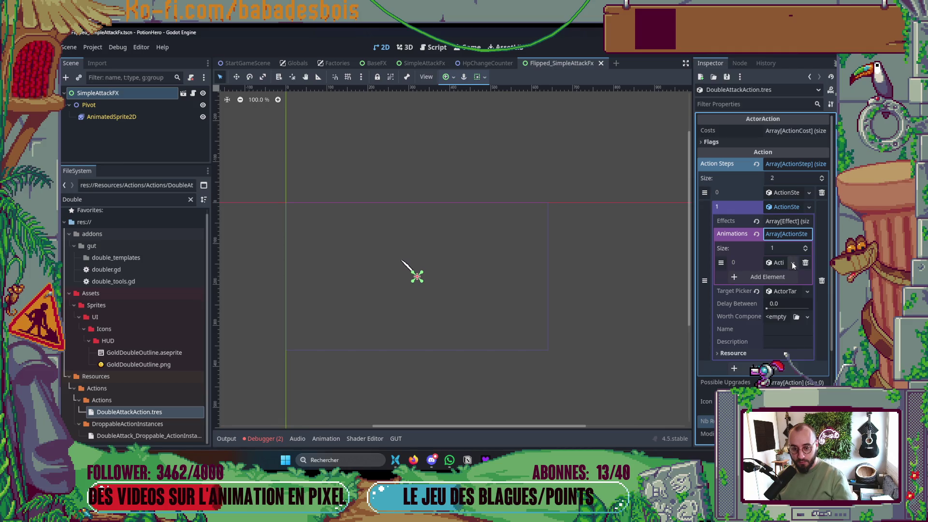
- Make the step's animation unique, clear Caster, set Target Fx to Flipped_SimpleAttackFx.tscn, and save
{"action": "left_click", "coordinate": [792, 262]}
{"action": "left_click", "coordinate": [748, 349]}
{"action": "left_click", "coordinate": [776, 263]}
{"action": "left_click", "coordinate": [756, 277]}
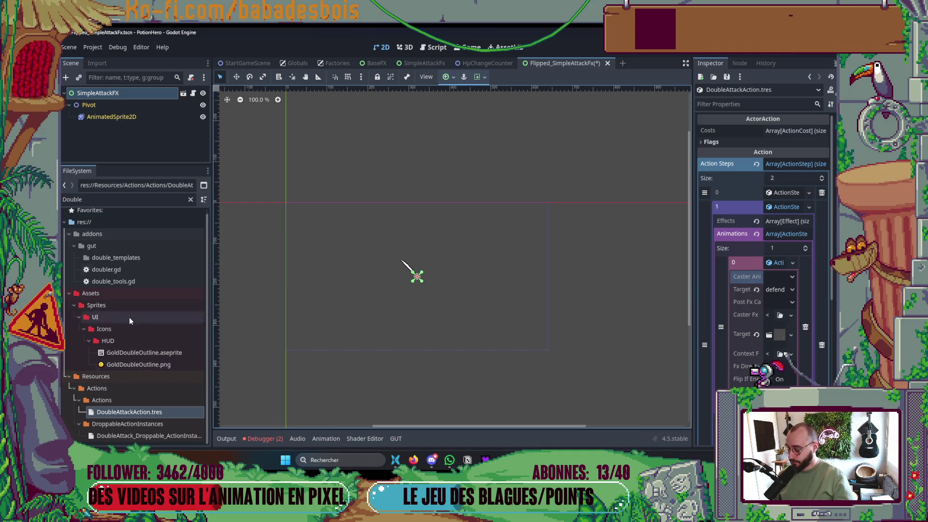
{"action": "double_click", "coordinate": [106, 199]}
{"action": "type", "text": "Flipp"}
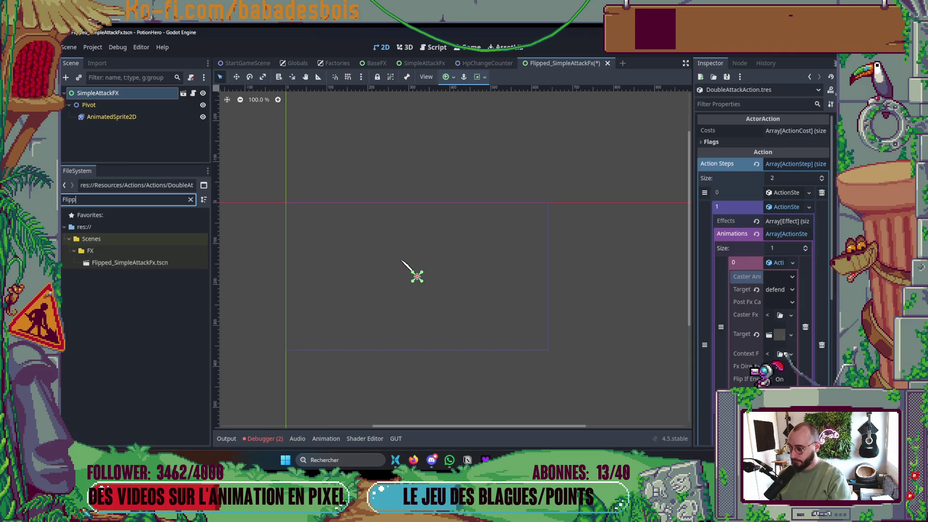
{"action": "mouse_move", "coordinate": [121, 263]}
{"action": "left_mouse_down"}
{"action": "mouse_move", "coordinate": [770, 294]}
{"action": "mouse_move", "coordinate": [772, 334]}
{"action": "left_mouse_up"}
{"action": "key", "text": "ctrl+s"}
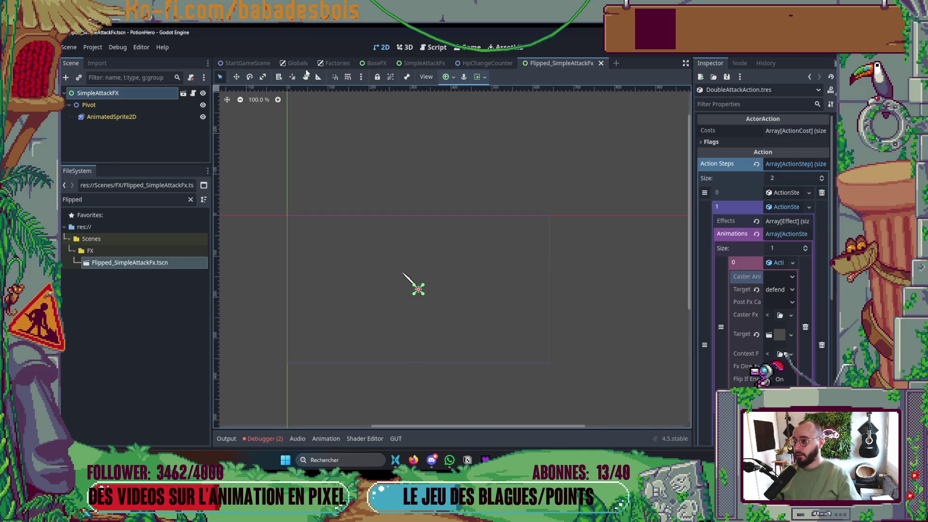
- In the Globals scene, expand Actors > 0 to show the hero's first possible action
{"action": "left_click", "coordinate": [297, 63]}
{"action": "left_click", "coordinate": [783, 264]}
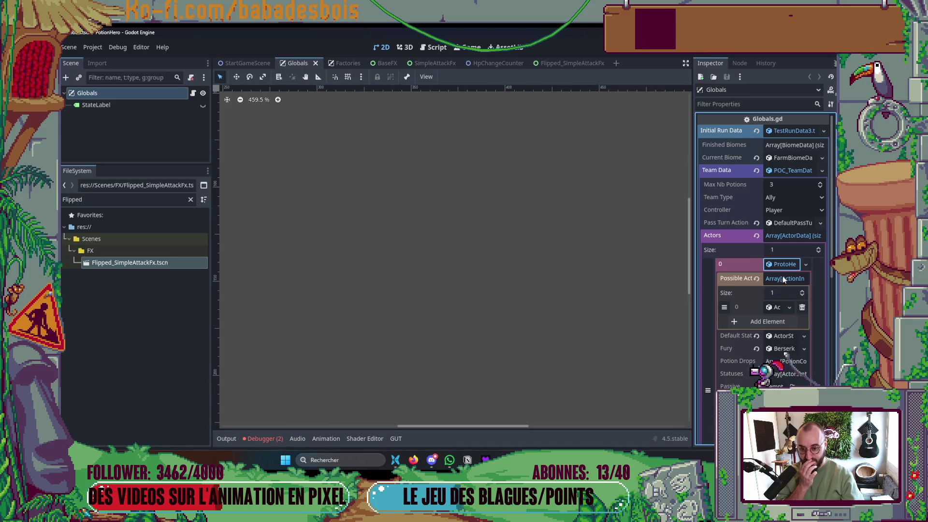
{"action": "left_click", "coordinate": [771, 307]}
{"action": "left_click_drag", "start_coordinate": [693, 320], "coordinate": [558, 325]}
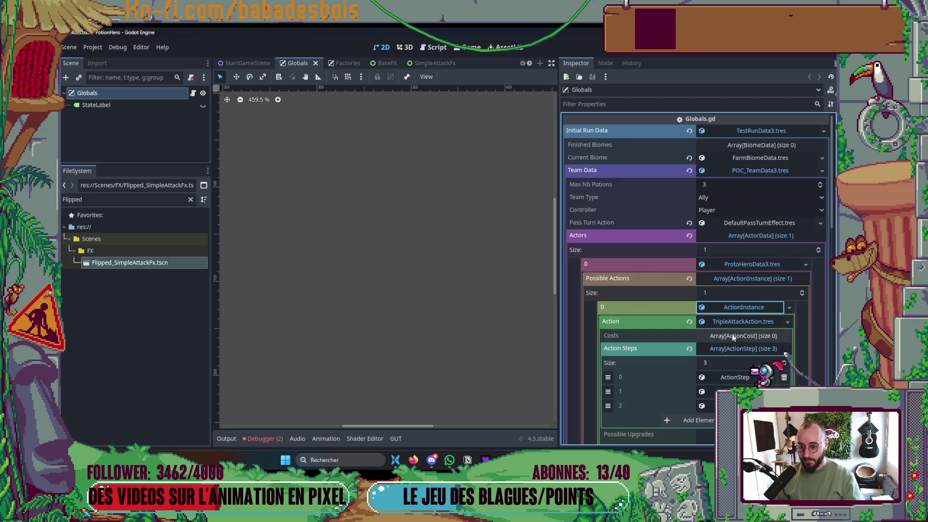
- Swap the hero's action from TripleAttackAction to DoubleAttackAction.tres and launch a test run
{"action": "double_click", "coordinate": [82, 198]}
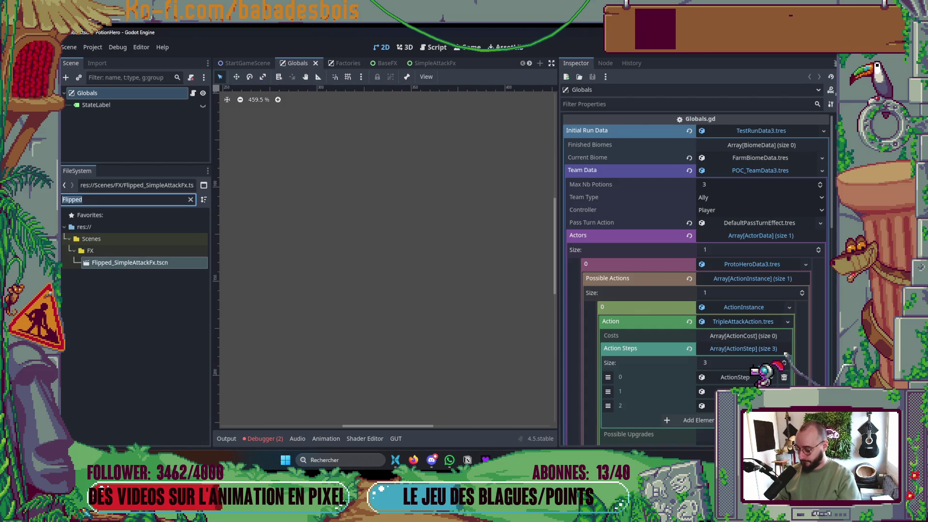
{"action": "type", "text": "Double"}
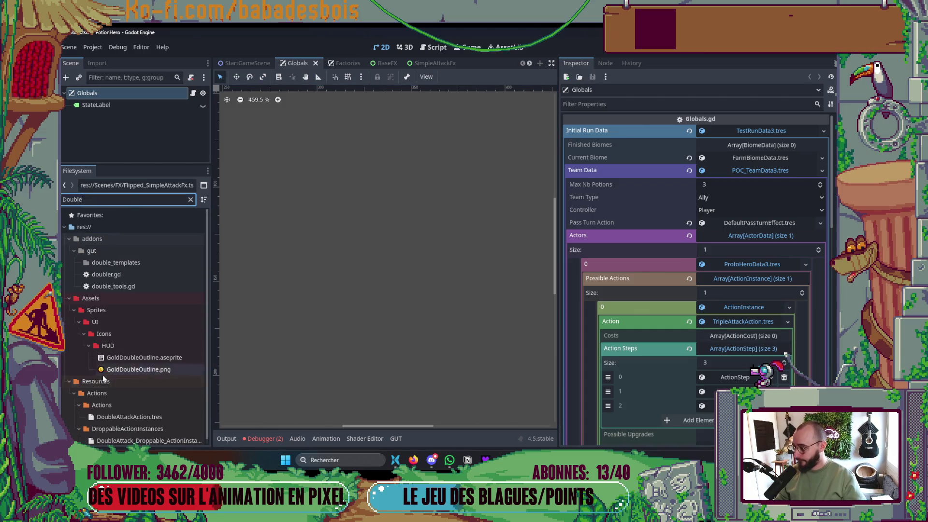
{"action": "type", "text": "Ar"}
{"action": "key", "text": "BackSpace"}
{"action": "type", "text": "t"}
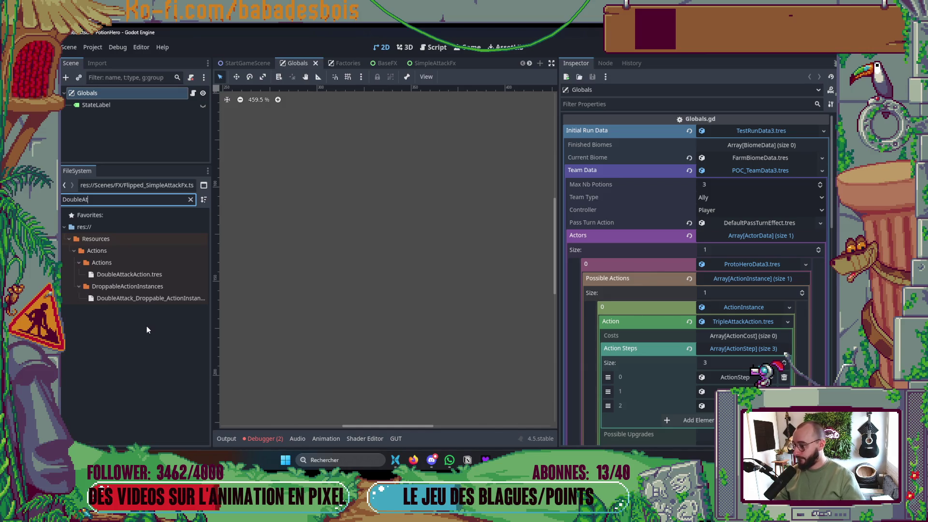
{"action": "mouse_move", "coordinate": [126, 274]}
{"action": "left_mouse_down"}
{"action": "mouse_move", "coordinate": [247, 296]}
{"action": "mouse_move", "coordinate": [674, 327]}
{"action": "mouse_move", "coordinate": [737, 322]}
{"action": "left_mouse_up"}
{"action": "key", "text": "F5"}
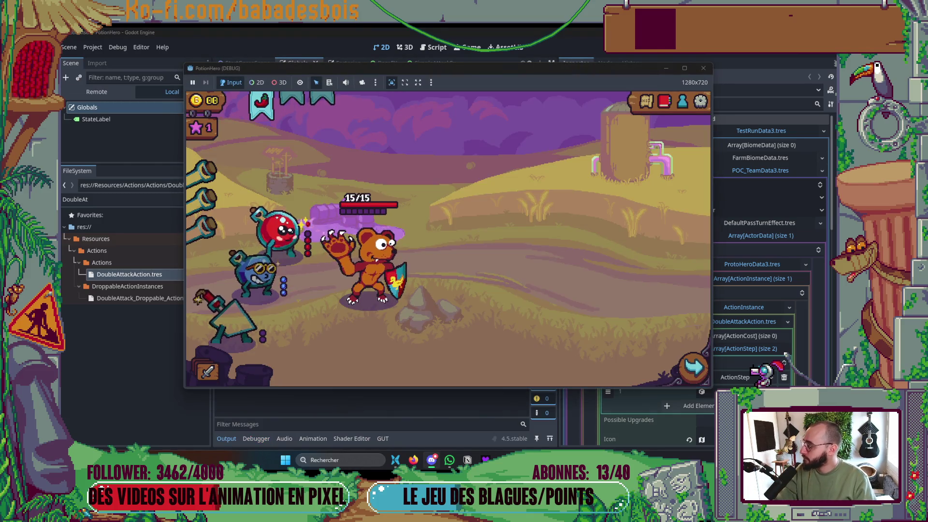
- Enter the farm combat and end two turns to watch the bear's double attack resolve
{"action": "left_click", "coordinate": [702, 378]}
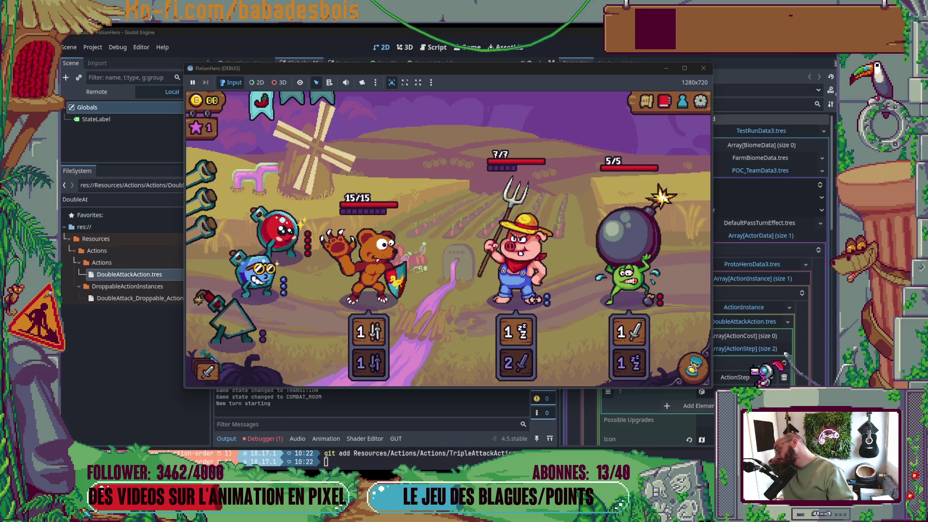
{"action": "mouse_move", "coordinate": [230, 451]}
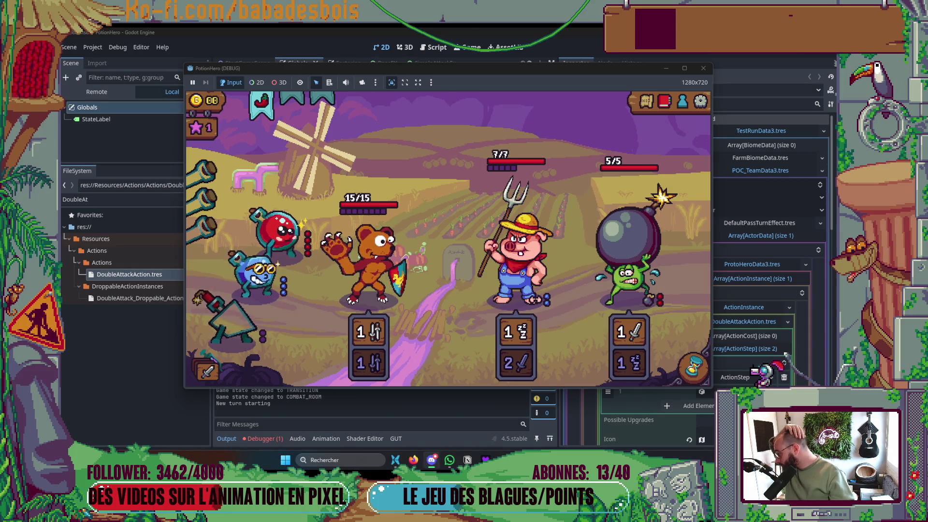
{"action": "left_click", "coordinate": [693, 366]}
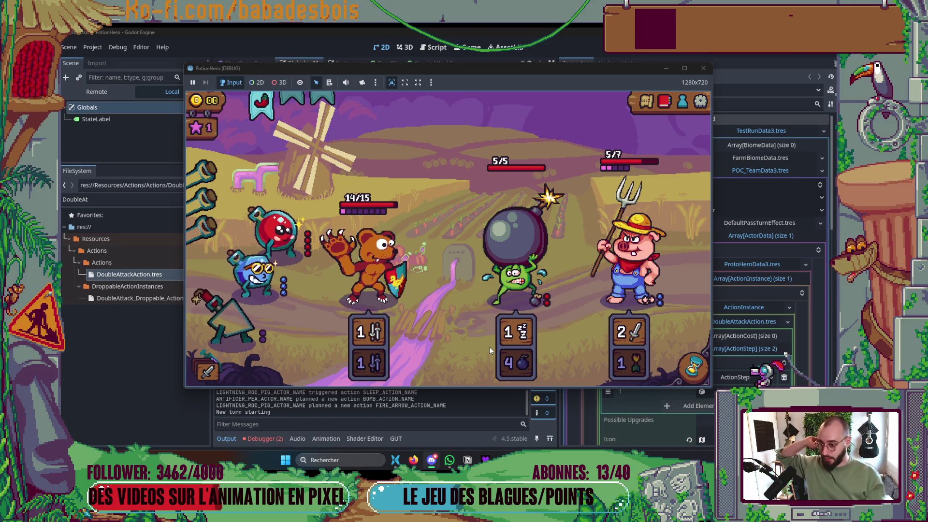
{"action": "left_click", "coordinate": [694, 367]}
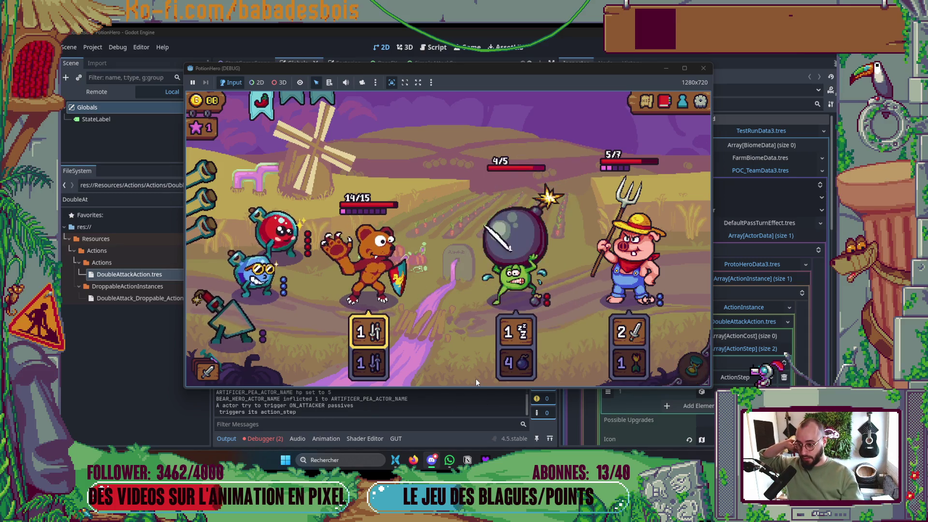
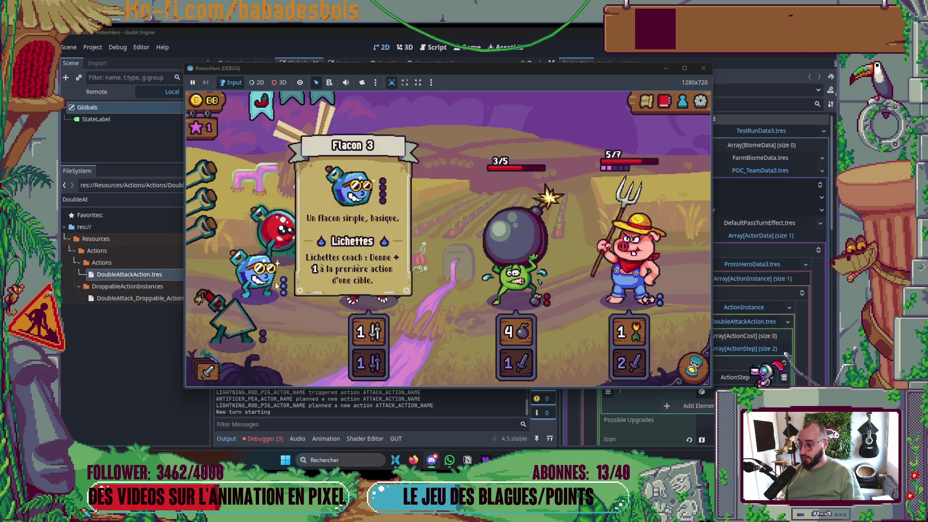
- Stop the running test game with F8 and return to the editor
{"action": "mouse_move", "coordinate": [233, 327]}
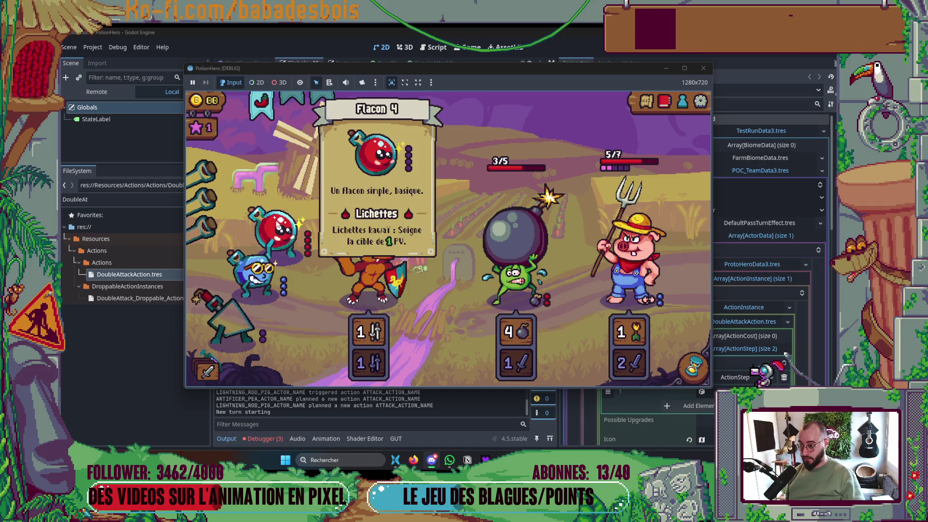
{"action": "mouse_move", "coordinate": [297, 218]}
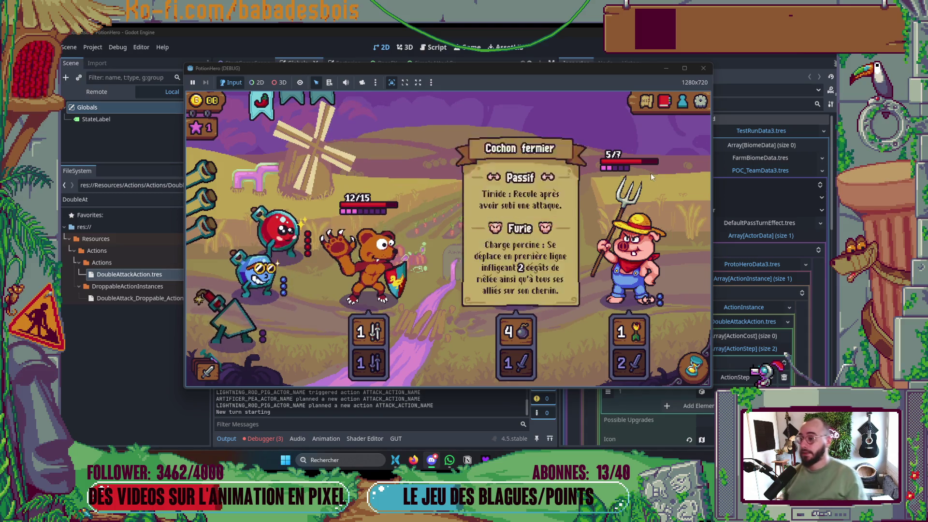
{"action": "key", "text": "F8"}
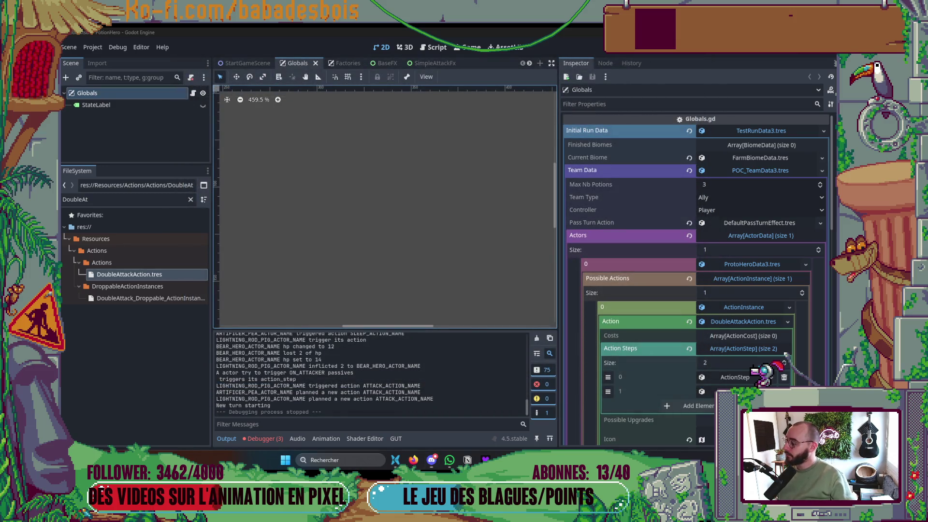
- Hide the Output panel, collapse ProtoHeroData3, Actors and Team Data, widen the viewport, save
{"action": "left_click", "coordinate": [237, 438]}
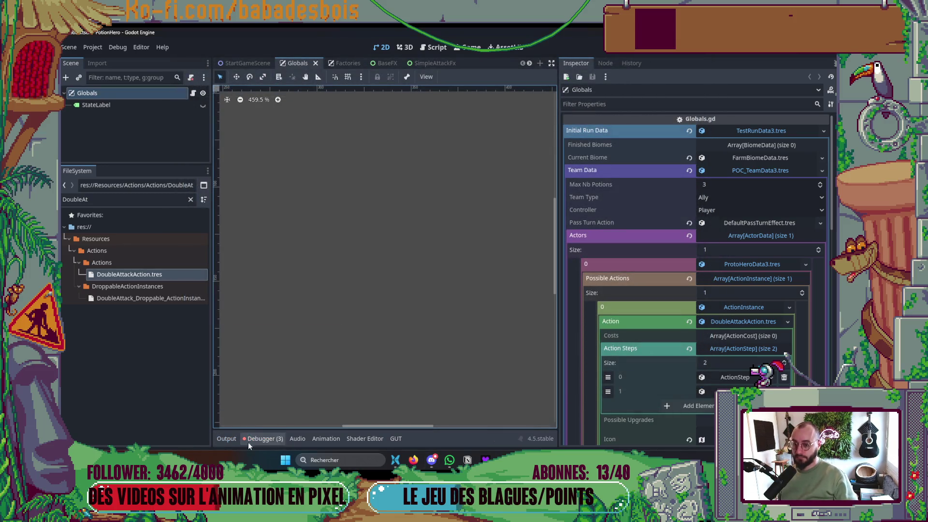
{"action": "left_click", "coordinate": [800, 269]}
{"action": "left_click", "coordinate": [761, 238]}
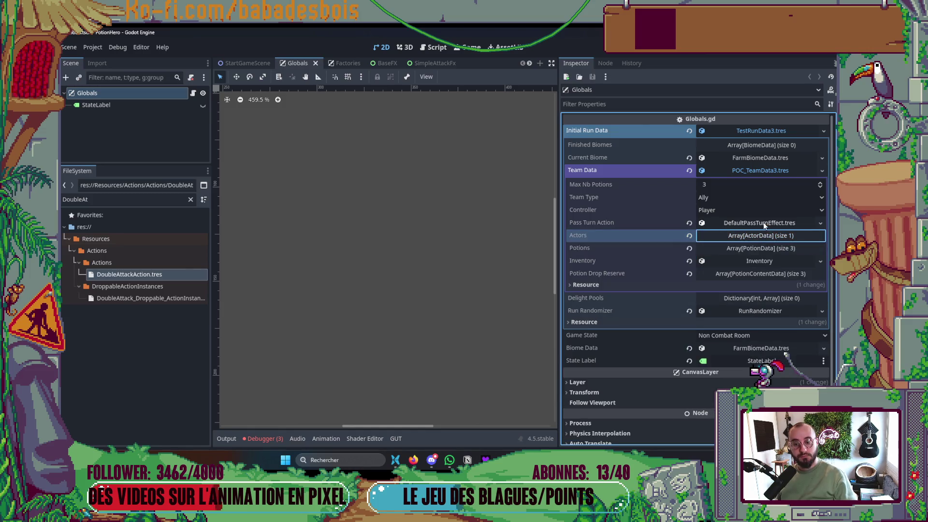
{"action": "left_click", "coordinate": [759, 171]}
{"action": "left_click_drag", "start_coordinate": [558, 235], "coordinate": [653, 235]}
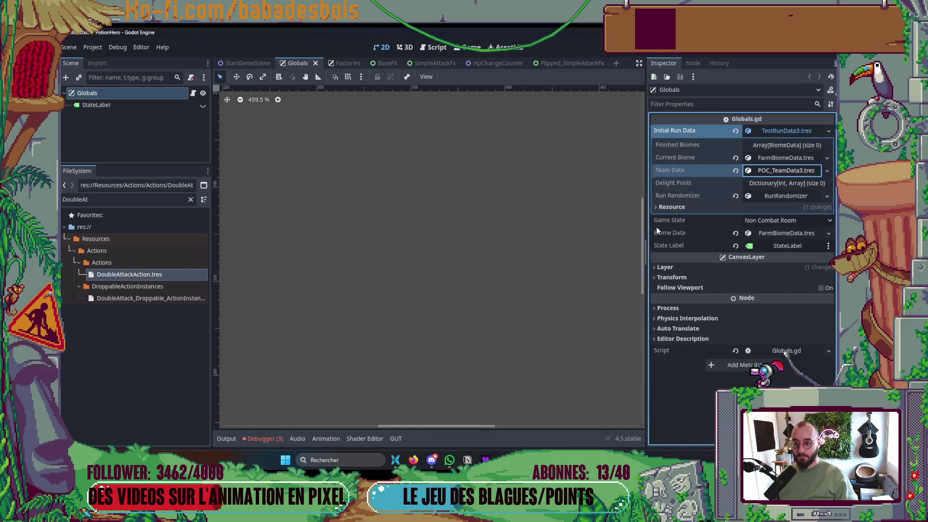
{"action": "key", "text": "ctrl+s"}
{"action": "key", "text": "alt+Tab"}
{"action": "key", "text": "alt+Tab"}
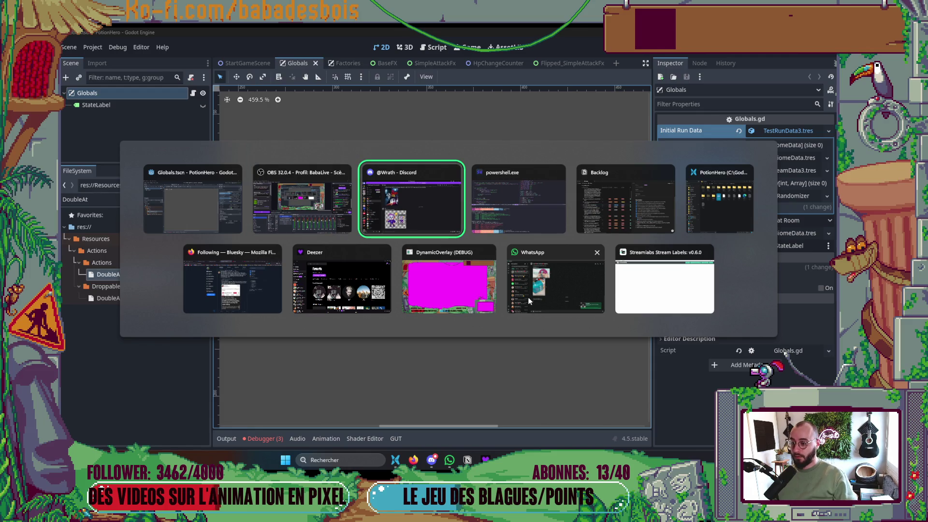
{"action": "left_click", "coordinate": [639, 221]}
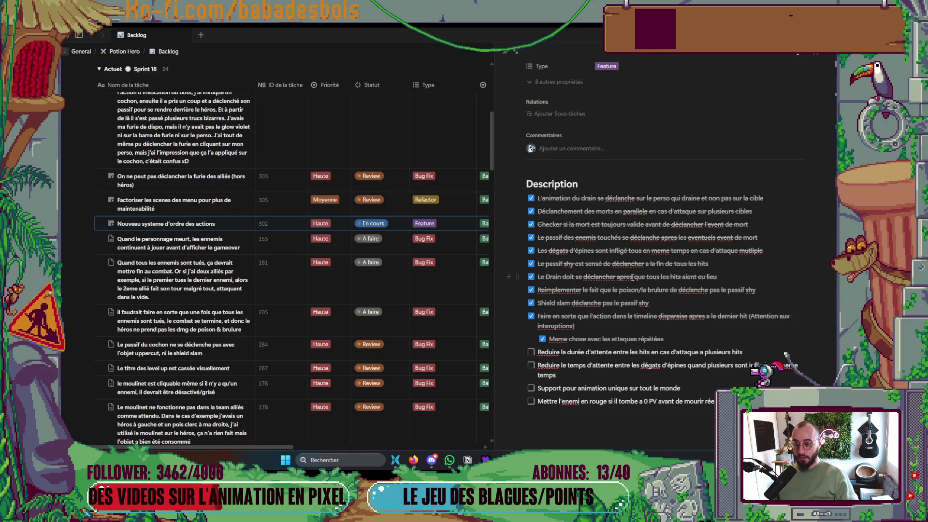
- Tick the 'Réduire la durée d'attente entre les hits…' item in the Notion backlog
{"action": "left_click", "coordinate": [530, 353]}
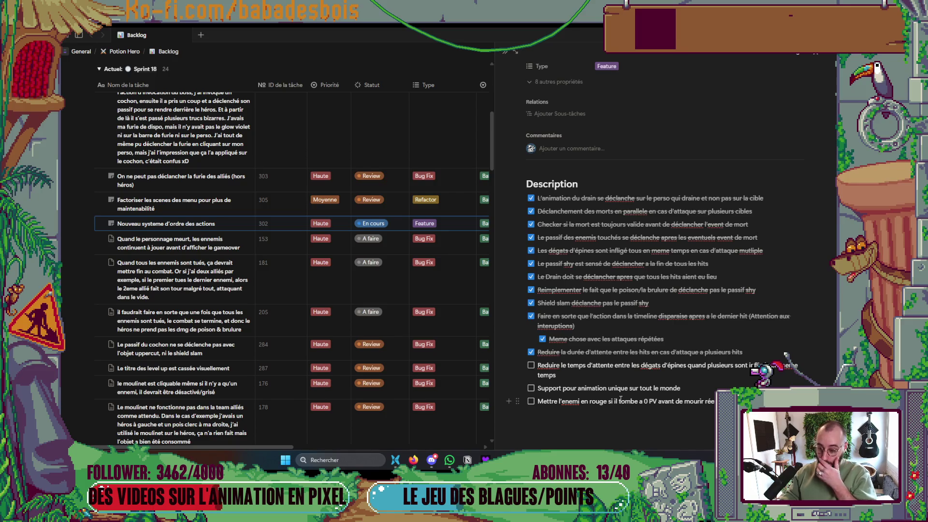
{"action": "key", "text": "alt+Tab"}
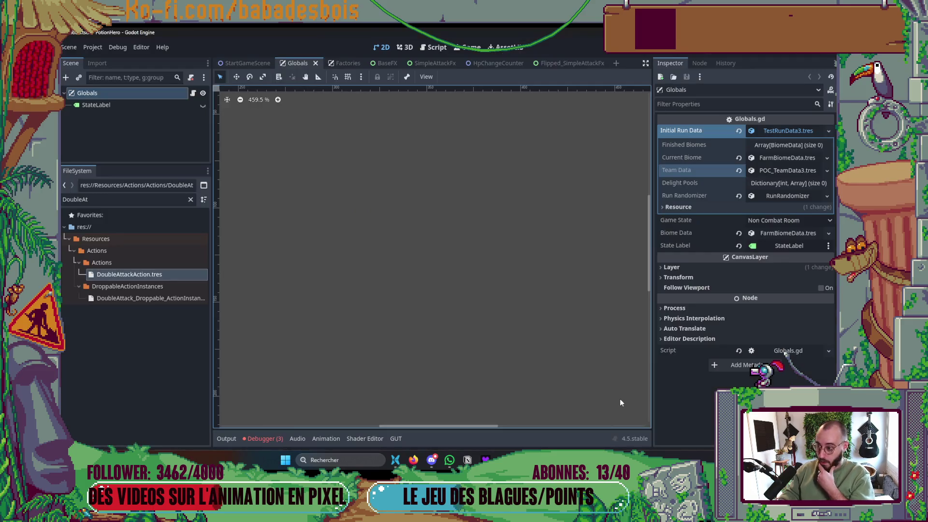
{"action": "key", "text": "alt+Tab"}
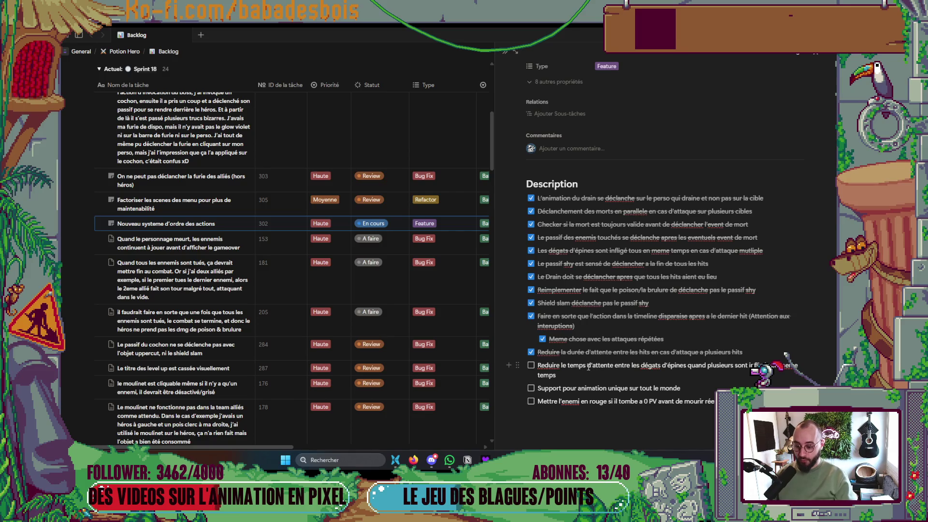
{"action": "key", "text": "alt+Tab"}
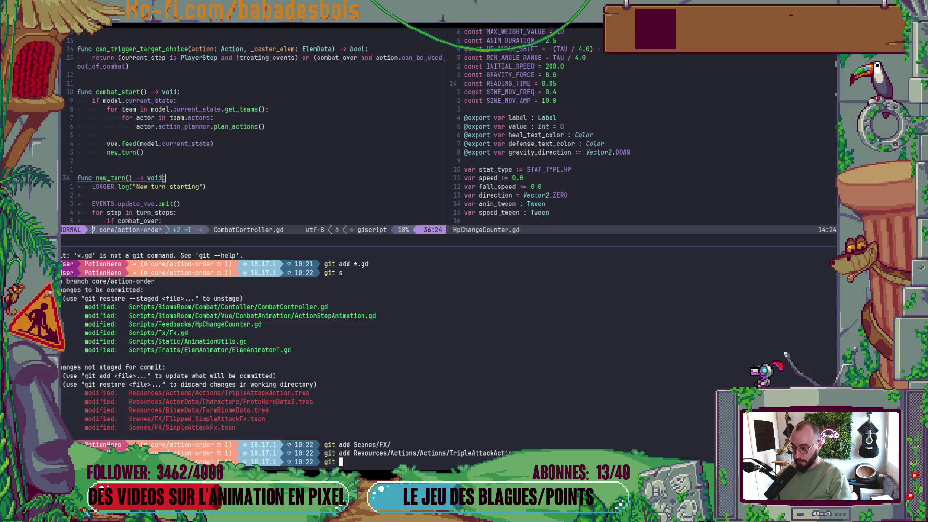
- Check git status and stage DoubleAttackAction.tres
{"action": "type", "text": "s"}
{"action": "key", "text": "Return"}
{"action": "double_click", "coordinate": [278, 425]}
{"action": "middle_click", "coordinate": [277, 425]}
{"action": "key", "text": "Return"}
- Commit via cz as 'polish(Misc): Make multi-hits attack faster' and close the terminal
{"action": "type", "text": "cz"}
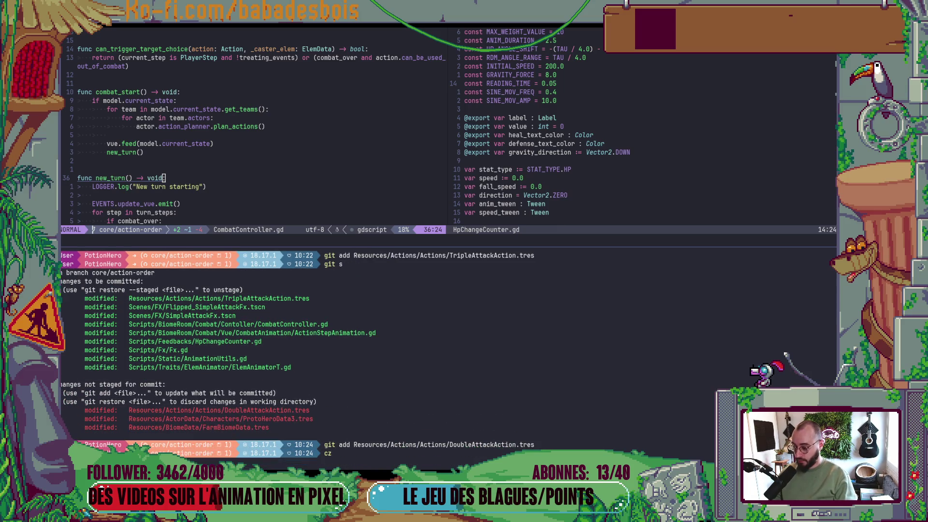
{"action": "key", "text": "Return"}
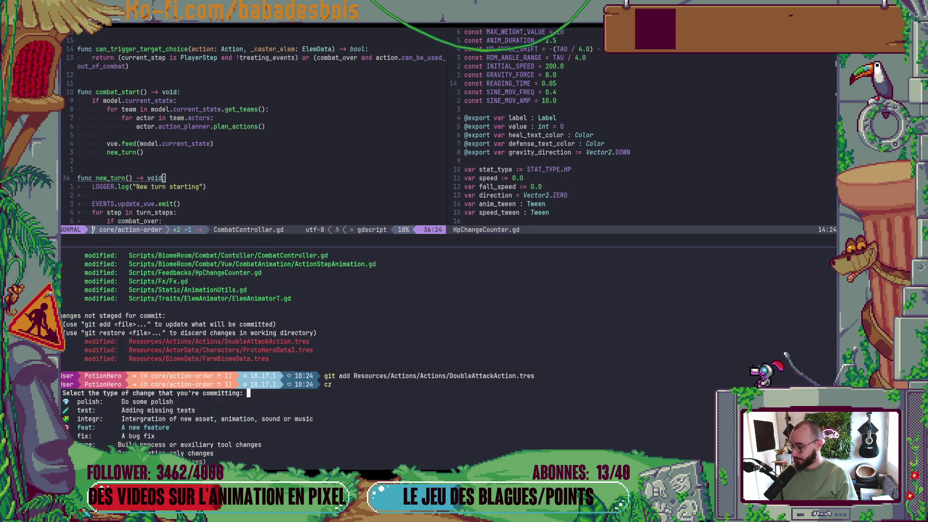
{"action": "key", "text": "Return"}
{"action": "type", "text": "misc"}
{"action": "key", "text": "Return"}
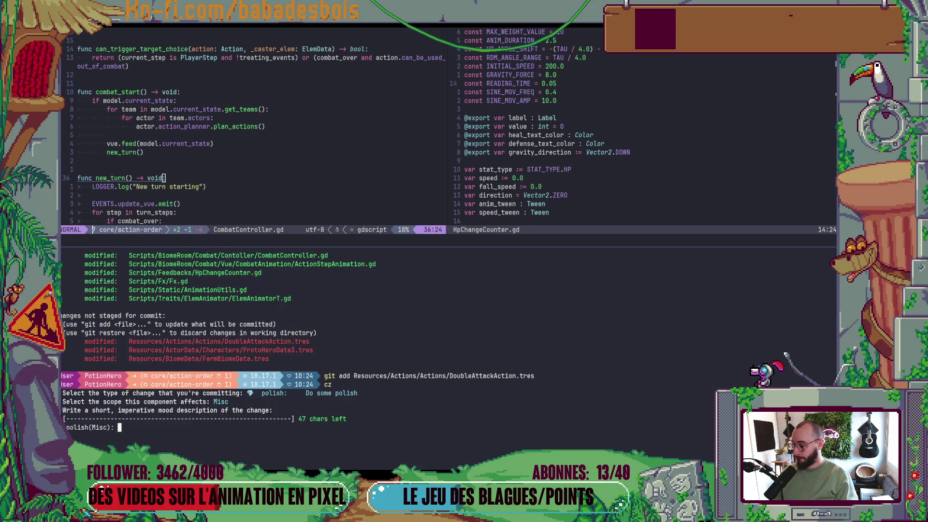
{"action": "type", "text": "Make attac"}
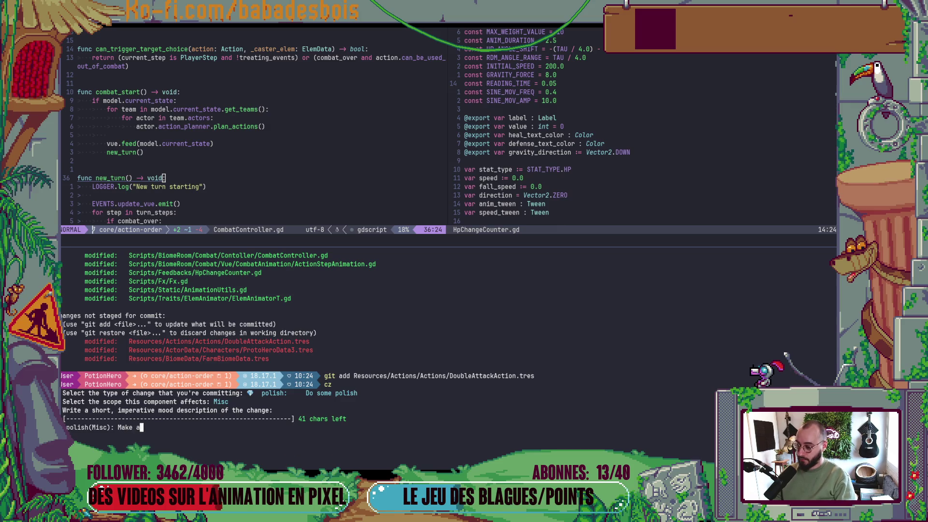
{"action": "type", "text": "k mo"}
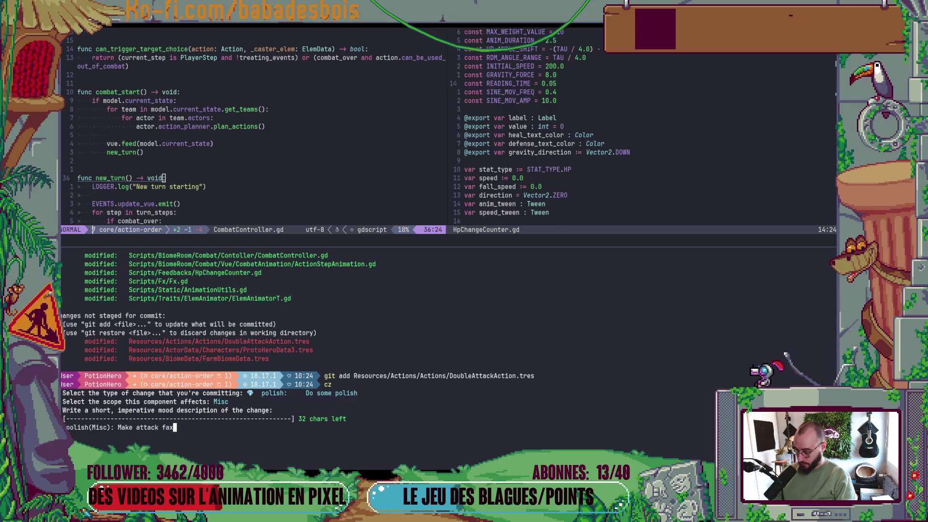
{"action": "type", "text": "multi-hits"}
{"action": "key", "text": "Return"}
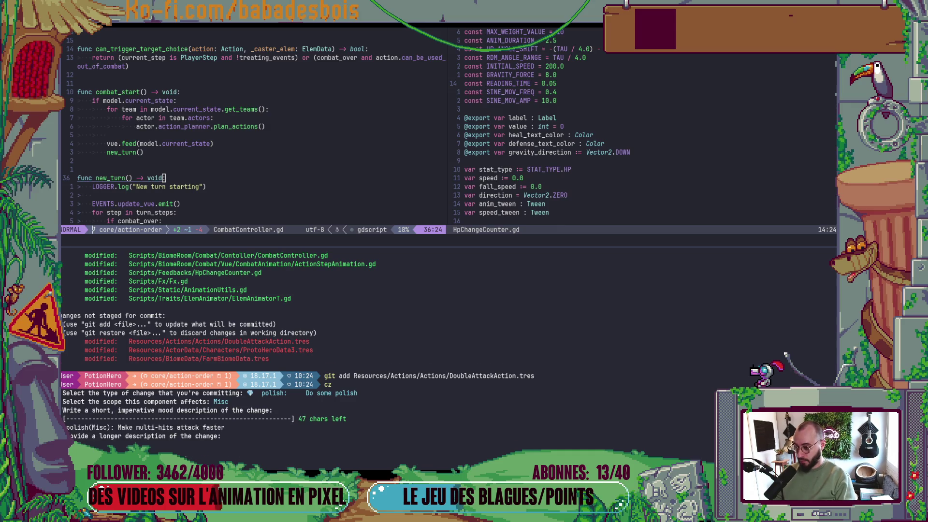
{"action": "key", "text": "Return"}
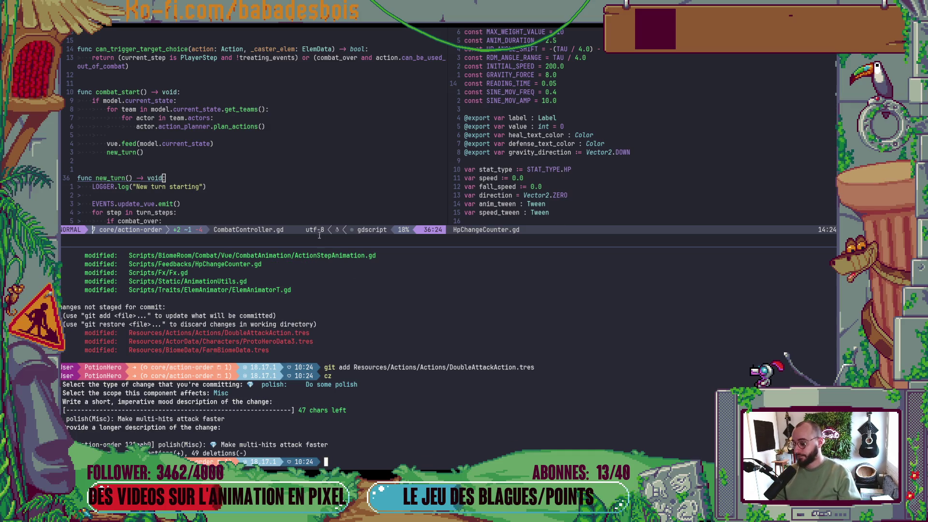
{"action": "key", "text": "ctrl+d"}
{"action": "key", "text": "alt+Tab"}
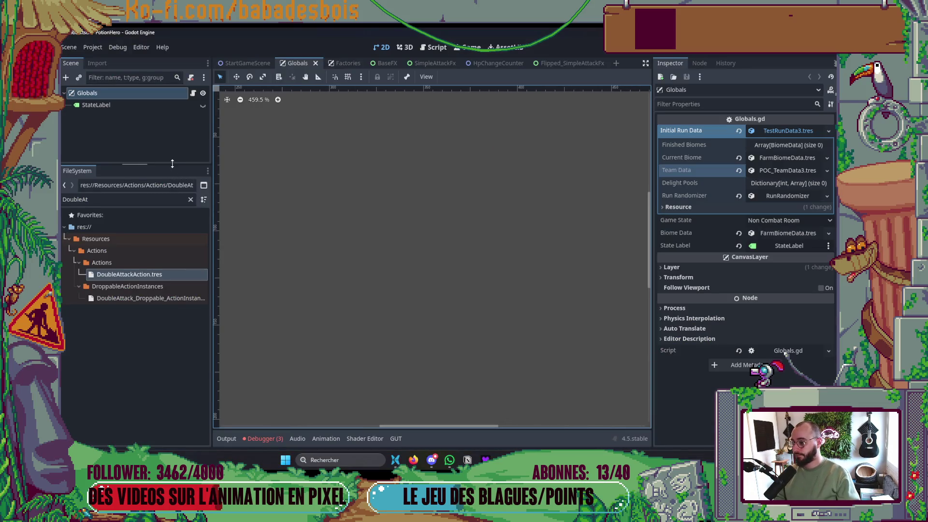
- Make the scene tree panel taller and collapse Initial Run Data in the Inspector
{"action": "left_click_drag", "start_coordinate": [172, 163], "coordinate": [172, 218]}
{"action": "left_click", "coordinate": [784, 133]}
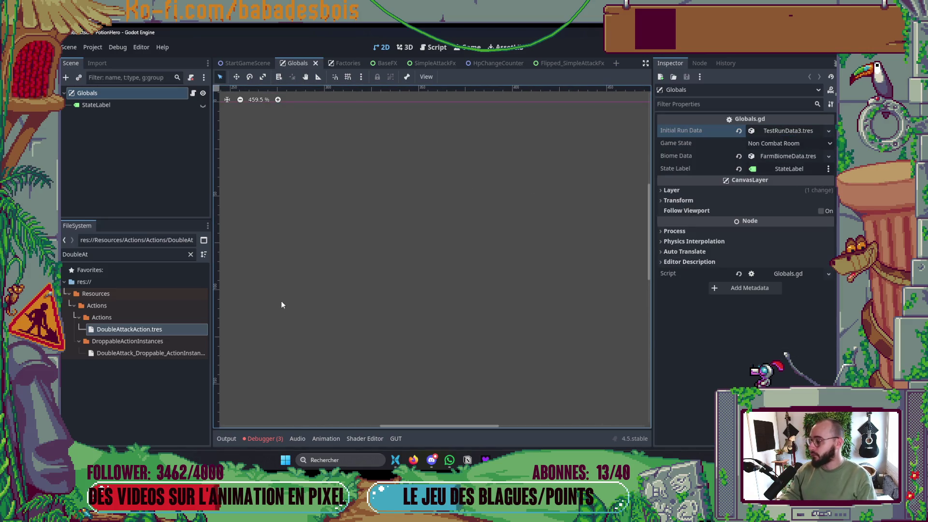
{"action": "key", "text": "alt+Tab"}
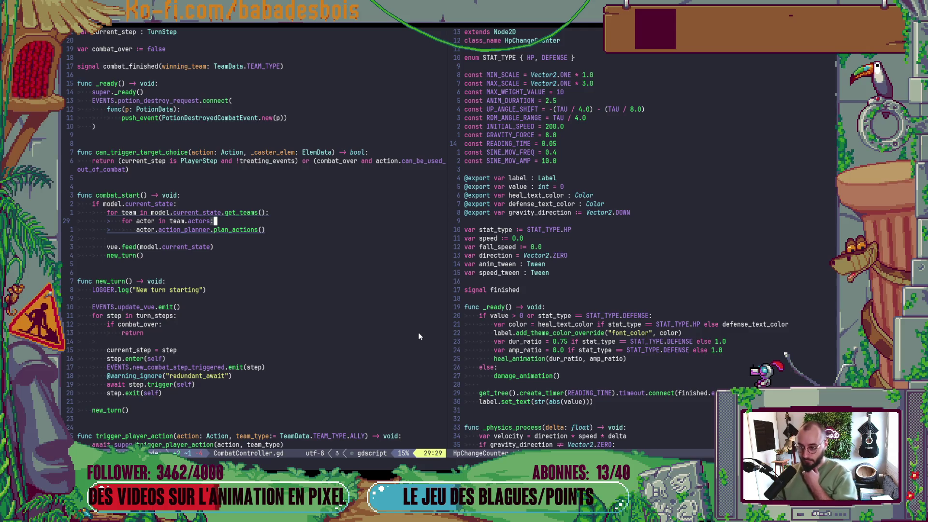
{"action": "key", "text": "alt+Tab"}
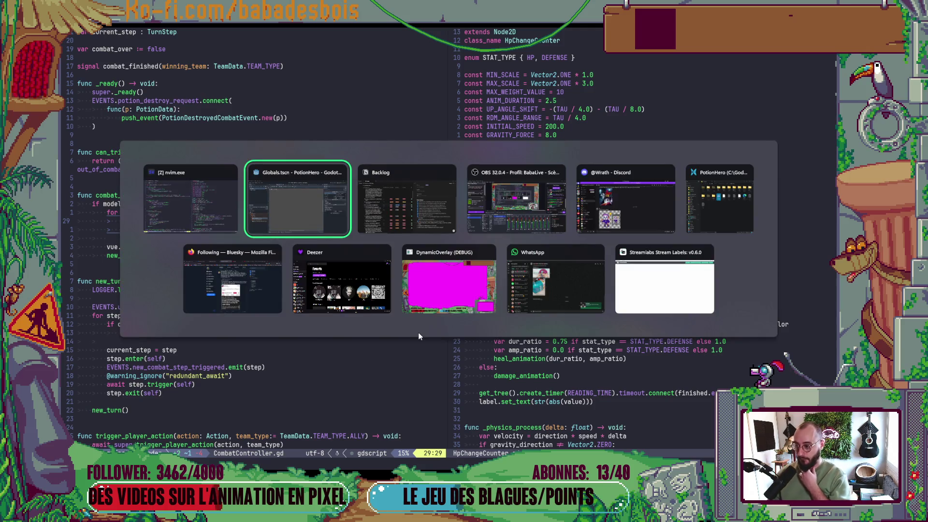
{"action": "key", "text": "alt+Tab"}
{"action": "key", "text": "alt+Tab"}
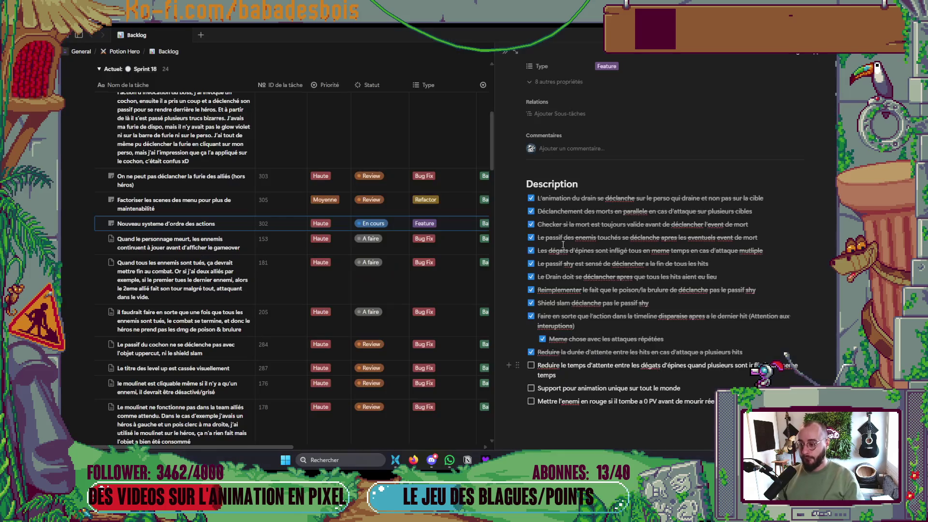
{"action": "key", "text": "alt+Tab"}
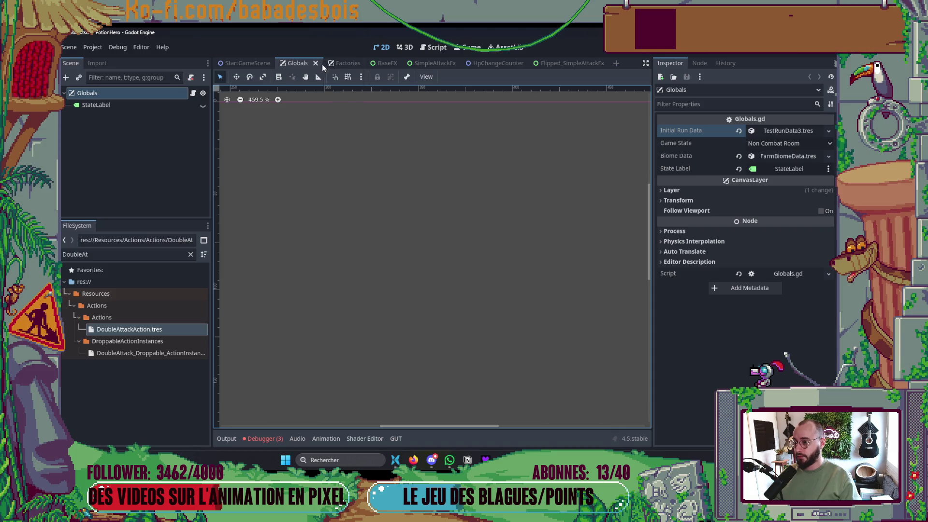
- Expand Initial Run Data again to show the TestRunData3.tres fields
{"action": "left_click", "coordinate": [784, 132]}
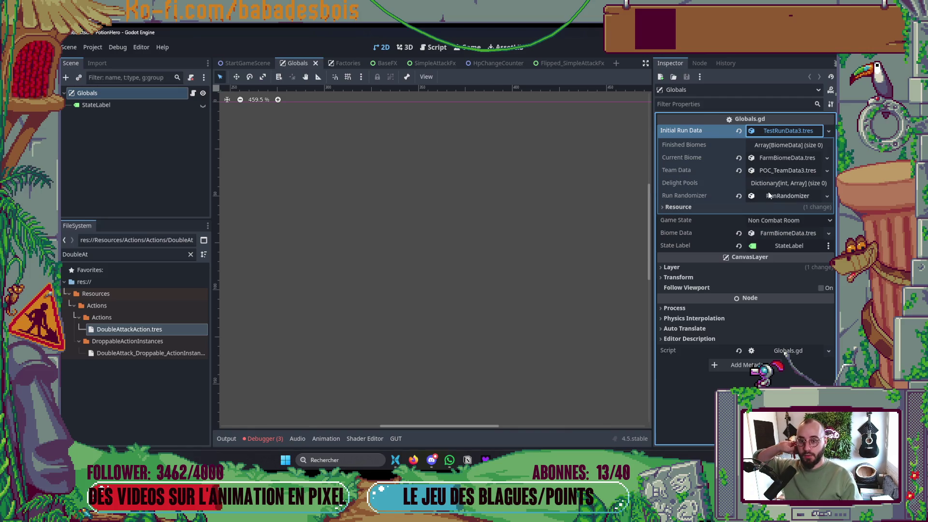
{"action": "left_click", "coordinate": [540, 389]}
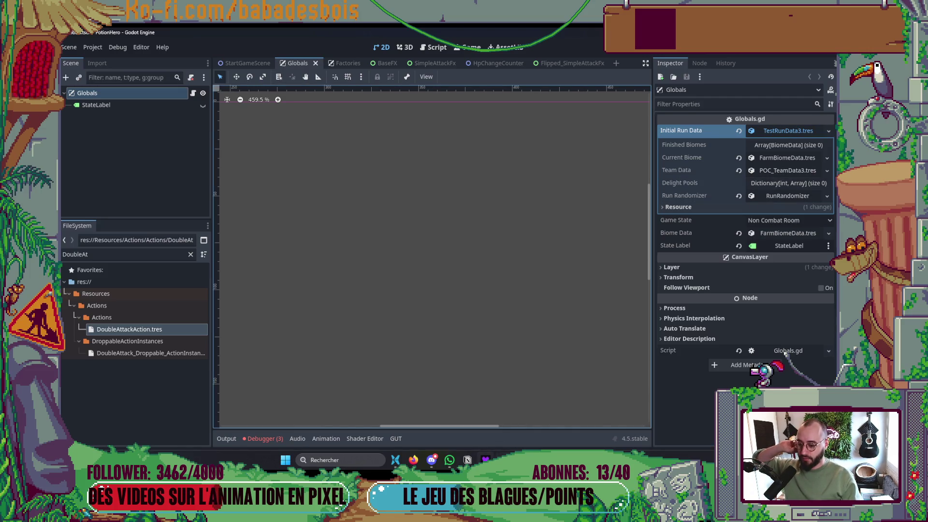
{"action": "key", "text": "alt+Tab"}
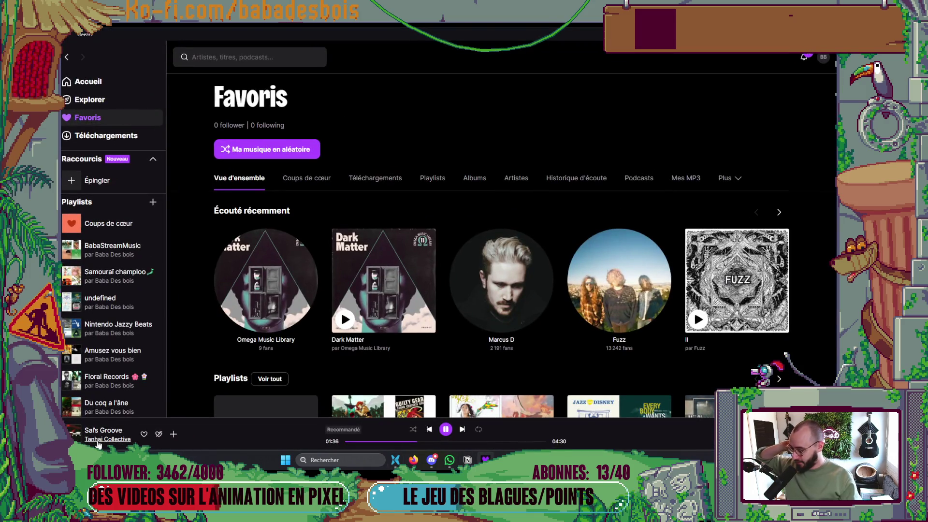
- Open Tanhai Collective's artist page and add their album The Tanifesto to favourites
{"action": "left_click", "coordinate": [98, 440]}
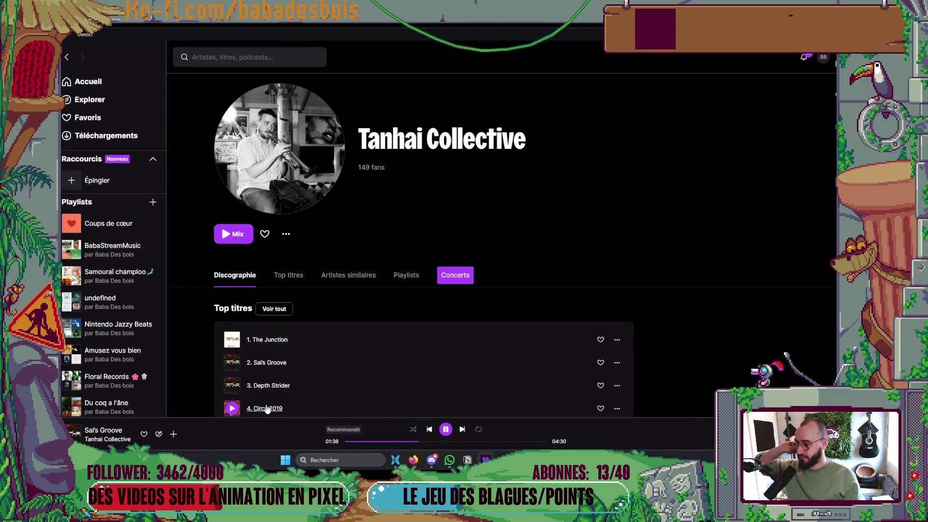
{"action": "scroll", "coordinate": [373, 350], "scroll_direction": "down", "scroll_amount": 5}
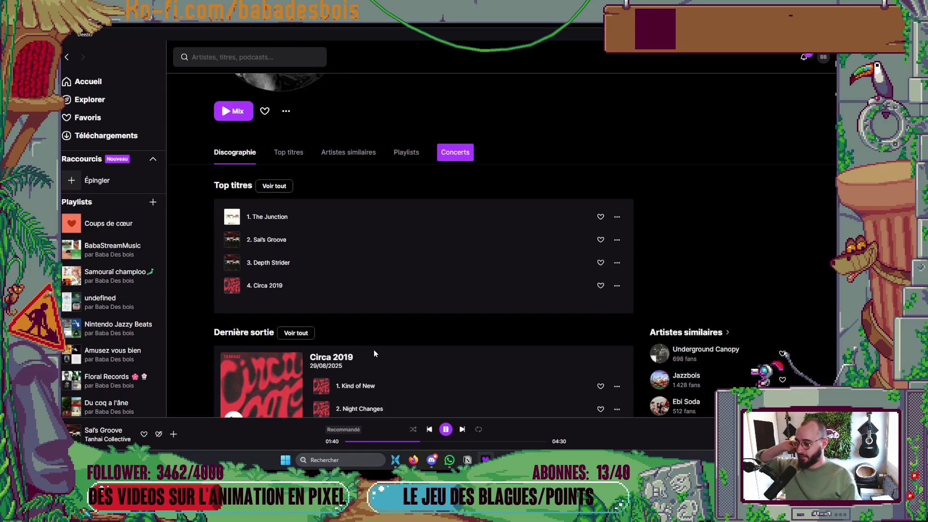
{"action": "scroll", "coordinate": [308, 346], "scroll_direction": "up", "scroll_amount": 5}
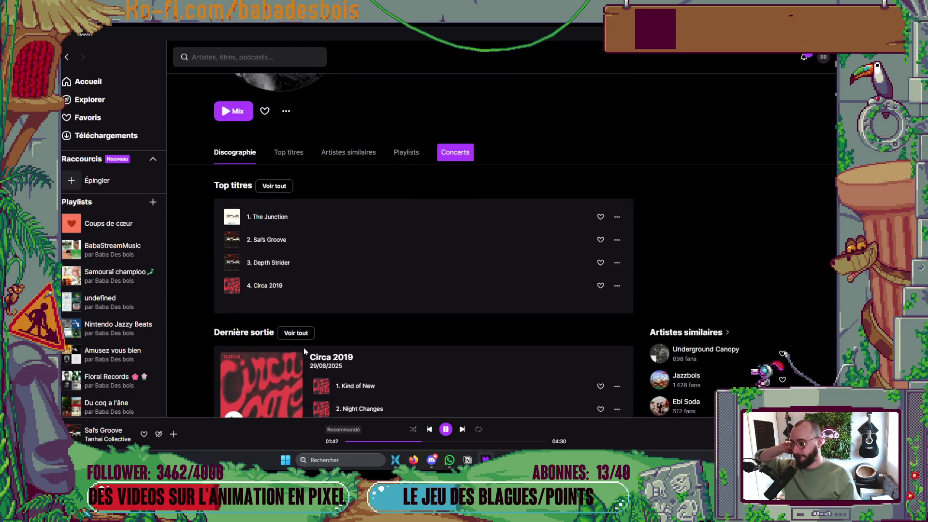
{"action": "left_click", "coordinate": [111, 431]}
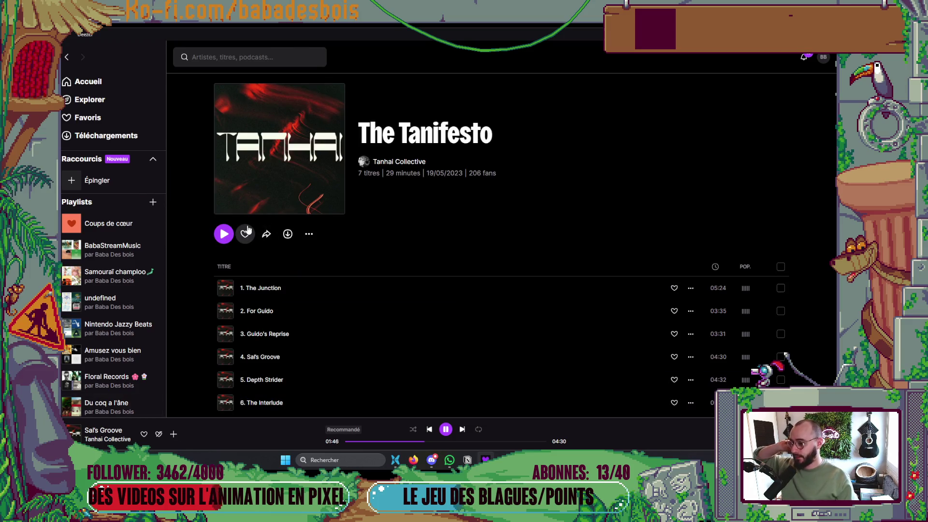
{"action": "scroll", "coordinate": [561, 257], "scroll_direction": "down", "scroll_amount": 5}
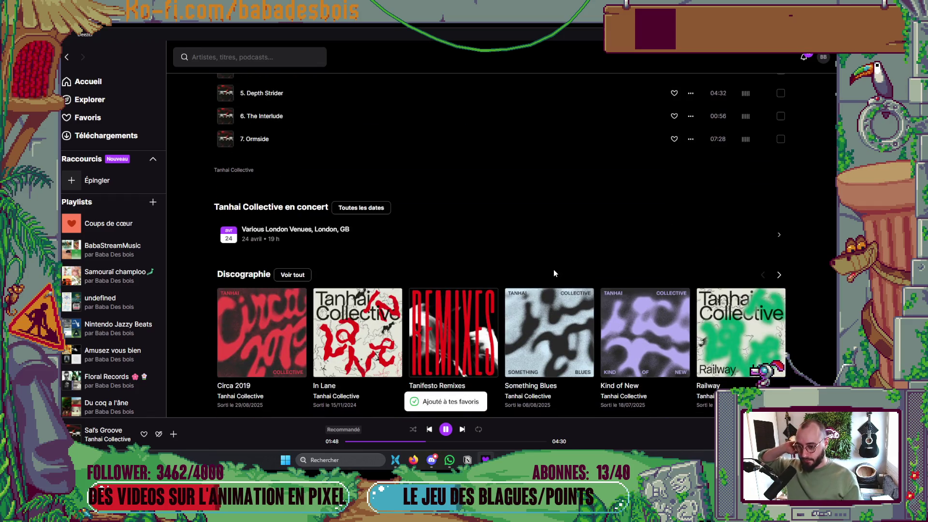
{"action": "scroll", "coordinate": [552, 266], "scroll_direction": "down", "scroll_amount": 3}
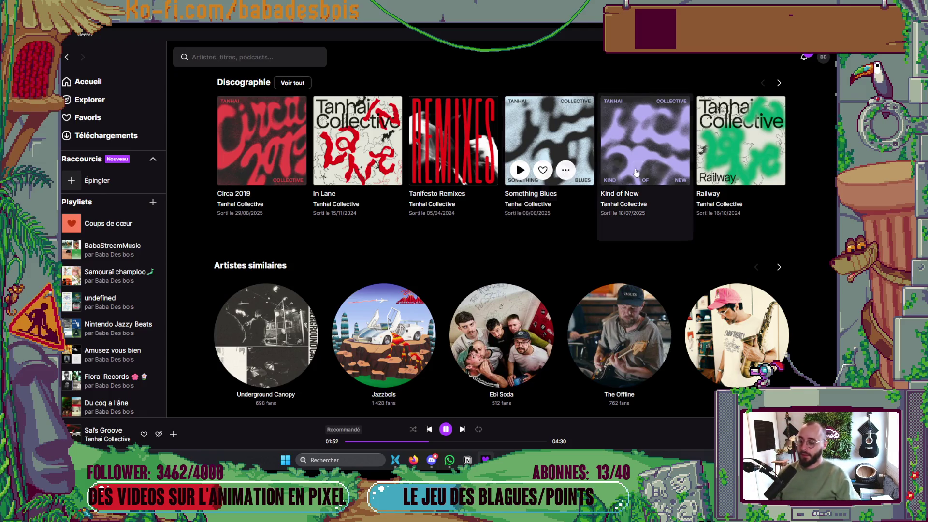
{"action": "key", "text": "alt+Tab"}
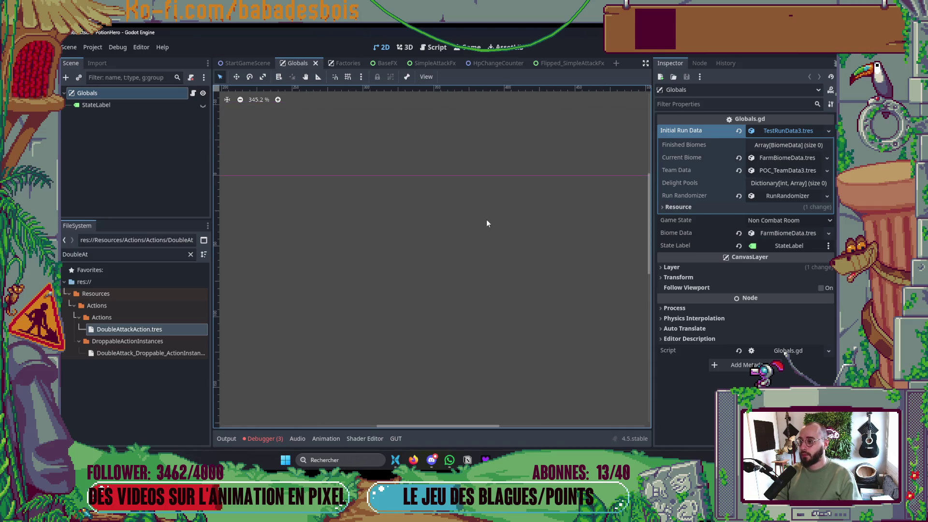
- Close the Flipped_SimpleAttackFx, HpChangeCounter, SimpleAttackFx, BaseFX and Factories scene tabs
{"action": "scroll", "coordinate": [540, 226], "scroll_direction": "down", "scroll_amount": 3}
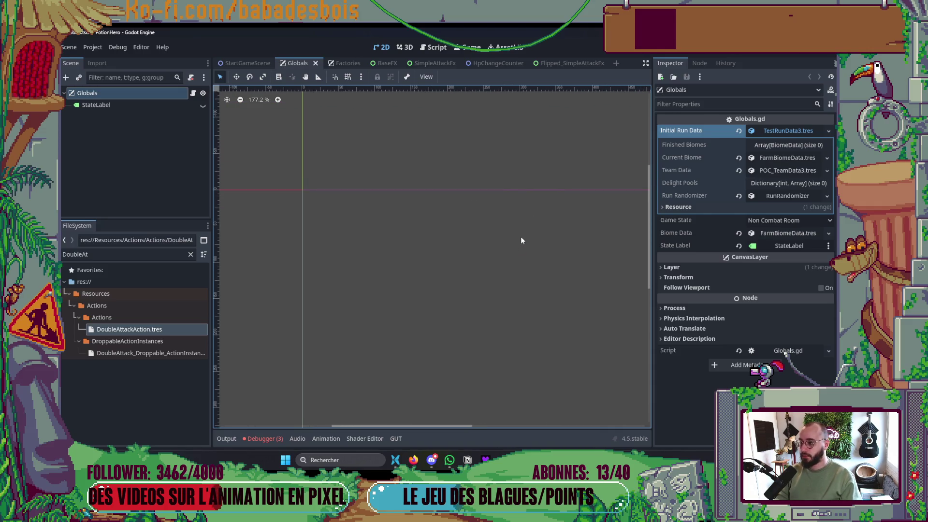
{"action": "left_click", "coordinate": [557, 62]}
{"action": "left_click", "coordinate": [598, 63]}
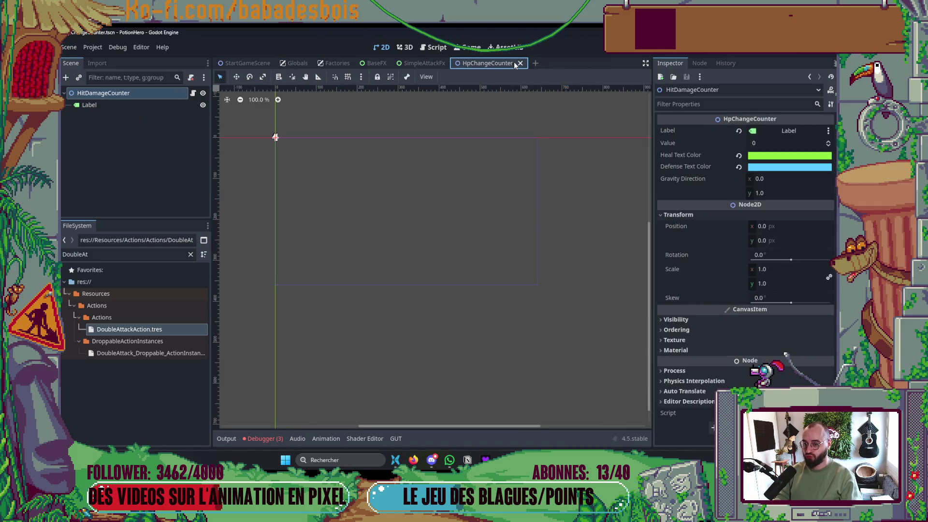
{"action": "left_click", "coordinate": [520, 63]}
{"action": "left_click", "coordinate": [452, 63]}
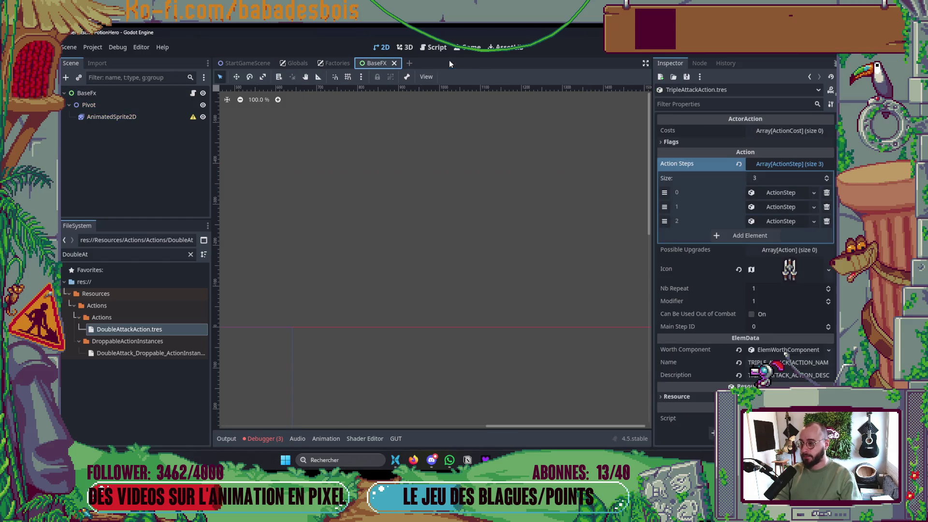
{"action": "left_click", "coordinate": [393, 64]}
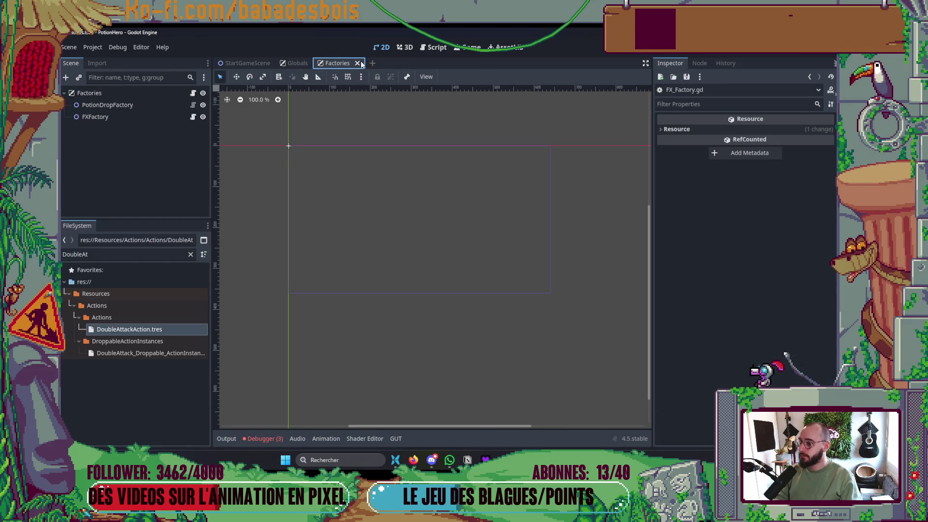
{"action": "left_click", "coordinate": [358, 63]}
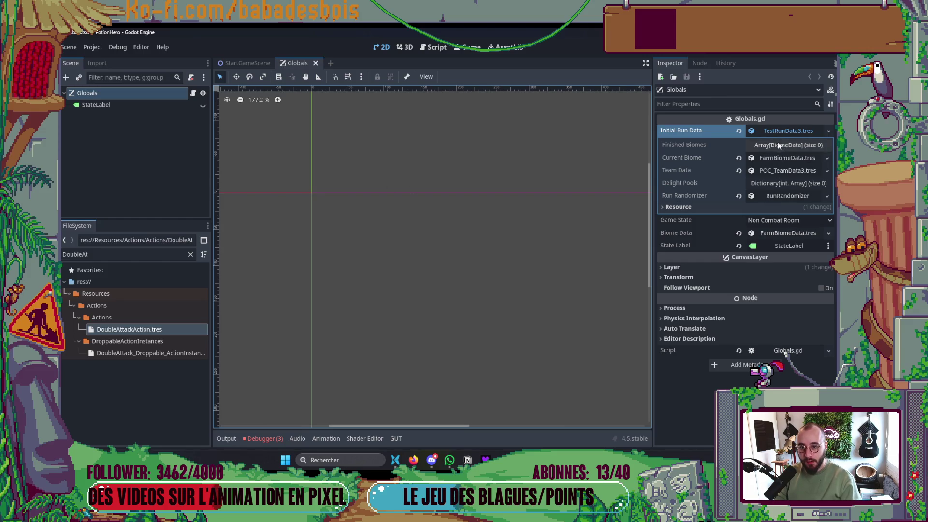
{"action": "left_click", "coordinate": [779, 146]}
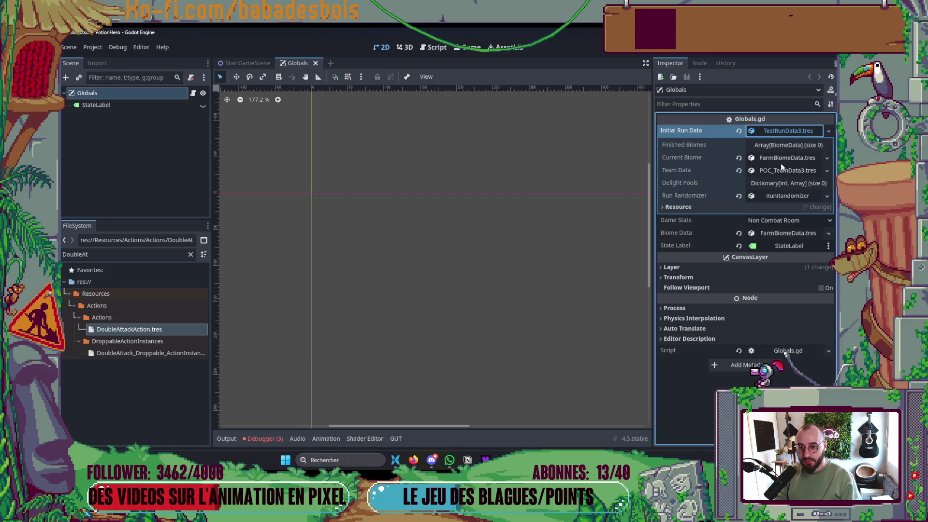
- Replace ProtoHeroData3's DoubleAttackAction.tres with AttackAllAction.tres, dragged from the filtered FileSystem
{"action": "left_click", "coordinate": [779, 169]}
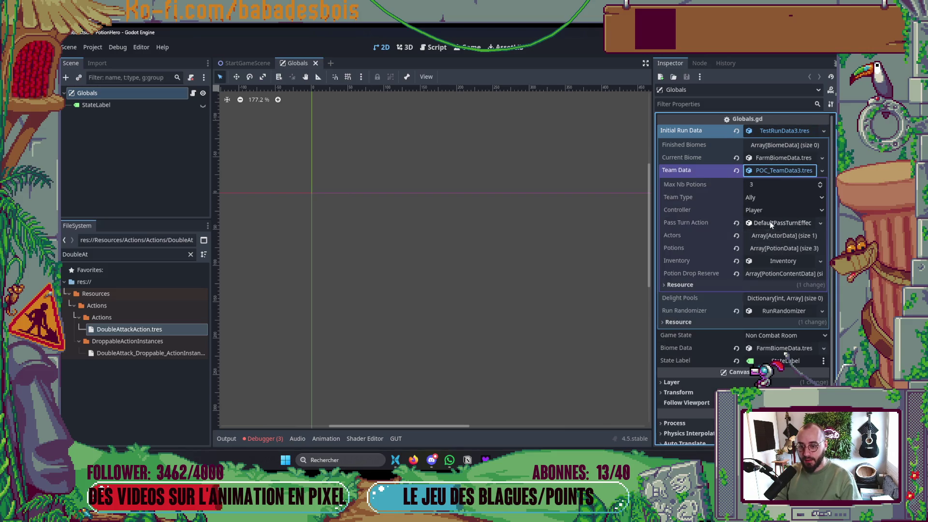
{"action": "left_click", "coordinate": [759, 237]}
{"action": "left_click", "coordinate": [774, 263]}
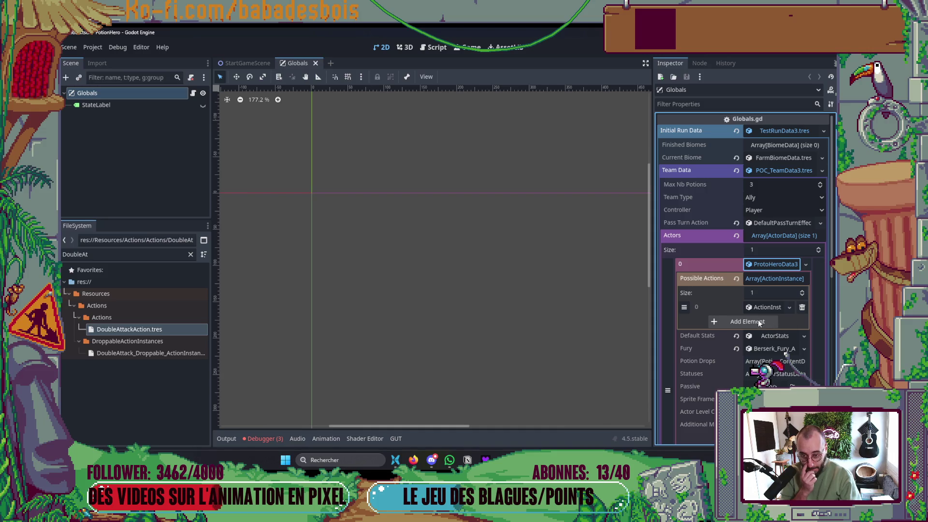
{"action": "left_click", "coordinate": [744, 308]}
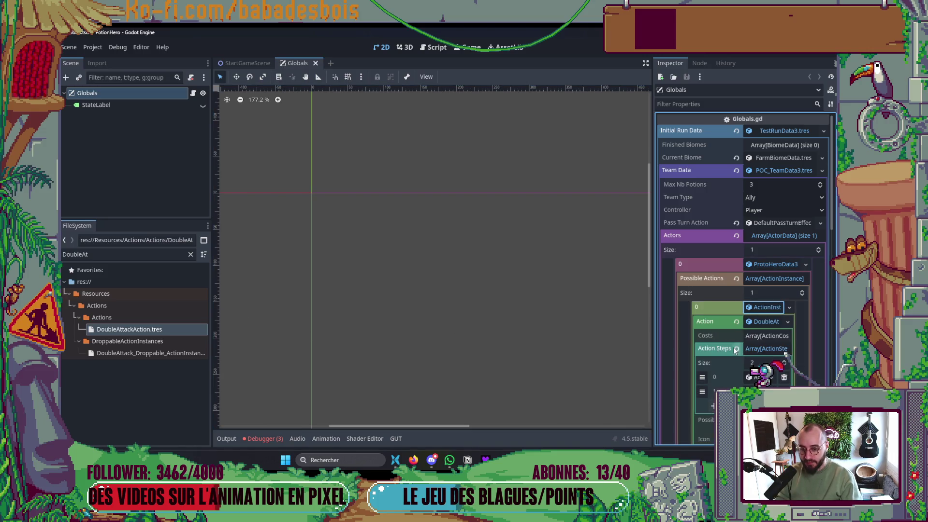
{"action": "left_click", "coordinate": [763, 322]}
{"action": "left_click", "coordinate": [136, 257]}
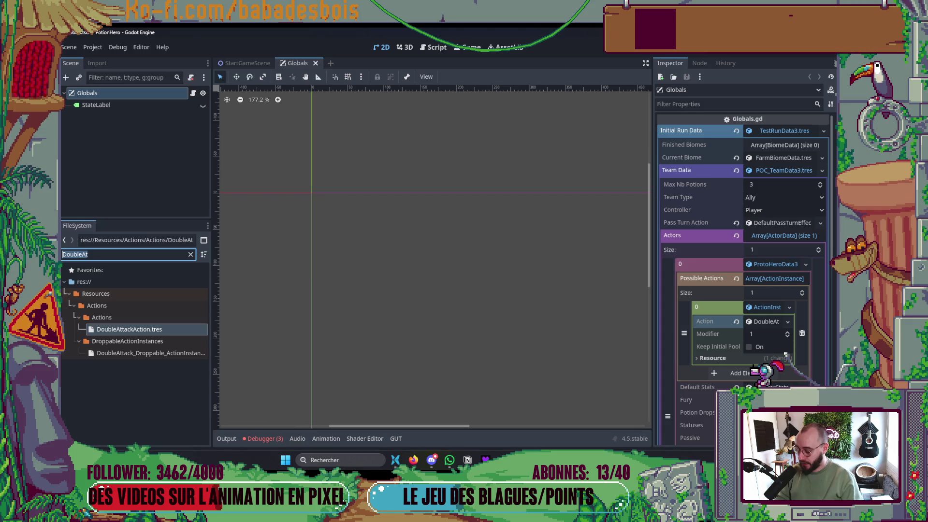
{"action": "type", "text": "Attack"}
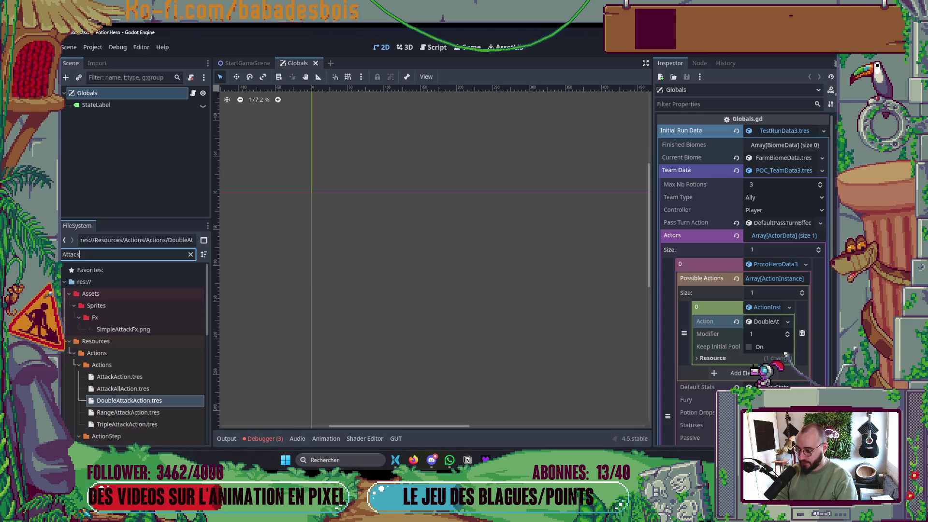
{"action": "left_click_drag", "start_coordinate": [122, 389], "coordinate": [647, 359]}
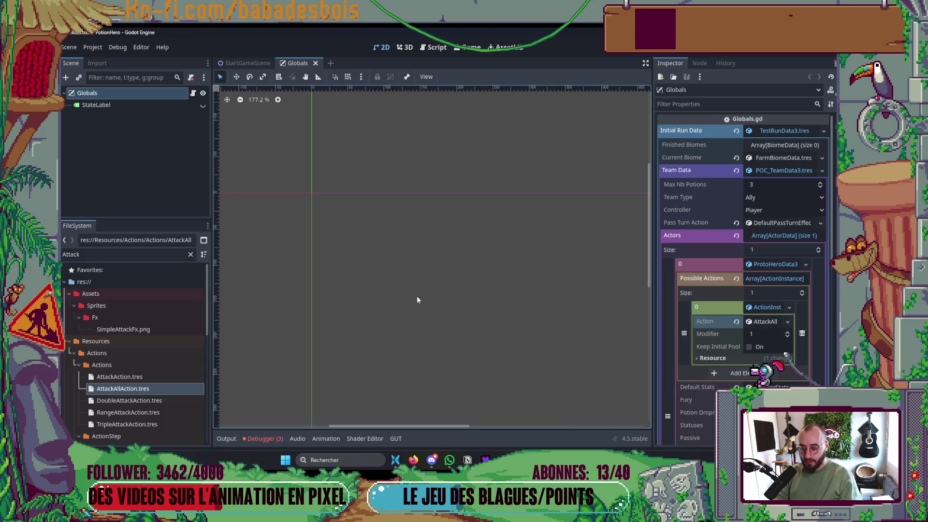
{"action": "key", "text": "F5"}
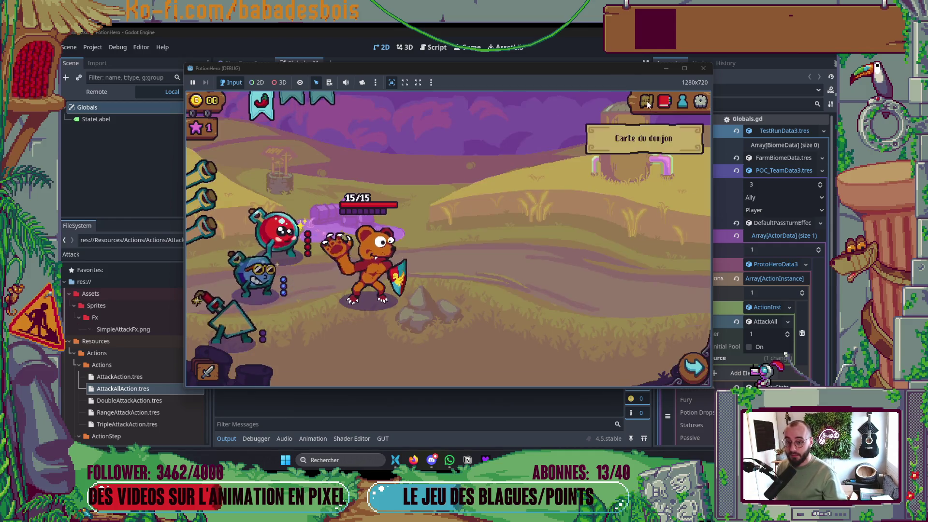
- Enter the Ferme malfamée level, watch Attack All hit both enemies, then close the game
{"action": "left_click", "coordinate": [647, 103]}
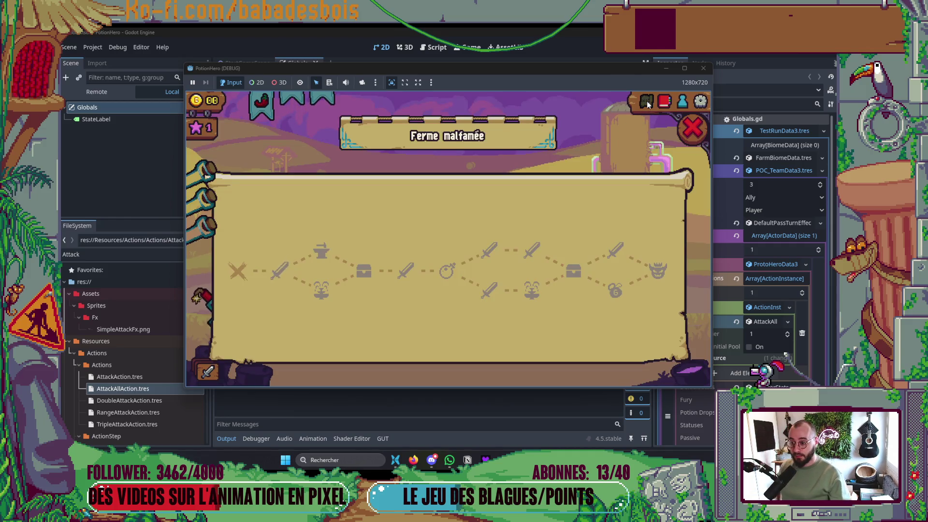
{"action": "left_click", "coordinate": [289, 262]}
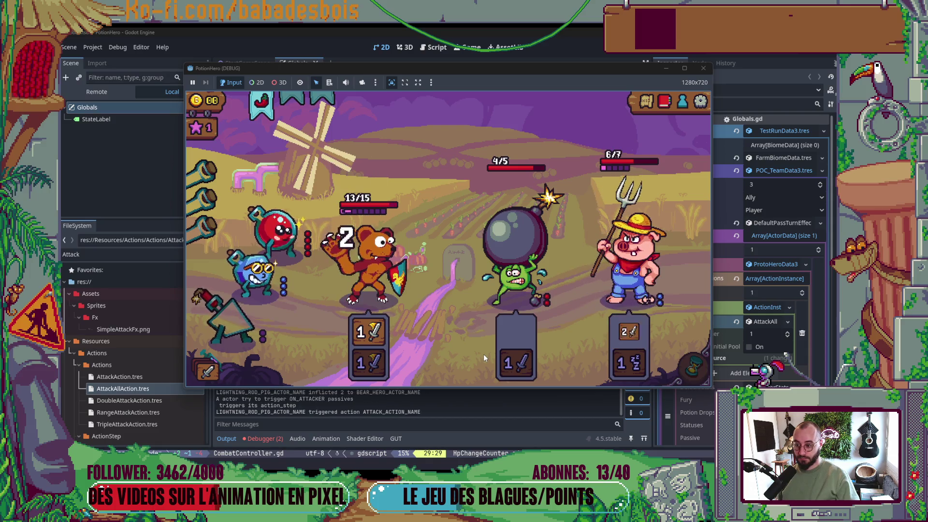
{"action": "mouse_move", "coordinate": [510, 369]}
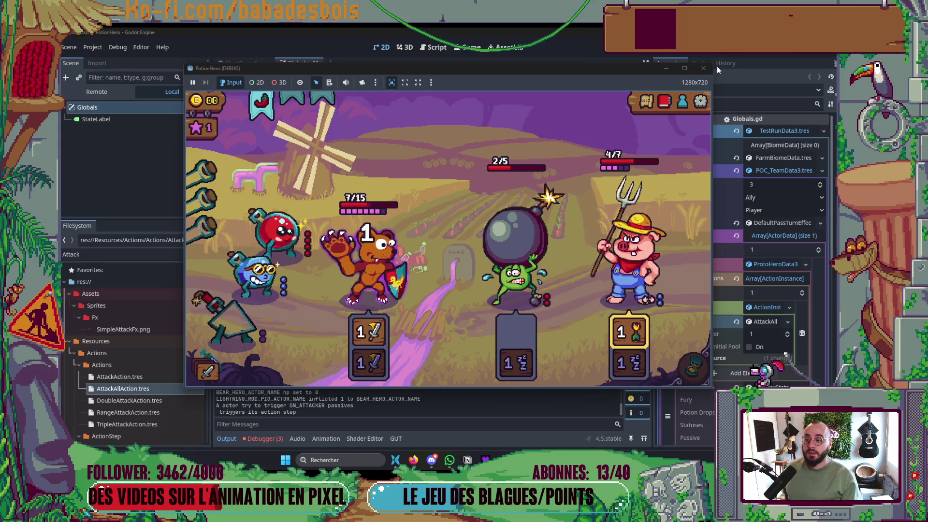
{"action": "left_click", "coordinate": [704, 68]}
{"action": "key", "text": "alt+Tab"}
{"action": "left_click", "coordinate": [599, 215]}
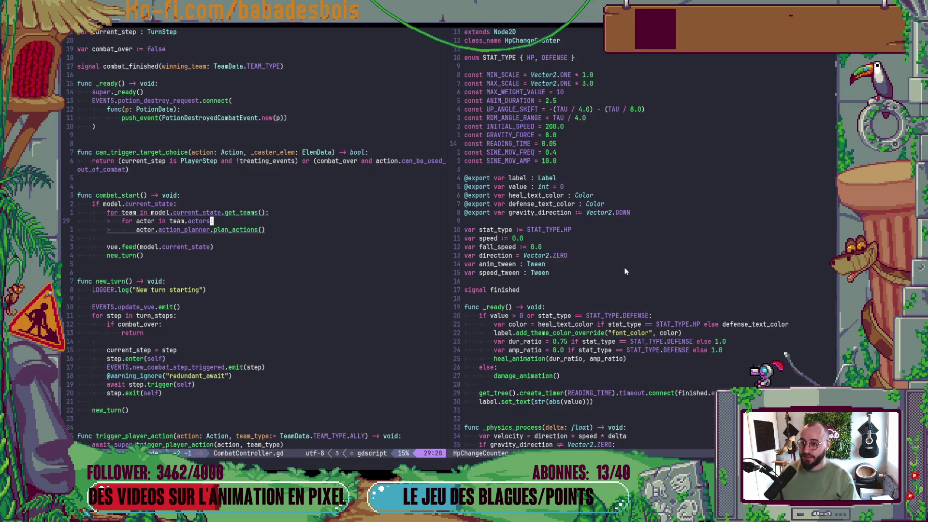
- Search the file finder for DamageEve and HpC, then cancel without opening a file
{"action": "left_click", "coordinate": [611, 229]}
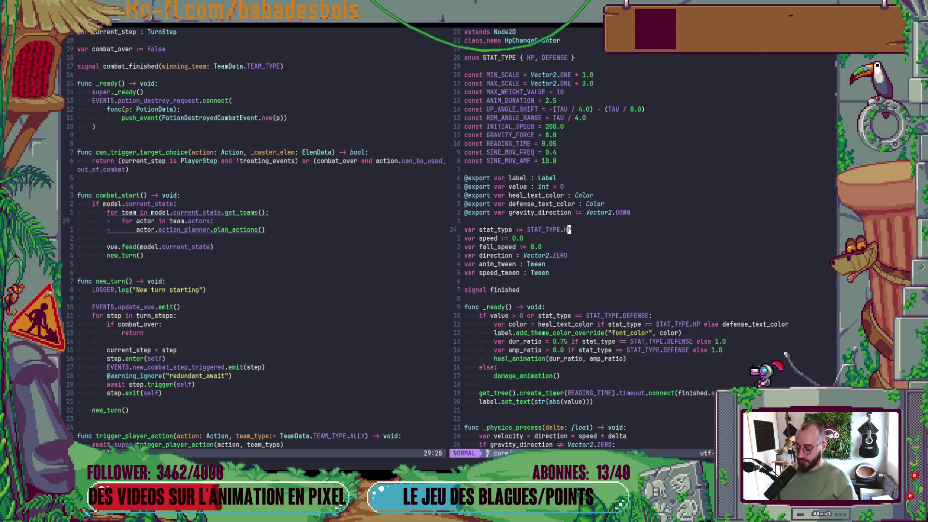
{"action": "key", "text": "space"}
{"action": "key", "text": "f"}
{"action": "key", "text": "f"}
{"action": "type", "text": "Damage"}
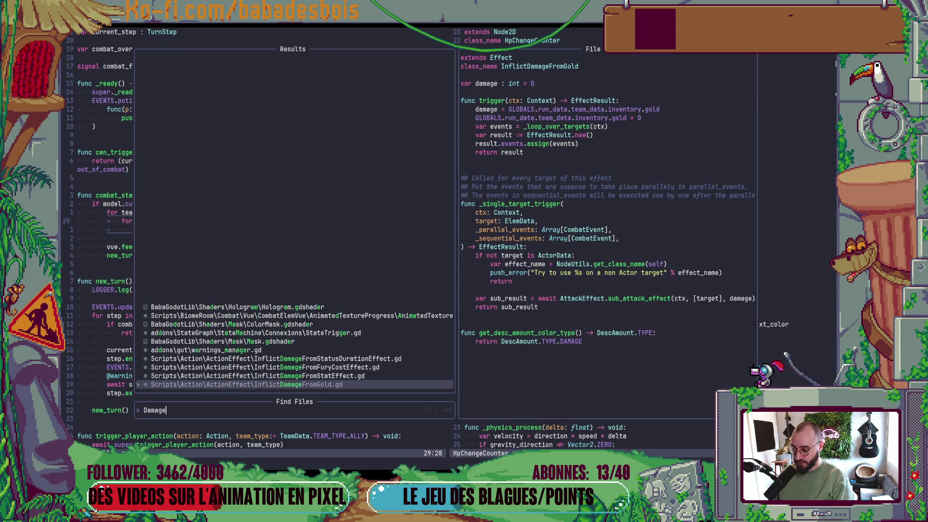
{"action": "type", "text": "Eve"}
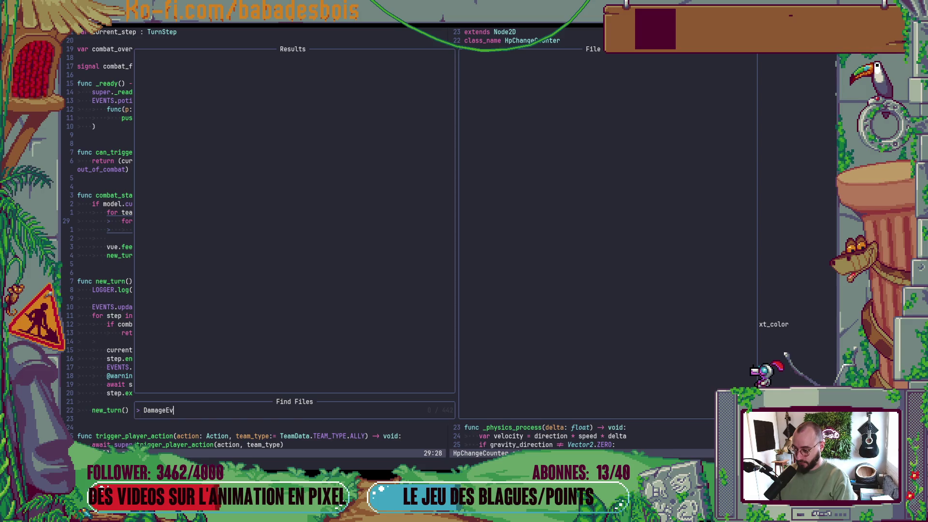
{"action": "key", "text": "BackSpace"}
{"action": "key", "text": "BackSpace"}
{"action": "key", "text": "BackSpace"}
{"action": "type", "text": "J"}
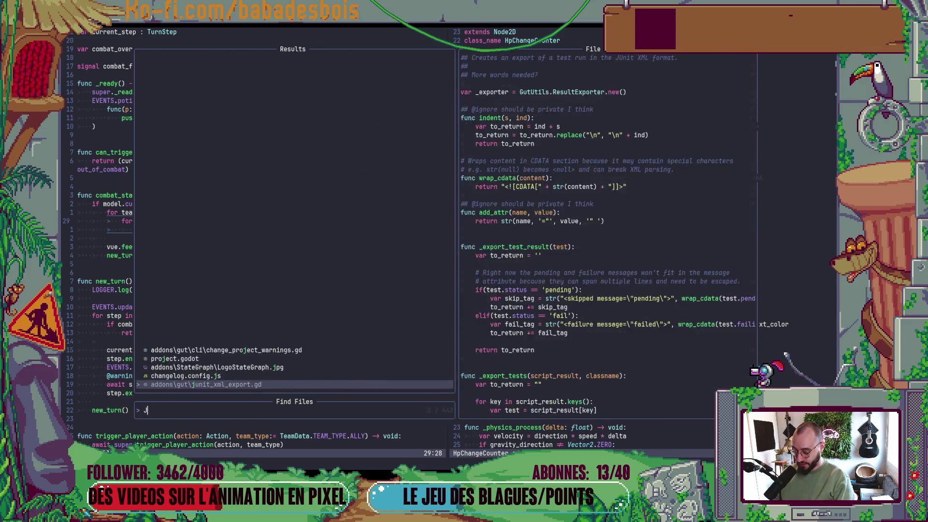
{"action": "key", "text": "BackSpace"}
{"action": "type", "text": "HpC"}
{"action": "key", "text": "Escape"}
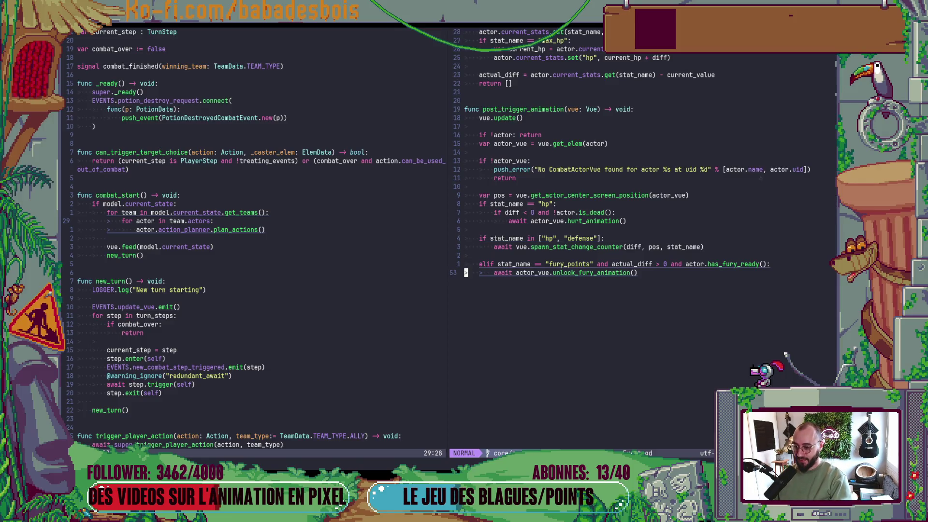
- Remove the awaits before unlock_fury_animation and spawn_stat_change_counter, save, and rerun the game
{"action": "key", "text": "d"}
{"action": "key", "text": "w"}
{"action": "key", "text": "k"}
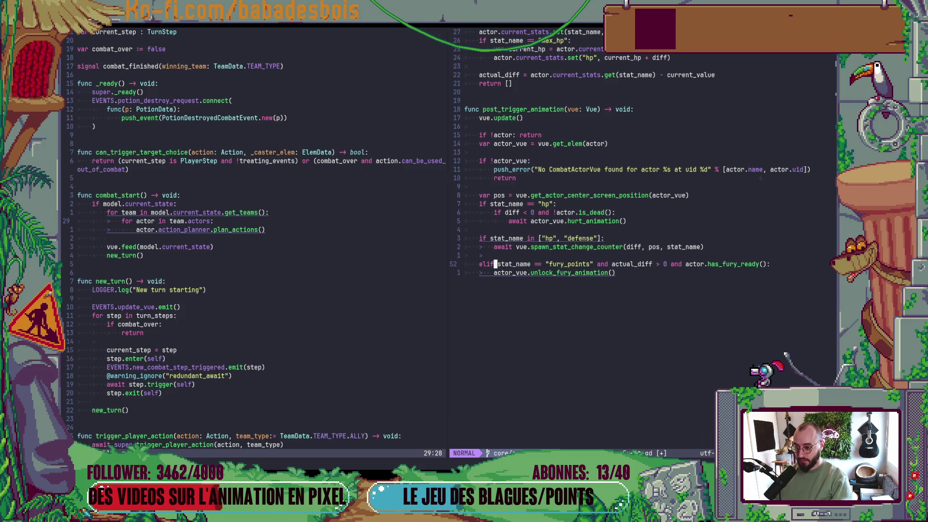
{"action": "key", "text": "d"}
{"action": "key", "text": "w"}
{"action": "key", "text": "i"}
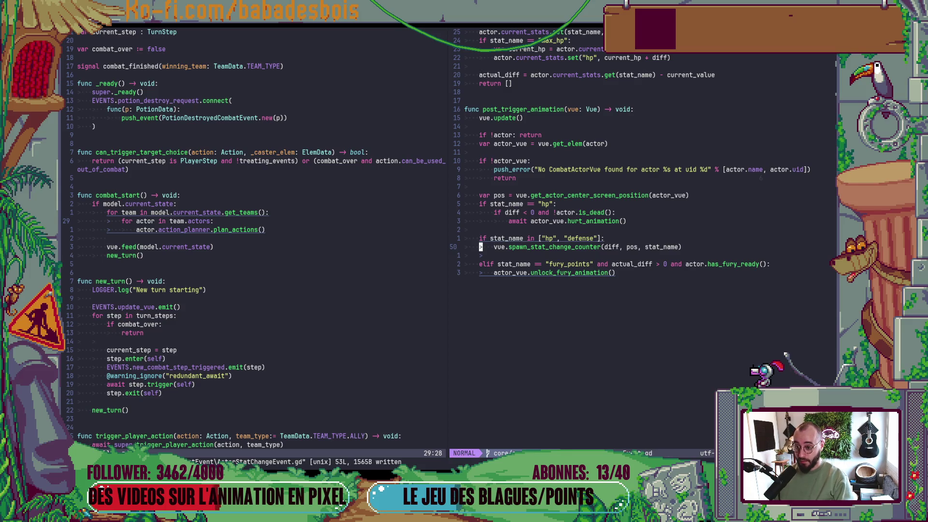
{"action": "key", "text": "alt+Tab"}
{"action": "key", "text": "F5"}
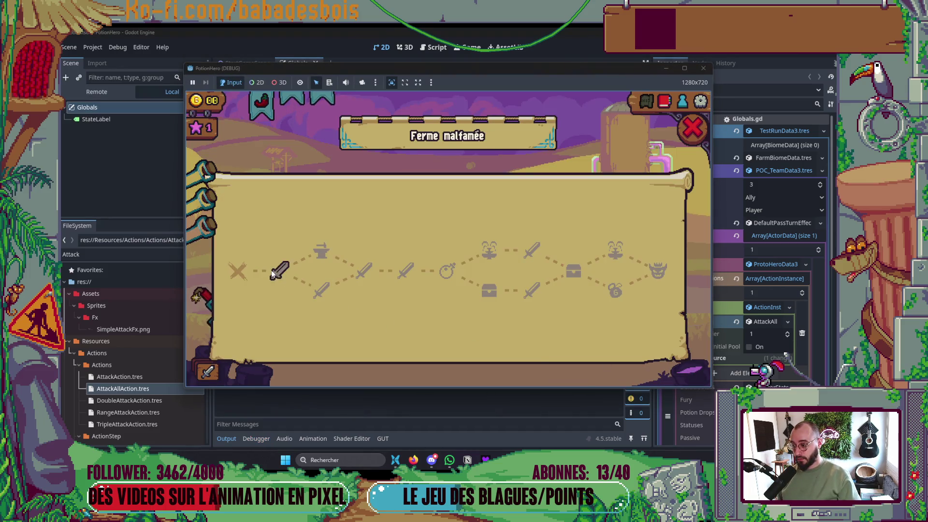
- Enter the farm battle, play one turn to check burning damage and attacks, then close
{"action": "left_click", "coordinate": [274, 271]}
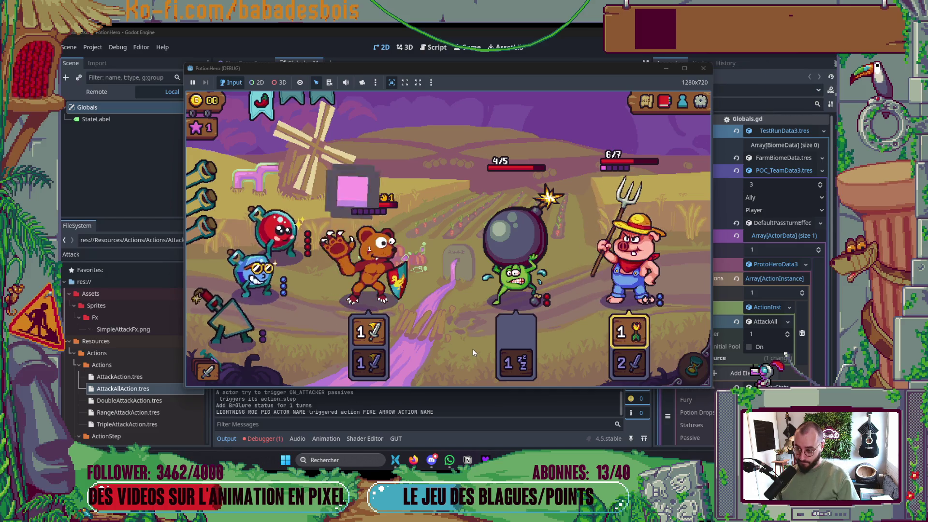
{"action": "left_click", "coordinate": [691, 364]}
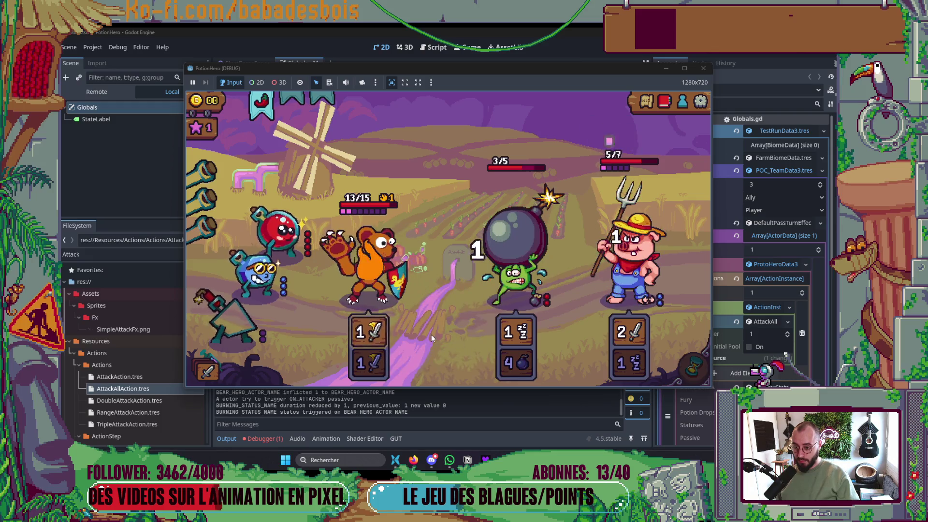
{"action": "left_click", "coordinate": [703, 68]}
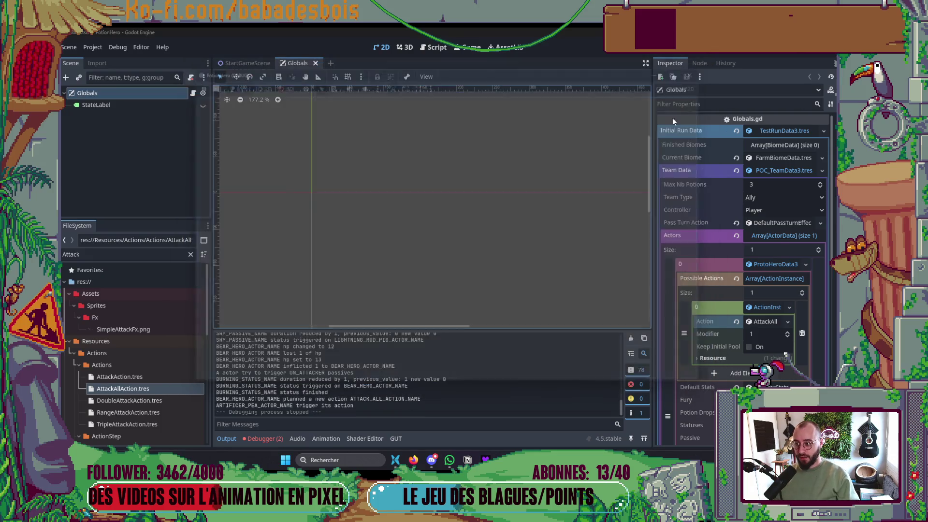
- Remove 'await' before actor_vue.hurt_animation() in ActorStatChangeEvent.gd and relaunch the game
{"action": "key", "text": "alt+Tab"}
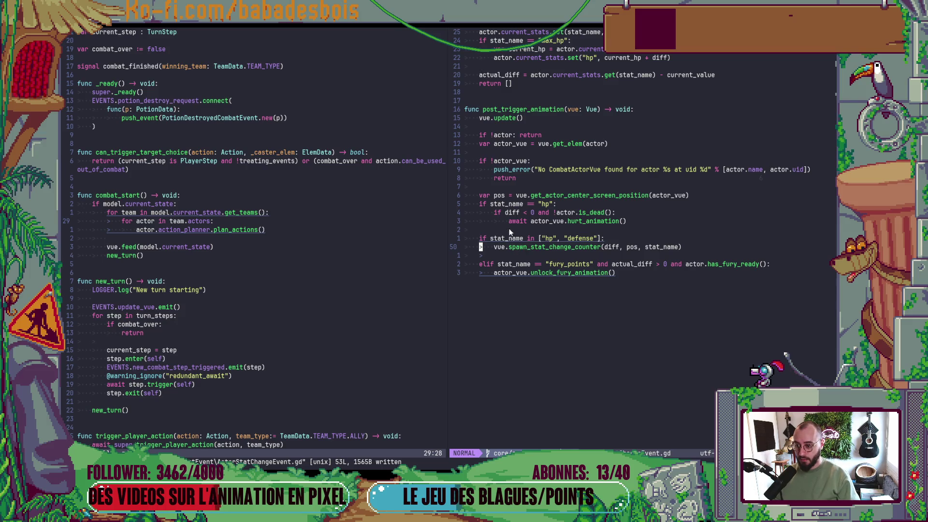
{"action": "key", "text": "d"}
{"action": "key", "text": "w"}
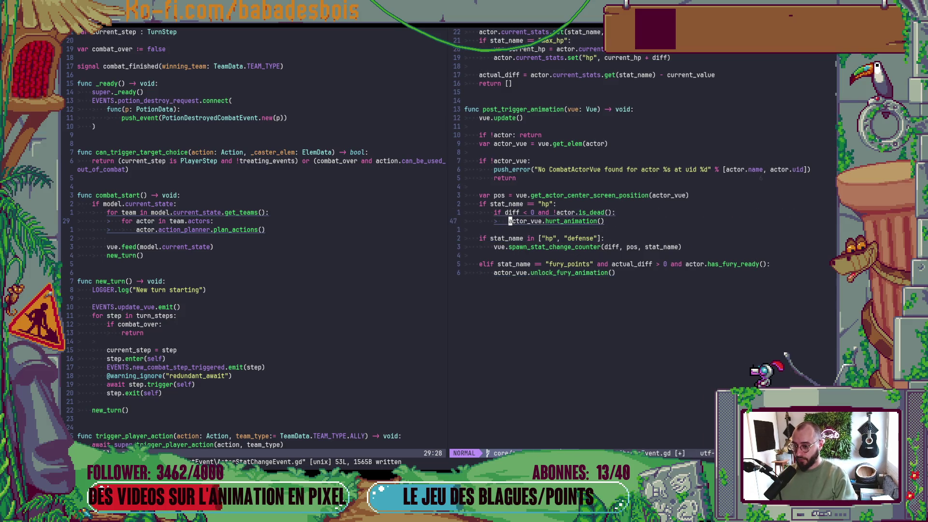
{"action": "key", "text": "alt+Tab"}
{"action": "key", "text": "F5"}
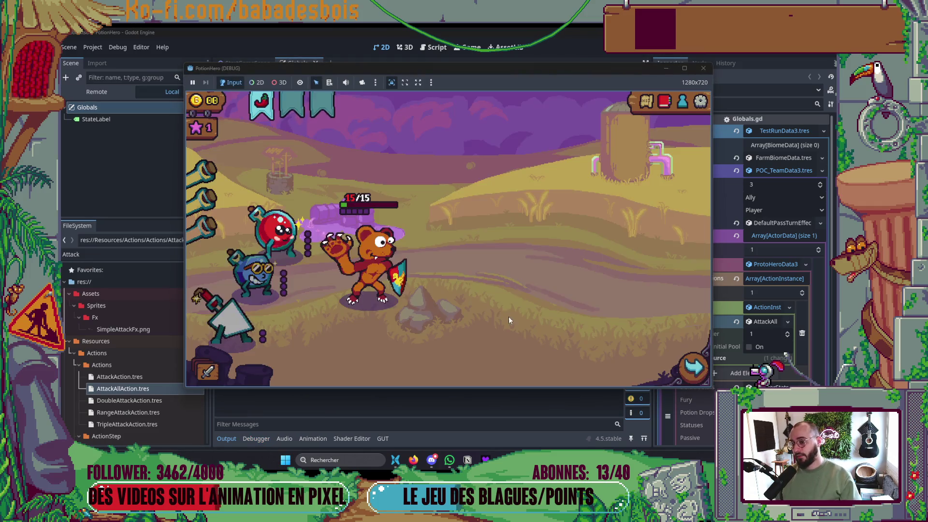
- Enter the farm battle from the level map, watch the un-awaited hurt animation, then close the game
{"action": "left_click", "coordinate": [647, 100]}
{"action": "left_click", "coordinate": [286, 267]}
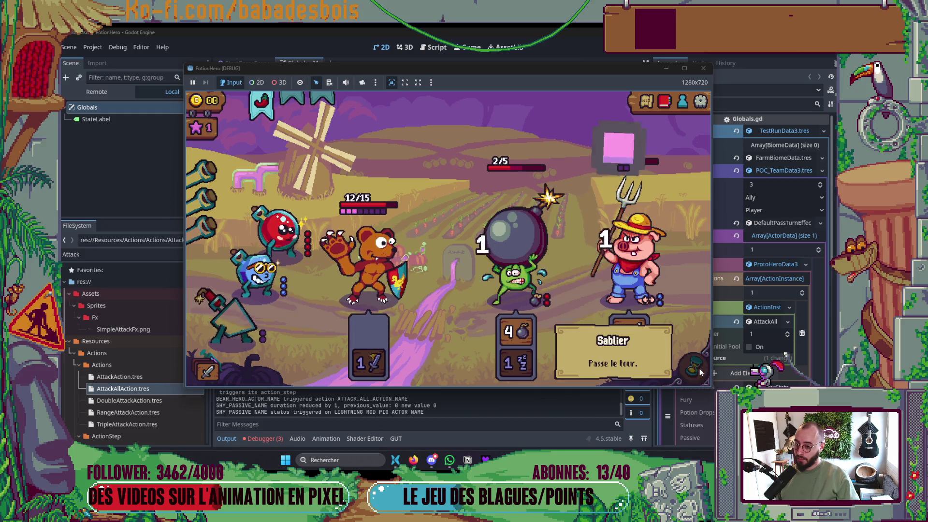
{"action": "left_click", "coordinate": [703, 68]}
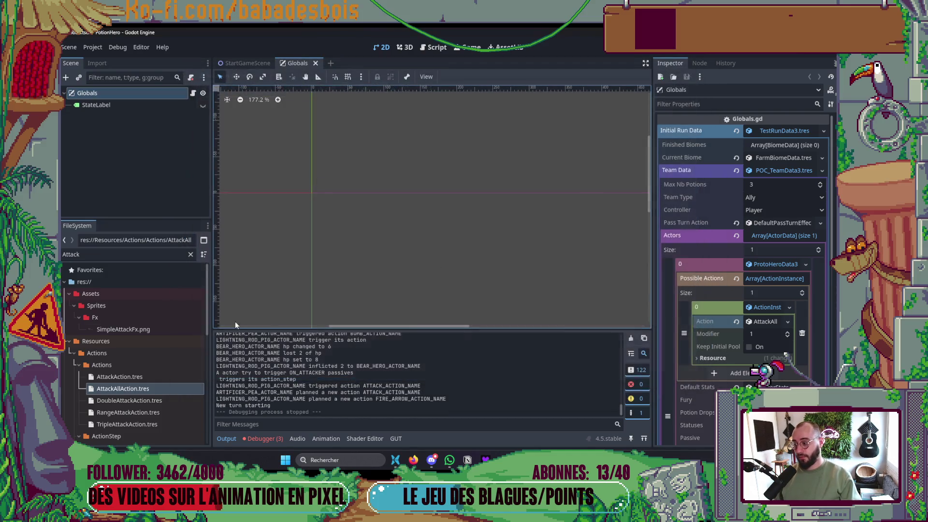
- Open SimpleAttackFx.tscn and set its Anim Timer Duration to 0.2
{"action": "left_click", "coordinate": [139, 254]}
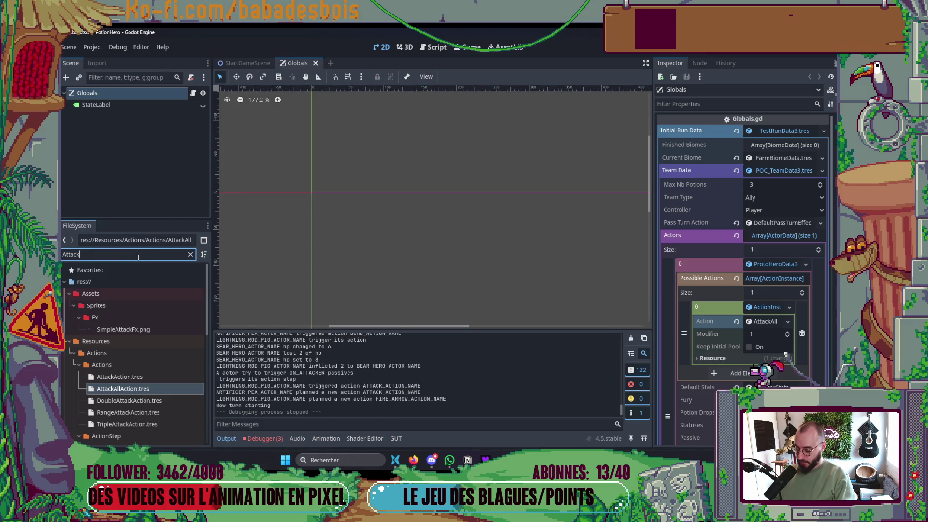
{"action": "type", "text": "F"}
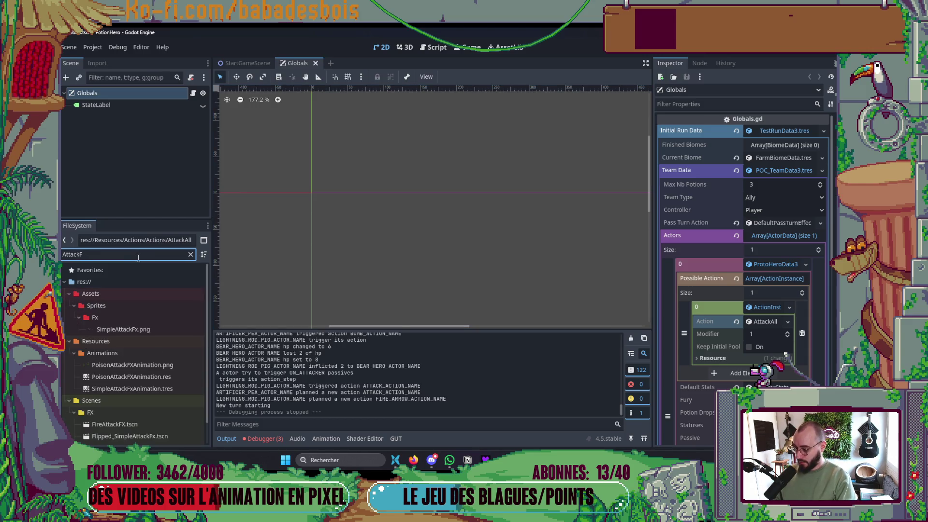
{"action": "scroll", "coordinate": [121, 435], "scroll_direction": "down", "scroll_amount": 1}
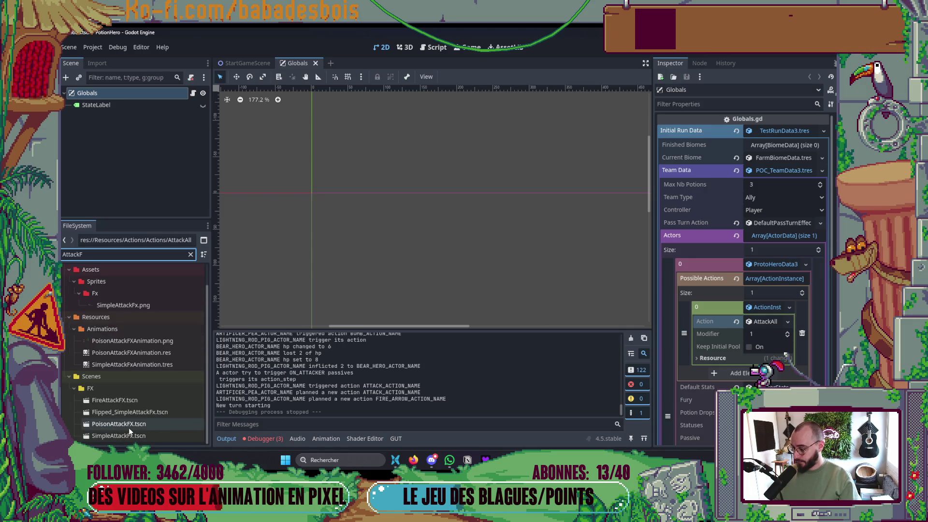
{"action": "double_click", "coordinate": [122, 436]}
{"action": "left_click", "coordinate": [762, 206]}
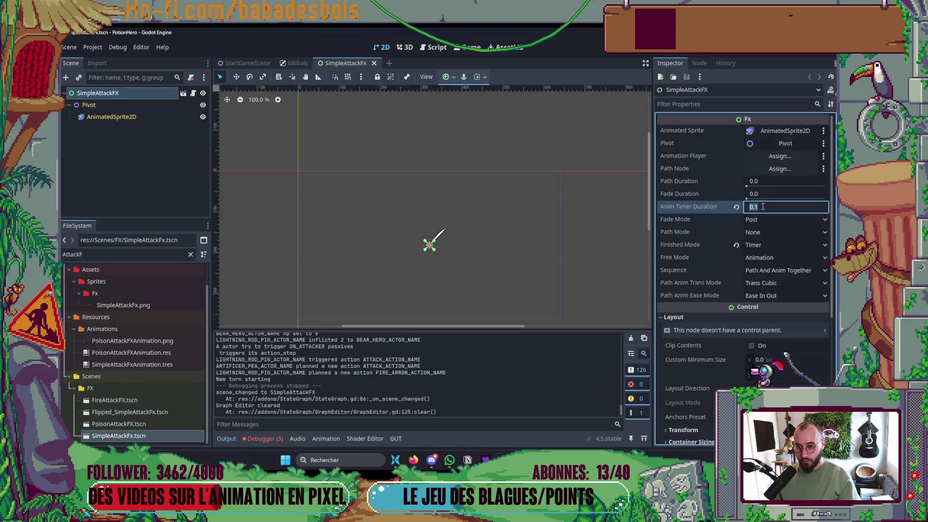
{"action": "type", "text": "0.2"}
{"action": "key", "text": "Return"}
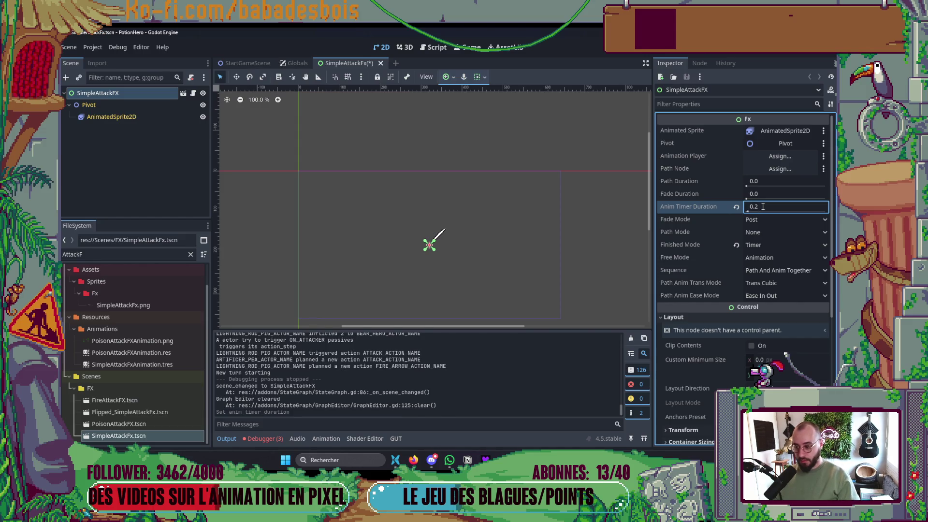
- Revert Flipped_SimpleAttackFx's Anim Timer Duration and Finished Mode to defaults, then run from SimpleAttackFx
{"action": "double_click", "coordinate": [140, 413]}
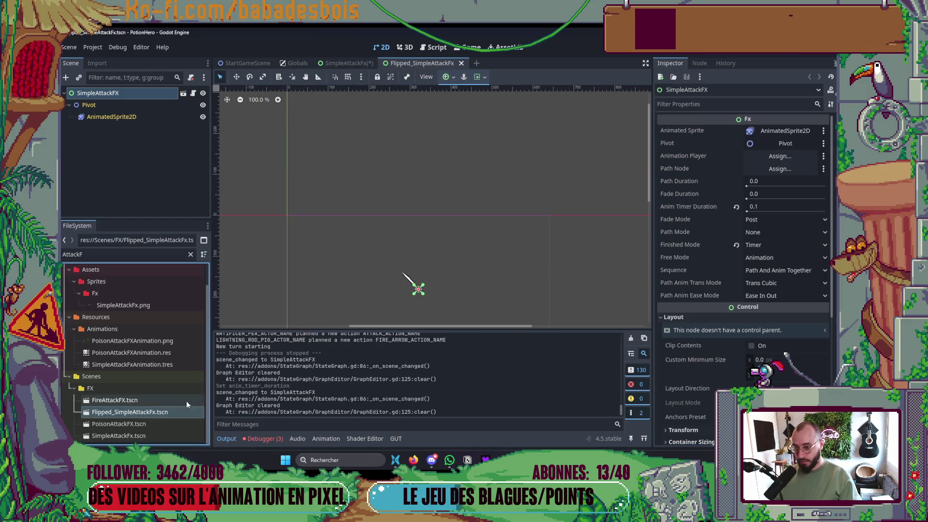
{"action": "left_click", "coordinate": [771, 211]}
{"action": "type", "text": "0.2"}
{"action": "key", "text": "Return"}
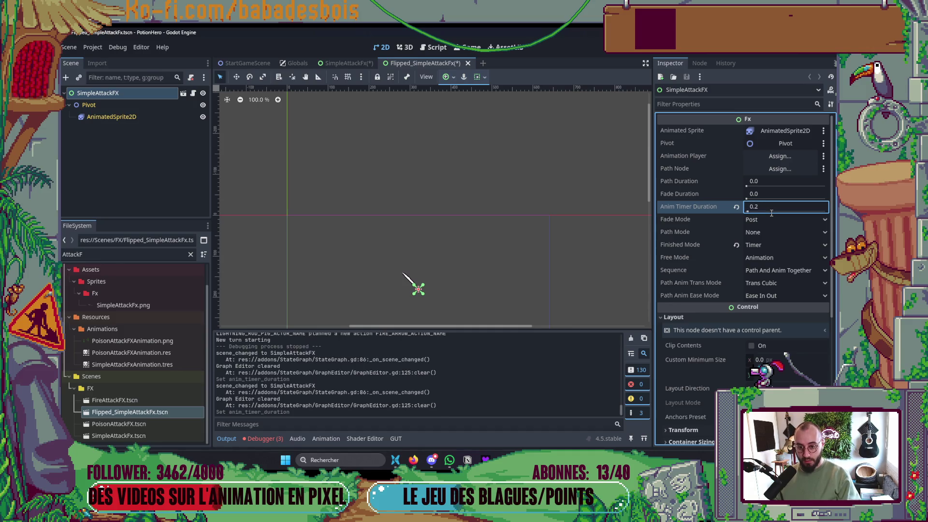
{"action": "left_click", "coordinate": [736, 207]}
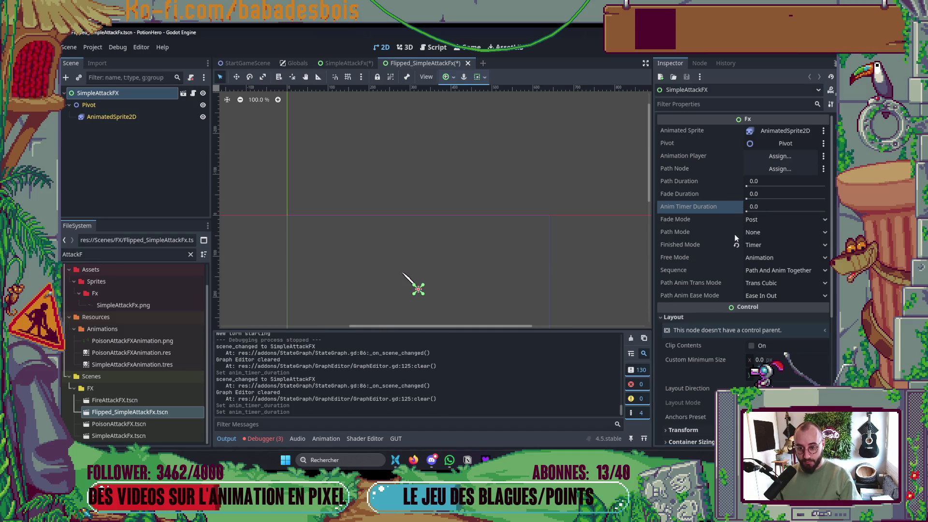
{"action": "left_click", "coordinate": [737, 245]}
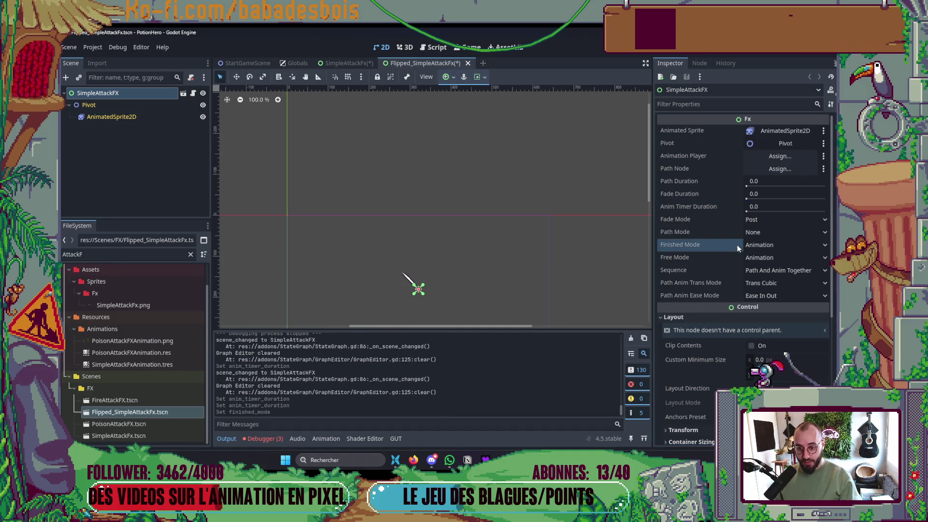
{"action": "double_click", "coordinate": [122, 435]}
{"action": "key", "text": "F6"}
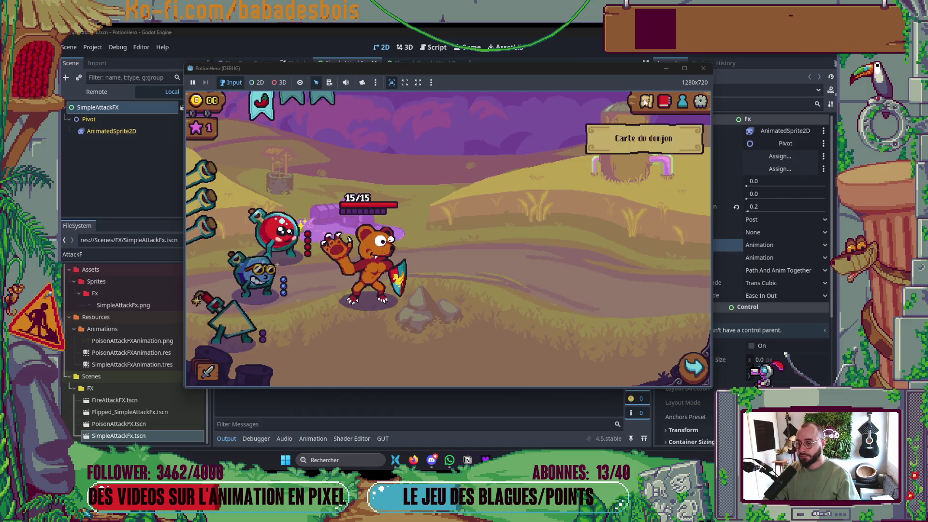
- Enter the battle, pass a turn to watch the 0.2-second attack effects, then close the game
{"action": "left_click", "coordinate": [646, 101]}
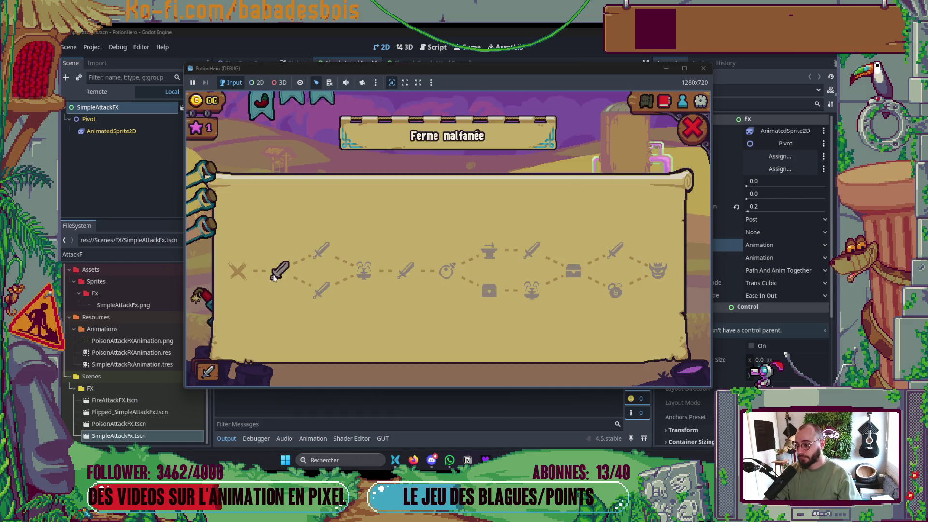
{"action": "left_click", "coordinate": [273, 277]}
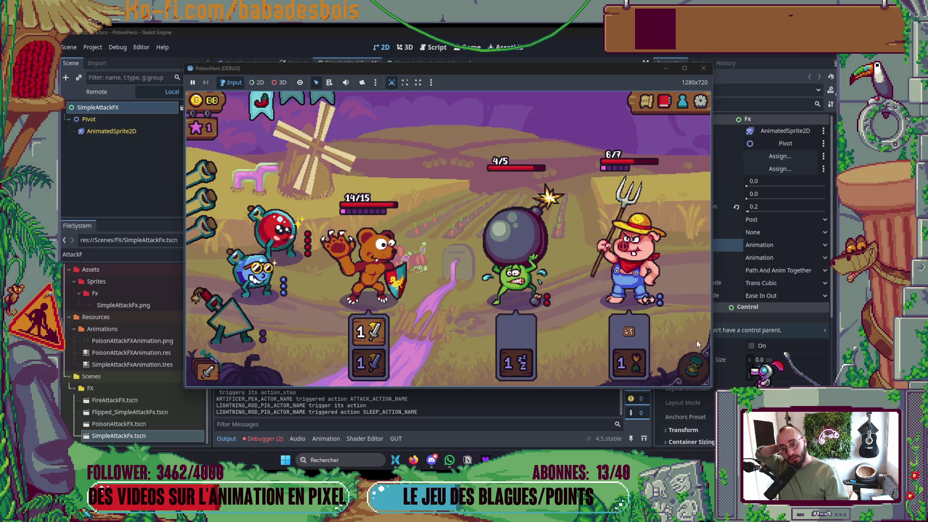
{"action": "left_click", "coordinate": [694, 366]}
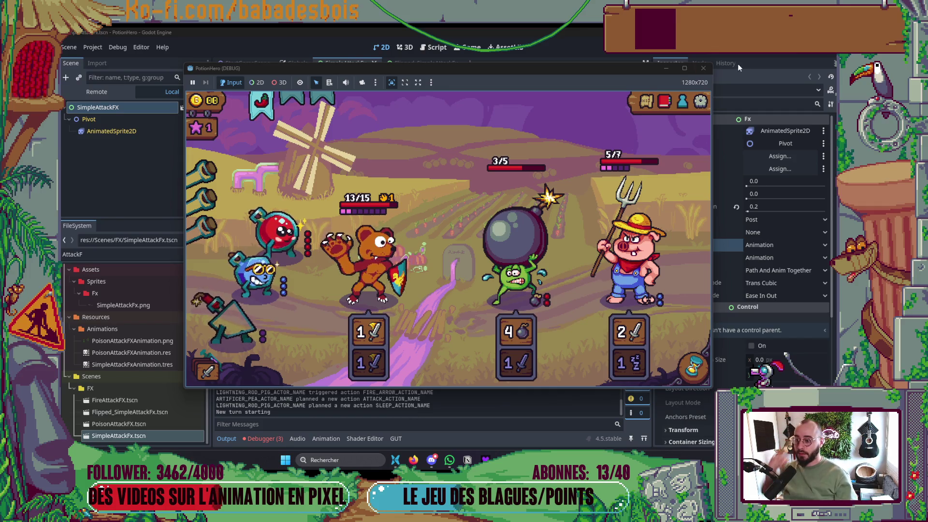
{"action": "left_click", "coordinate": [703, 68]}
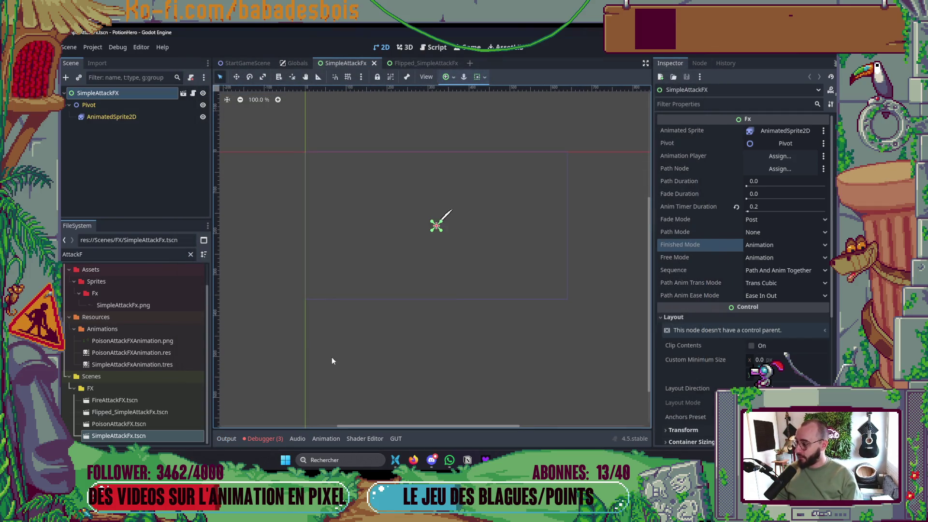
{"action": "key", "text": "alt+Tab"}
{"action": "key", "text": "Tab"}
{"action": "key", "text": "Tab"}
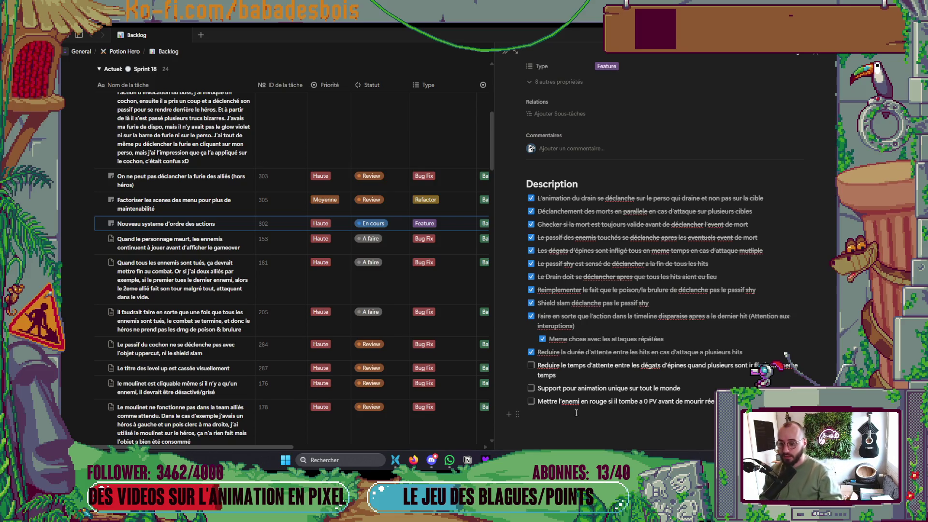
{"action": "key", "text": "alt+Tab"}
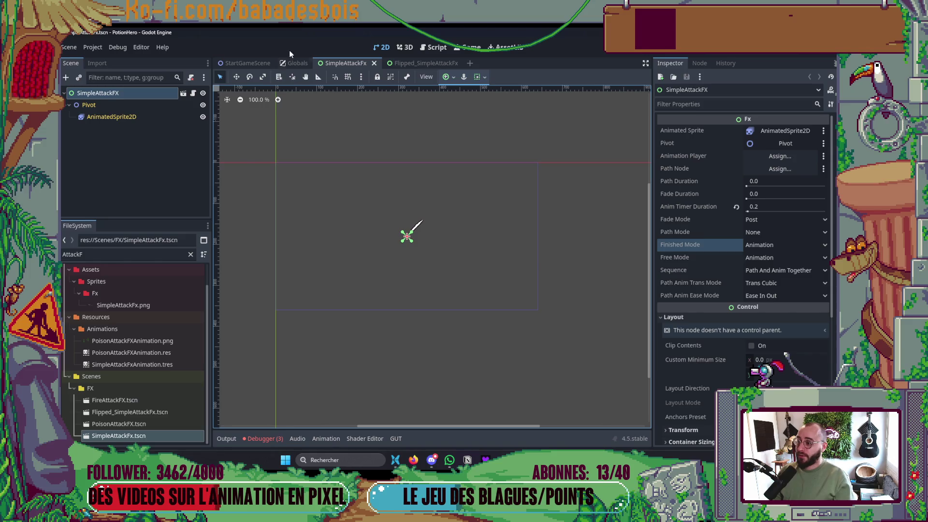
- Add a unique copy of ThornStatusData.tres to LightningRodPig's Statuses array and save
{"action": "left_click", "coordinate": [296, 63]}
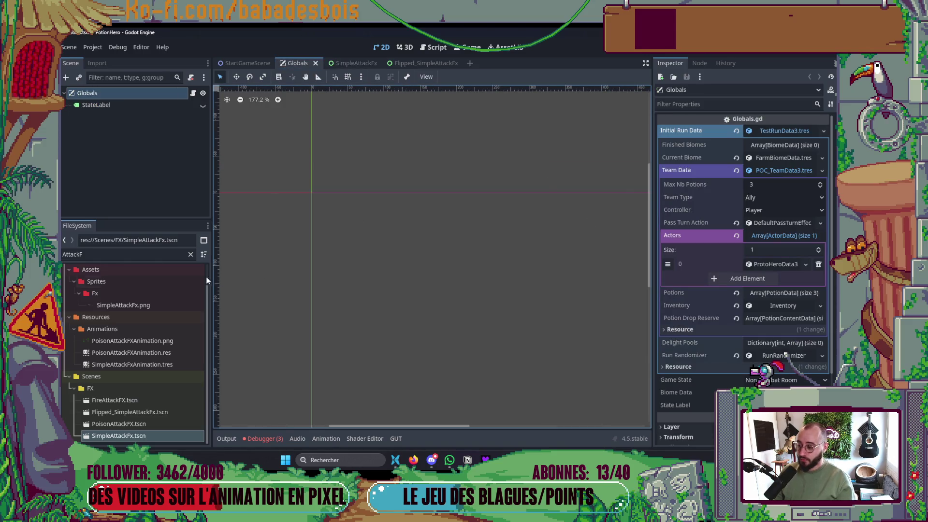
{"action": "double_click", "coordinate": [96, 251]}
{"action": "type", "text": "Pig"}
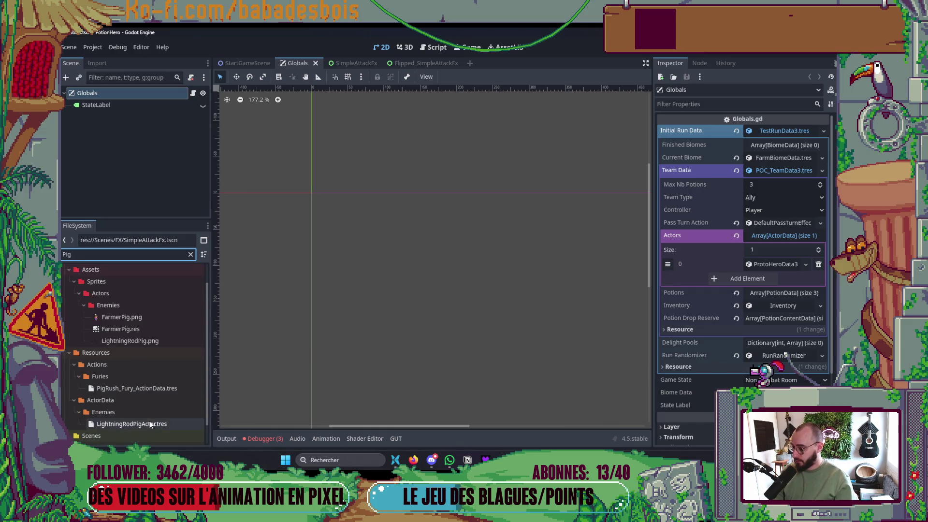
{"action": "left_click", "coordinate": [122, 425]}
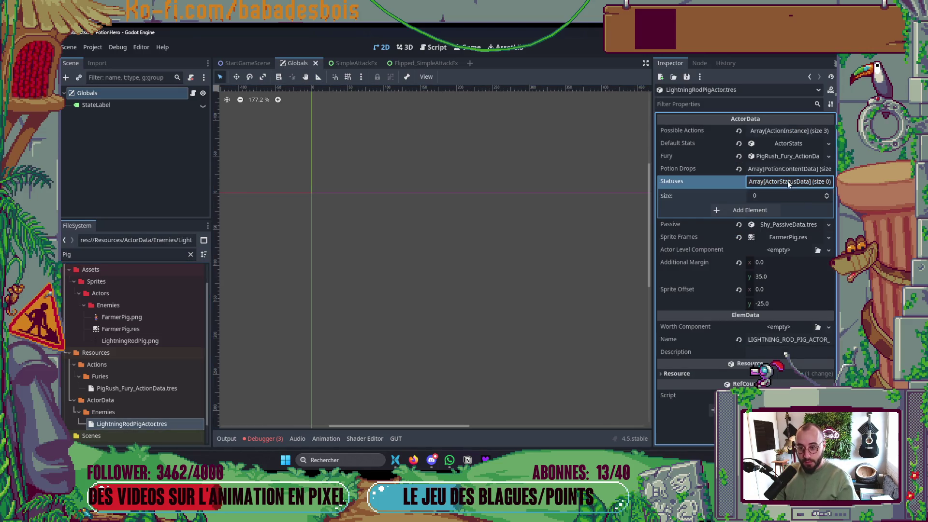
{"action": "left_click", "coordinate": [787, 181]}
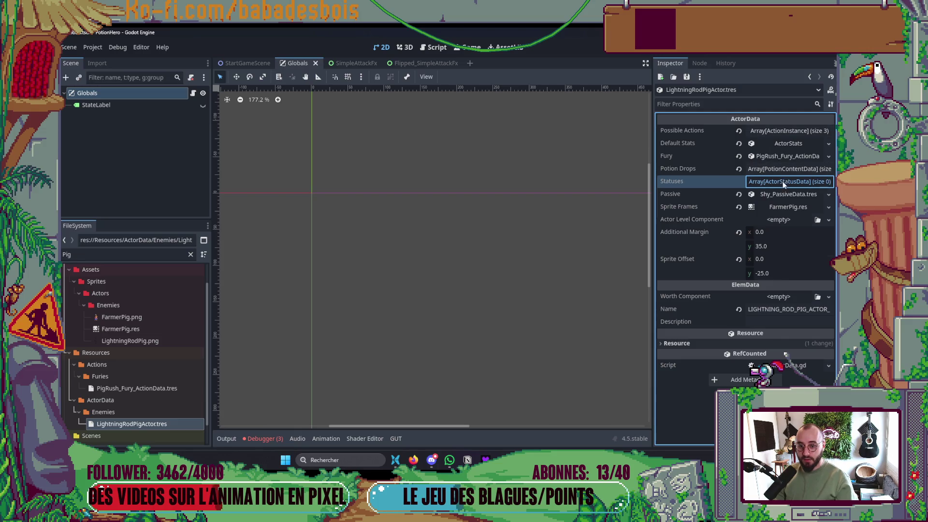
{"action": "left_click", "coordinate": [782, 182]}
{"action": "left_click", "coordinate": [750, 210]}
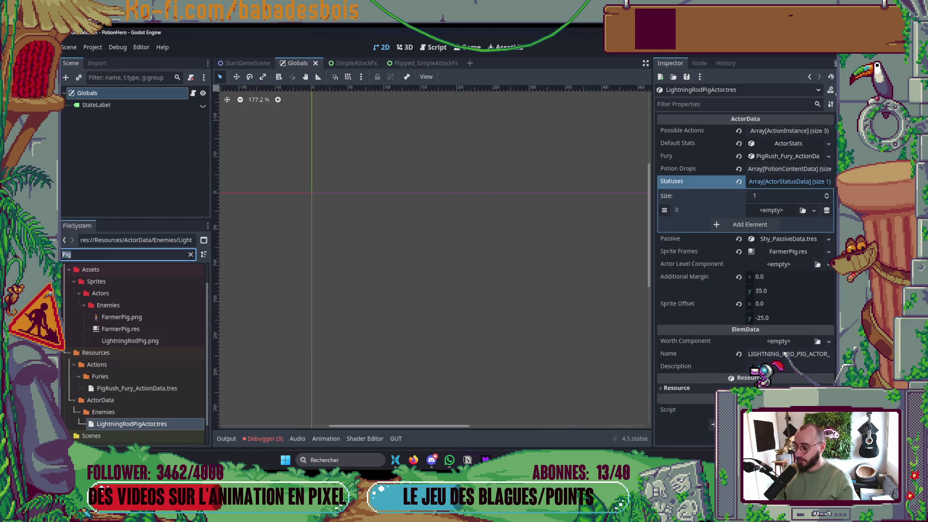
{"action": "type", "text": "Tho"}
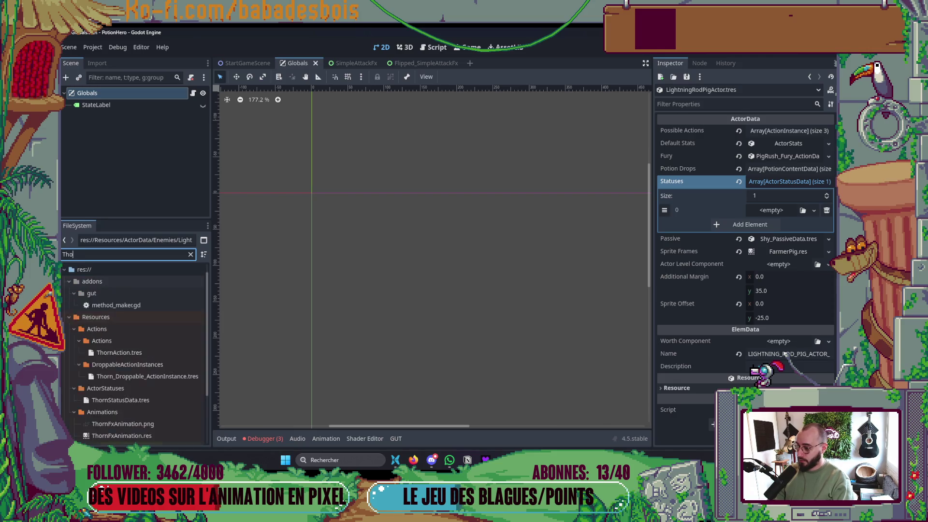
{"action": "type", "text": "rn"}
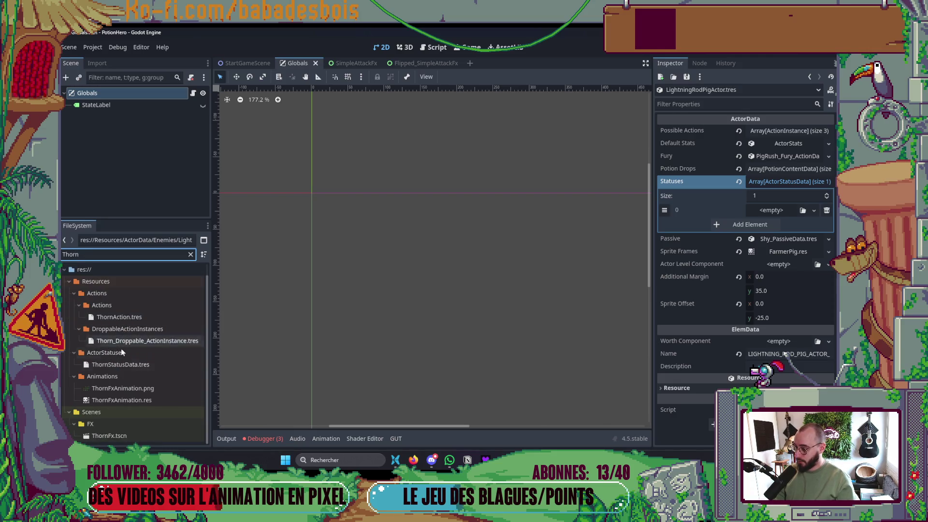
{"action": "mouse_move", "coordinate": [138, 369]}
{"action": "left_mouse_down"}
{"action": "mouse_move", "coordinate": [295, 334]}
{"action": "mouse_move", "coordinate": [816, 179]}
{"action": "mouse_move", "coordinate": [771, 216]}
{"action": "left_mouse_up"}
{"action": "mouse_move", "coordinate": [131, 368]}
{"action": "left_mouse_down"}
{"action": "mouse_move", "coordinate": [420, 313]}
{"action": "mouse_move", "coordinate": [807, 211]}
{"action": "left_mouse_up"}
{"action": "left_click", "coordinate": [808, 211]}
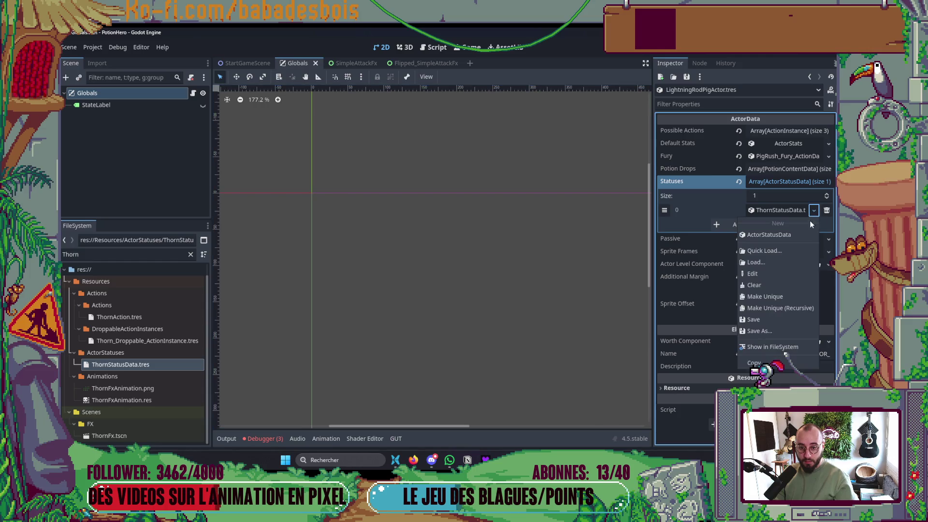
{"action": "left_click", "coordinate": [775, 278]}
{"action": "left_click", "coordinate": [789, 182]}
{"action": "key", "text": "ctrl+s"}
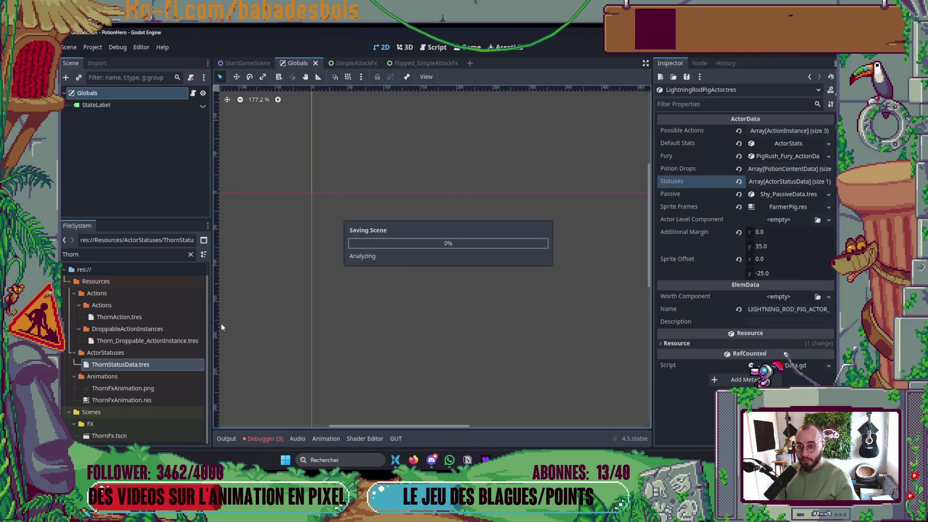
- Give ArtificerPea's Statuses a unique ThornStatusData.tres copy and run the game
{"action": "left_click", "coordinate": [114, 251]}
{"action": "key", "text": "ctrl+a"}
{"action": "type", "text": "Arti"}
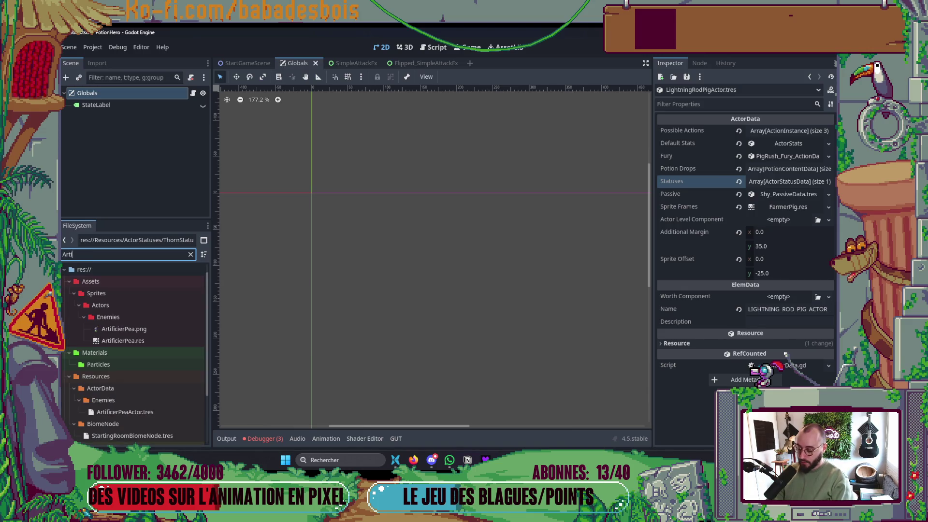
{"action": "double_click", "coordinate": [125, 412]}
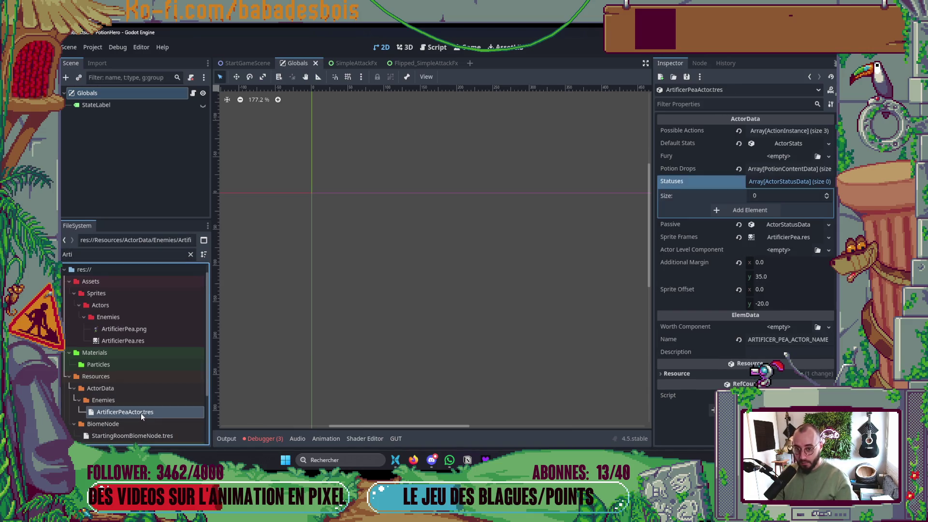
{"action": "left_click", "coordinate": [75, 254]}
{"action": "type", "text": "Thor"}
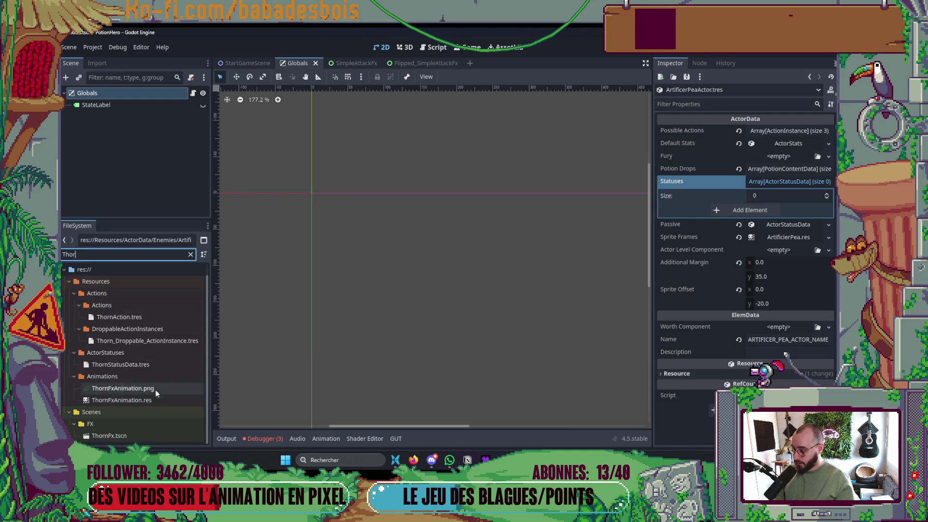
{"action": "mouse_move", "coordinate": [130, 366]}
{"action": "left_mouse_down"}
{"action": "mouse_move", "coordinate": [278, 358]}
{"action": "mouse_move", "coordinate": [812, 185]}
{"action": "mouse_move", "coordinate": [802, 196]}
{"action": "left_mouse_up"}
{"action": "left_click", "coordinate": [828, 194]}
{"action": "mouse_move", "coordinate": [121, 365]}
{"action": "left_mouse_down"}
{"action": "mouse_move", "coordinate": [715, 264]}
{"action": "mouse_move", "coordinate": [778, 200]}
{"action": "mouse_move", "coordinate": [773, 209]}
{"action": "left_mouse_up"}
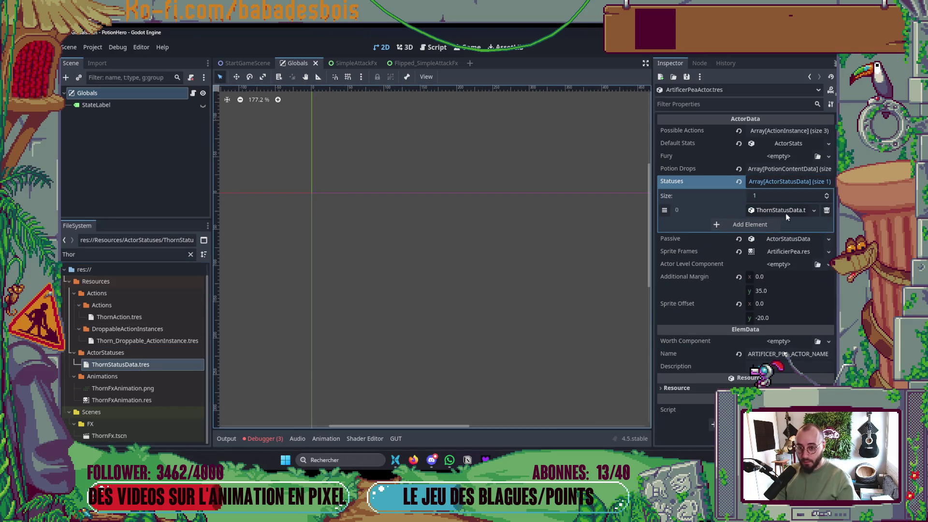
{"action": "left_click", "coordinate": [814, 210]}
{"action": "left_click", "coordinate": [770, 296]}
{"action": "key", "text": "F5"}
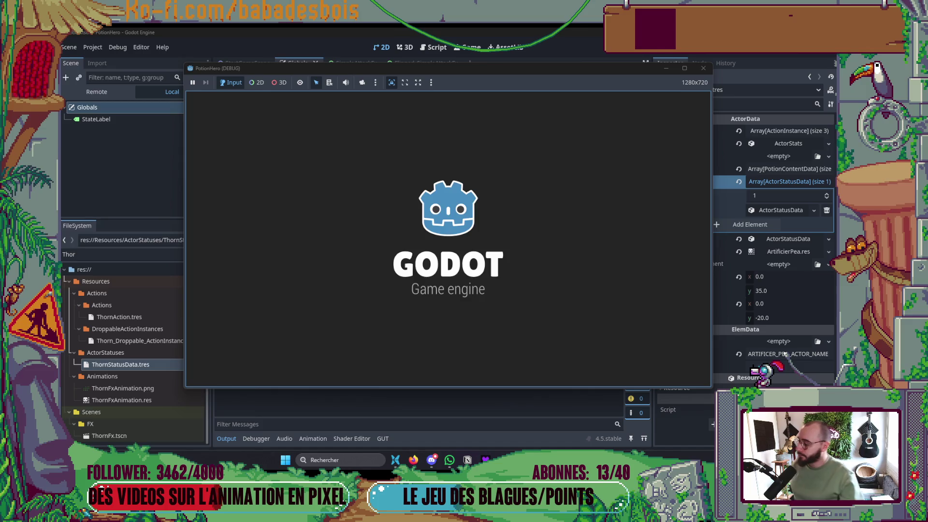
- Enter the first farm fight and end a turn to see the Thorn status react
{"action": "key", "text": "alt+Tab"}
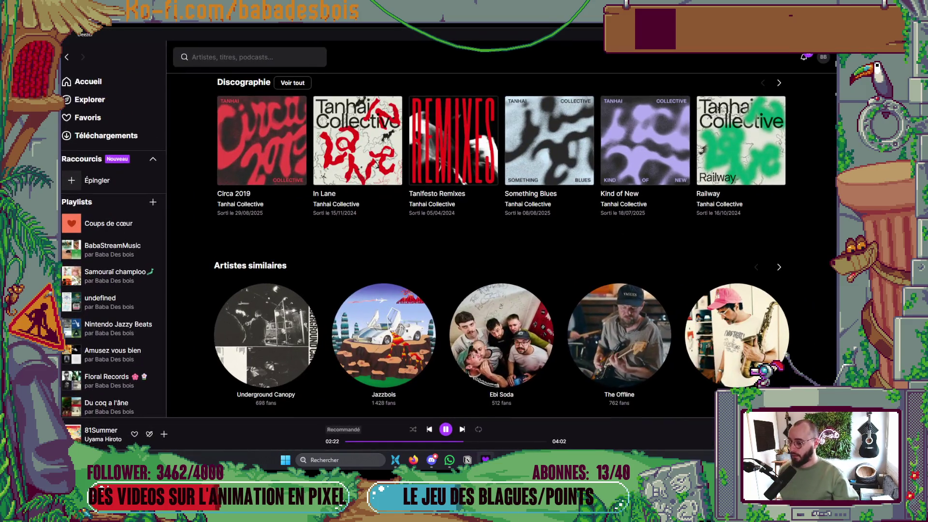
{"action": "key", "text": "alt+Tab"}
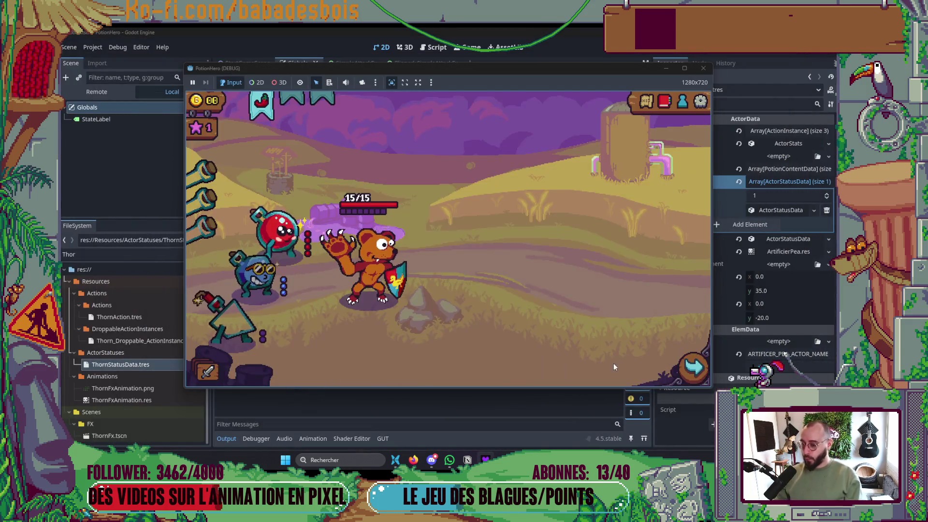
{"action": "left_click", "coordinate": [689, 374]}
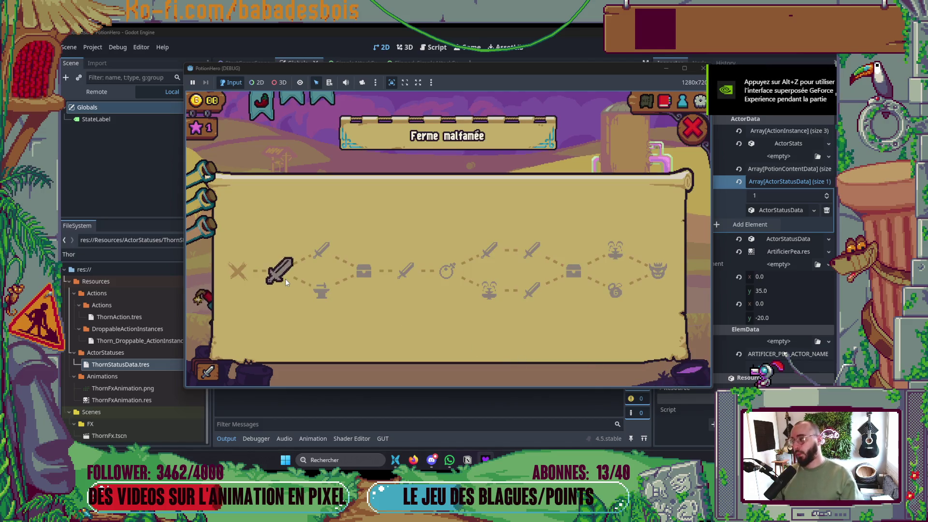
{"action": "left_click", "coordinate": [284, 278]}
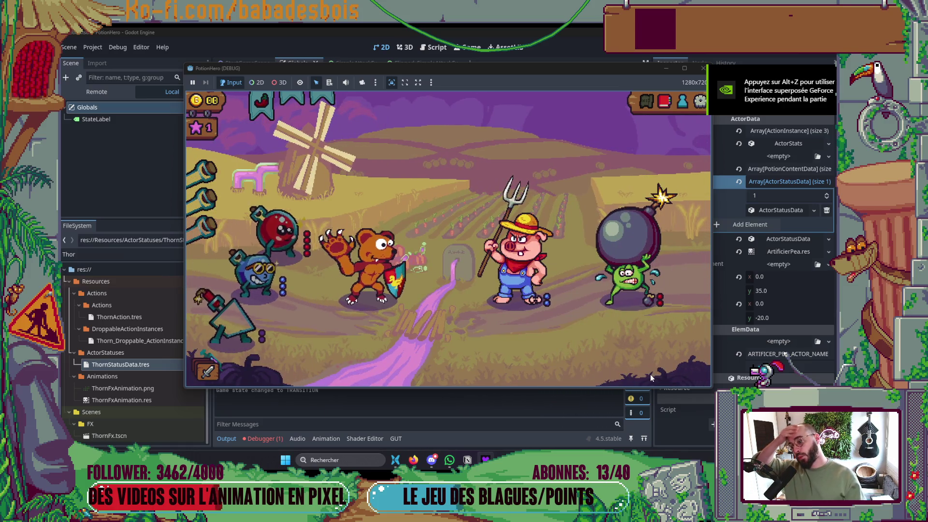
{"action": "left_click", "coordinate": [696, 365]}
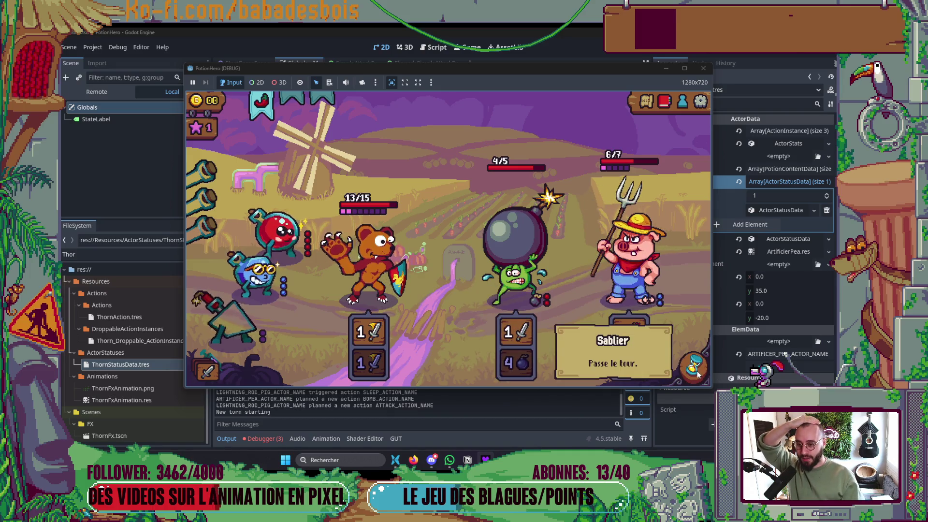
- Restart the game, replay the farm level, then stop it and return to Neovim
{"action": "key", "text": "F5"}
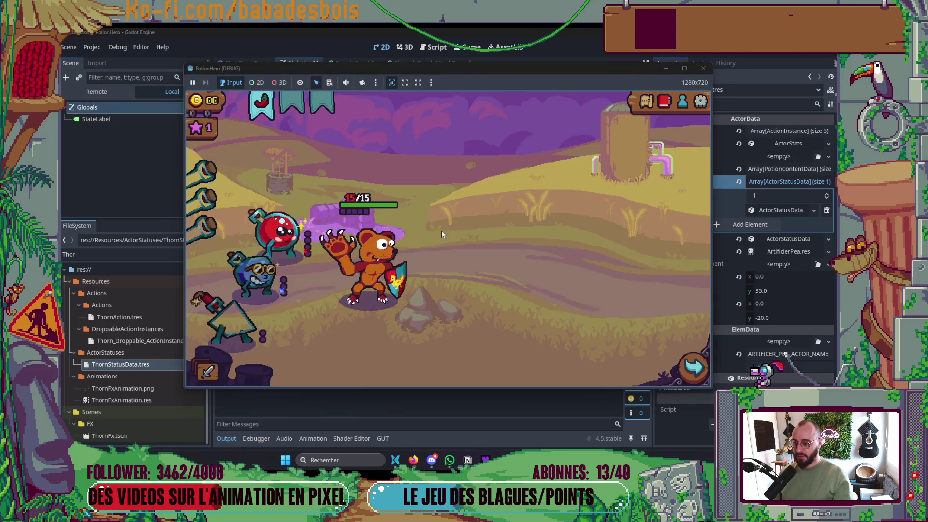
{"action": "left_click", "coordinate": [285, 273]}
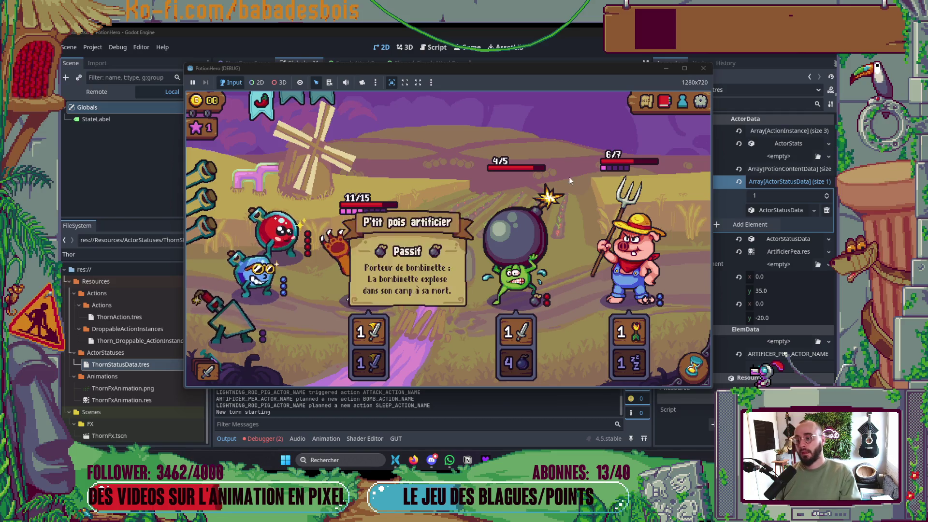
{"action": "left_click", "coordinate": [702, 68]}
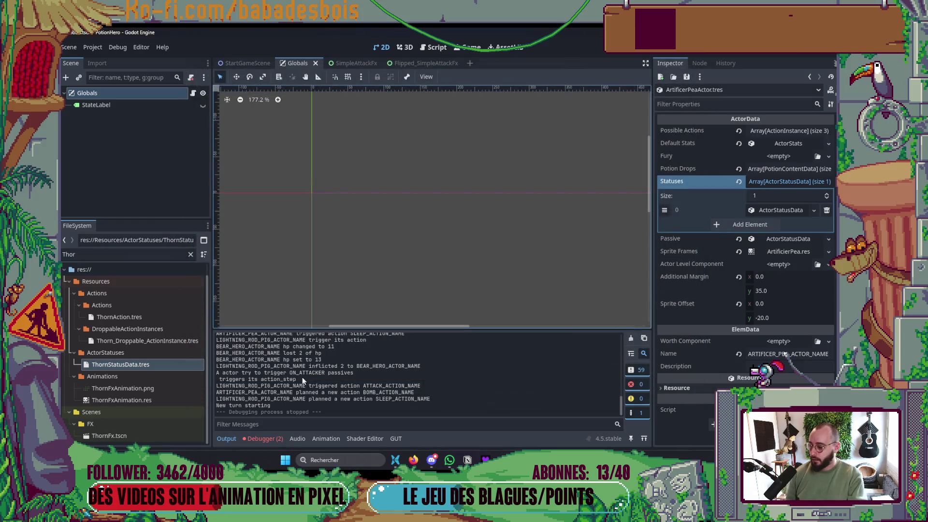
{"action": "left_click", "coordinate": [226, 438]}
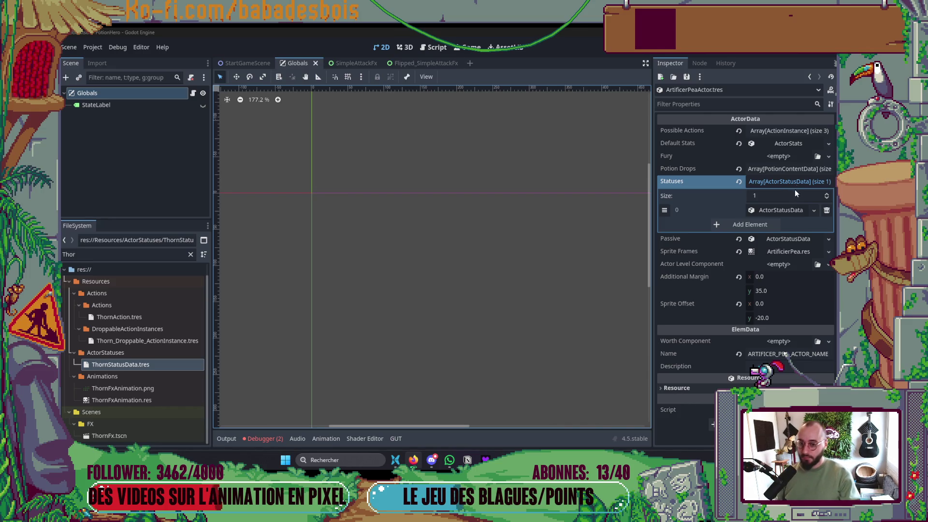
{"action": "left_click", "coordinate": [793, 177]}
{"action": "key", "text": "alt+Tab"}
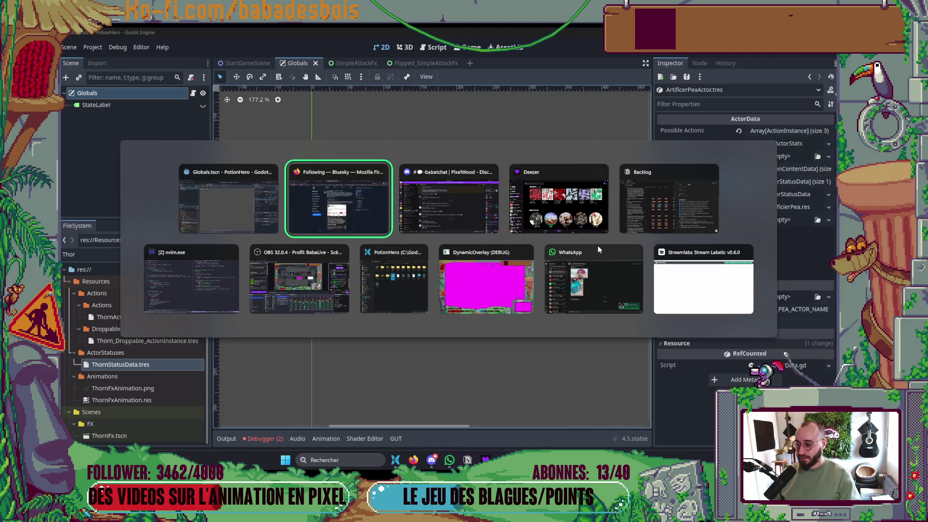
{"action": "left_click", "coordinate": [185, 274]}
- Paste the timer await line onto line 128 of CombatController.gd
{"action": "scroll", "coordinate": [242, 289], "scroll_direction": "down", "scroll_amount": 2}
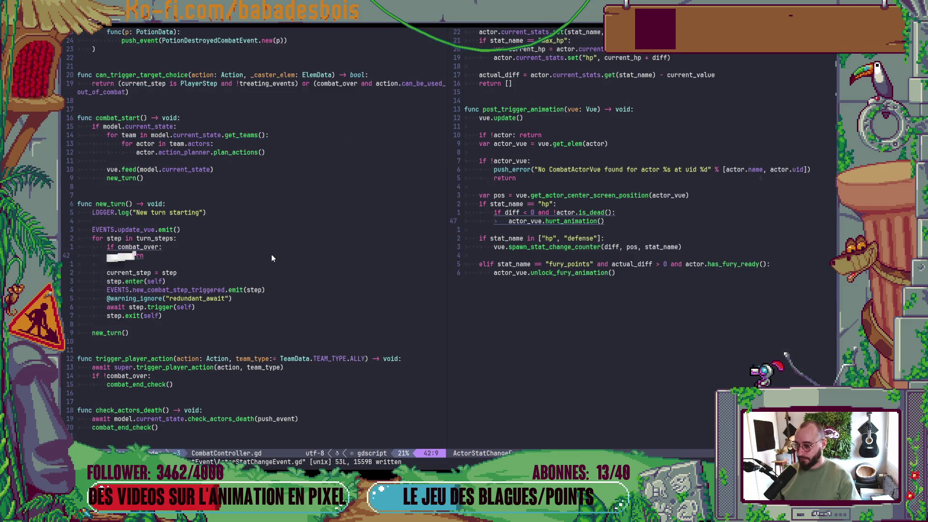
{"action": "scroll", "coordinate": [275, 251], "scroll_direction": "up", "scroll_amount": 5}
{"action": "scroll", "coordinate": [285, 249], "scroll_direction": "down", "scroll_amount": 18}
{"action": "scroll", "coordinate": [285, 250], "scroll_direction": "down", "scroll_amount": 8}
{"action": "left_click", "coordinate": [305, 246]}
{"action": "scroll", "coordinate": [286, 270], "scroll_direction": "down", "scroll_amount": 6}
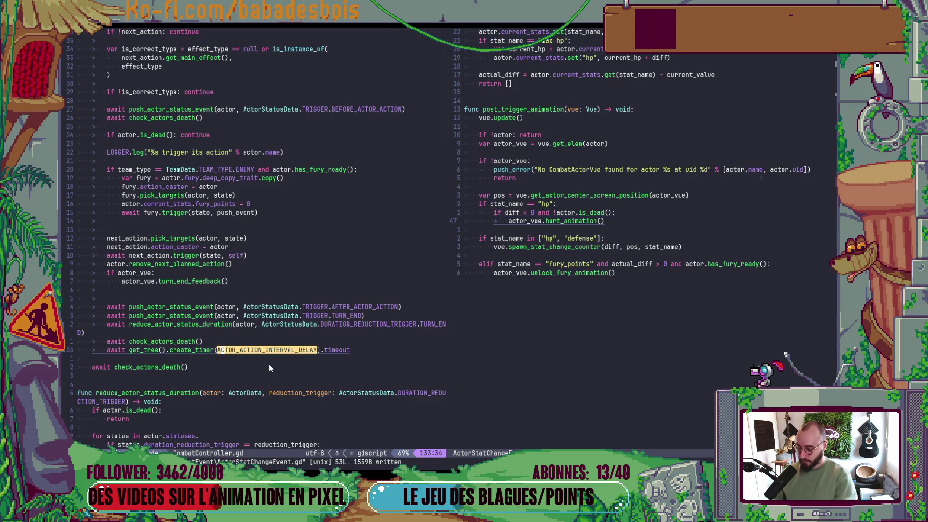
{"action": "left_click", "coordinate": [79, 298]}
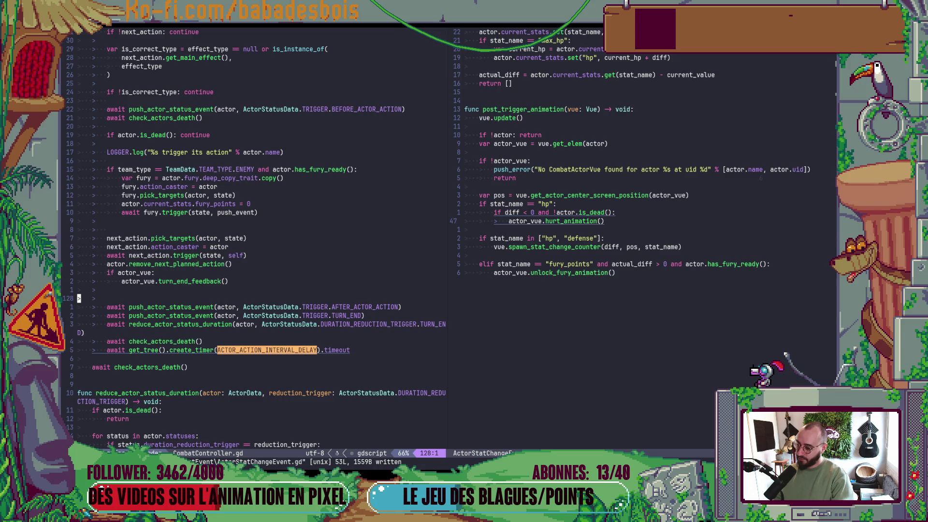
{"action": "key", "text": "p"}
{"action": "key", "text": "alt+k"}
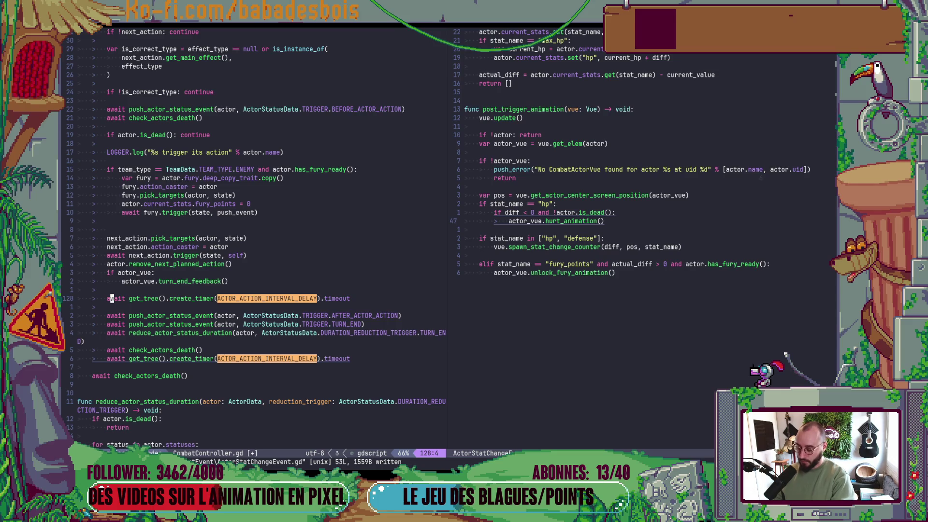
- Replace ACTOR_ACTION_INTERVAL_DELAY with 0.1 in that timer and relaunch the game
{"action": "key", "text": "w"}
{"action": "key", "text": "w"}
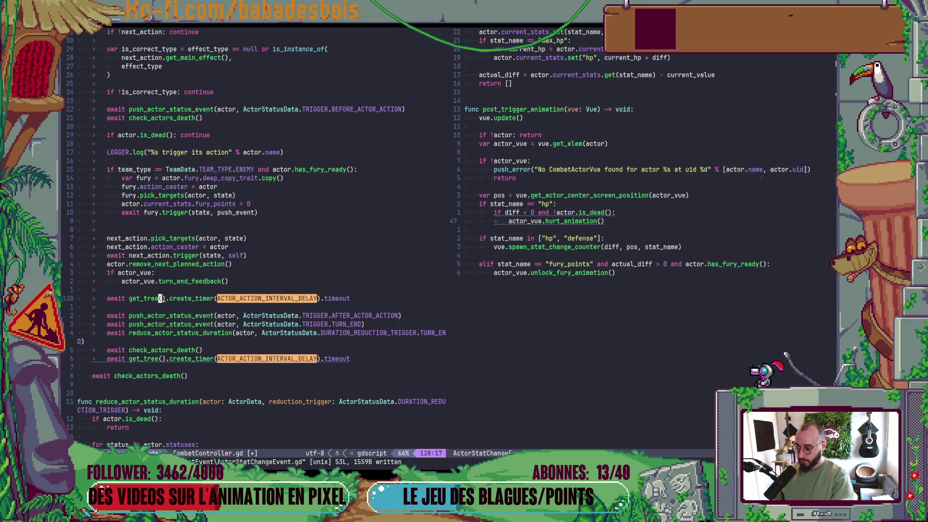
{"action": "key", "text": "w"}
{"action": "key", "text": "w"}
{"action": "key", "text": "w"}
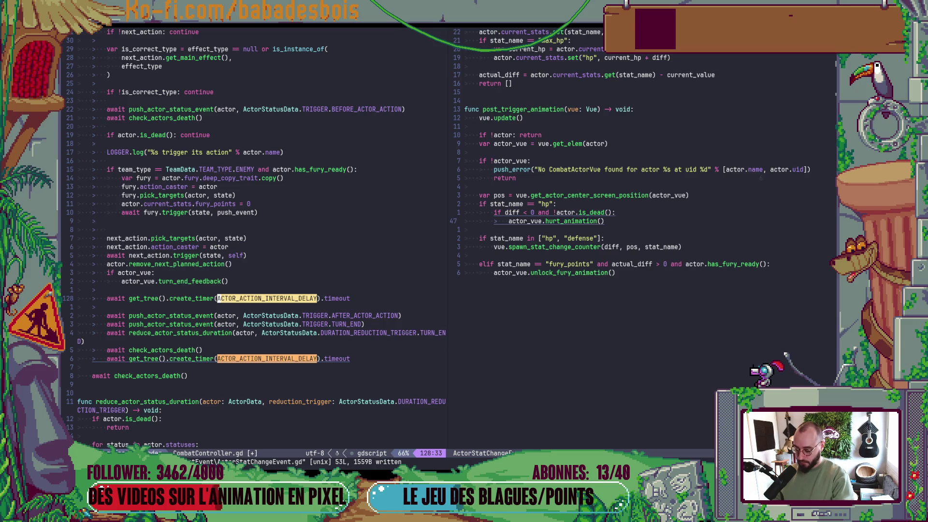
{"action": "type", "text": "cw"}
{"action": "type", "text": "0."}
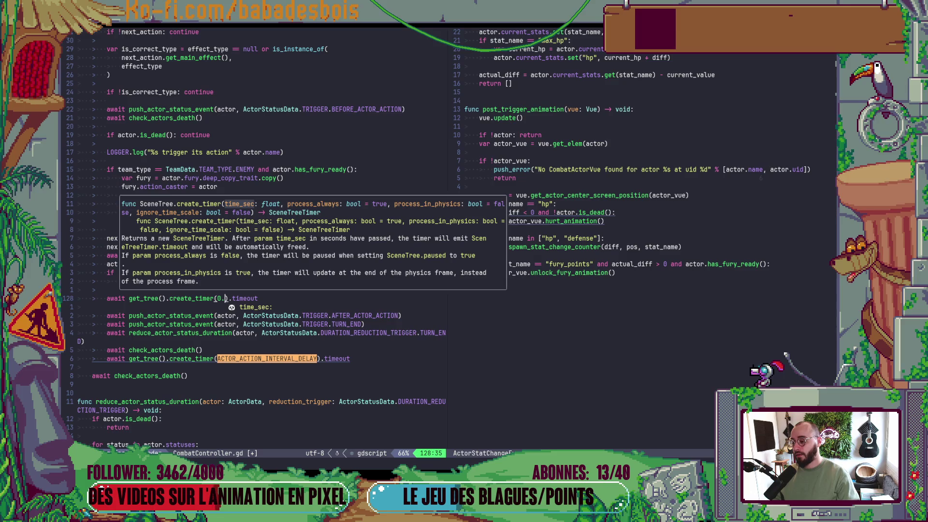
{"action": "key", "text": "Escape"}
{"action": "key", "text": "alt+Tab"}
{"action": "key", "text": "F5"}
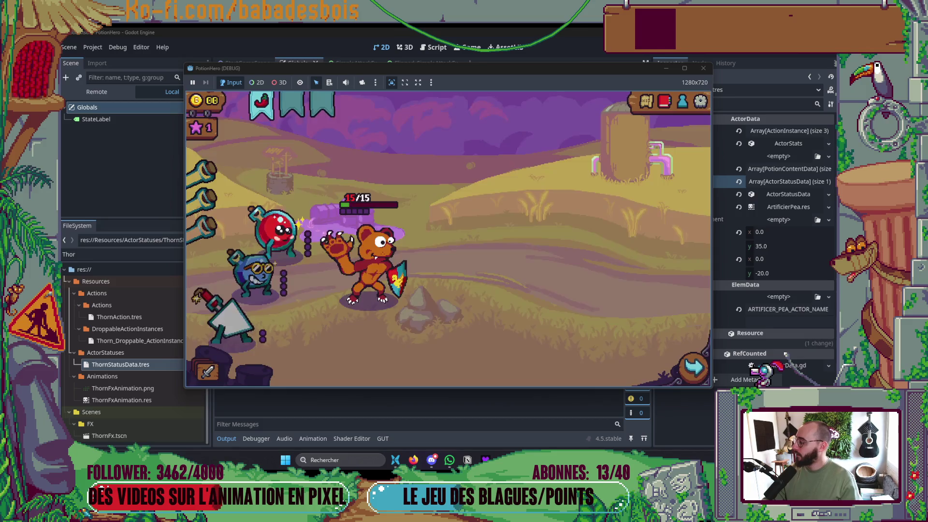
- Travel to the next farm encounter, watch the 0.1-second pause, then return to Neovim
{"action": "left_click", "coordinate": [647, 105]}
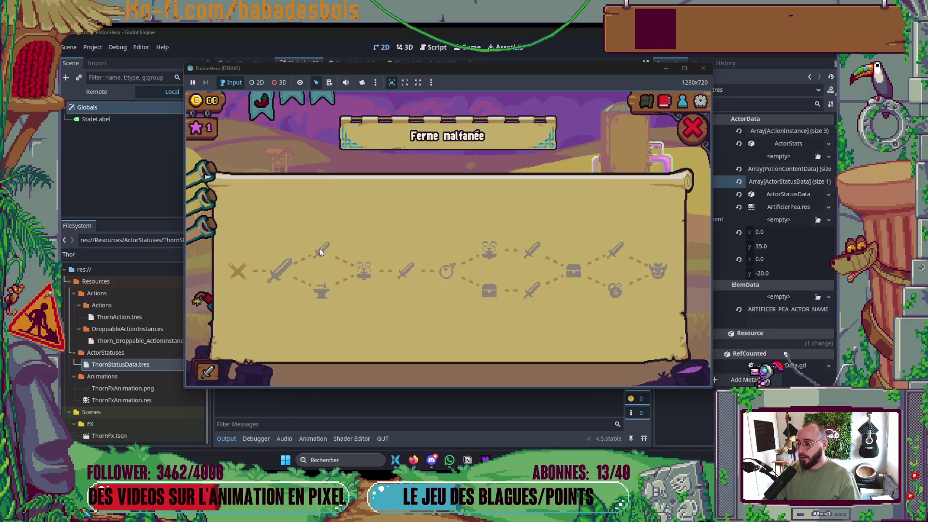
{"action": "left_click", "coordinate": [279, 268]}
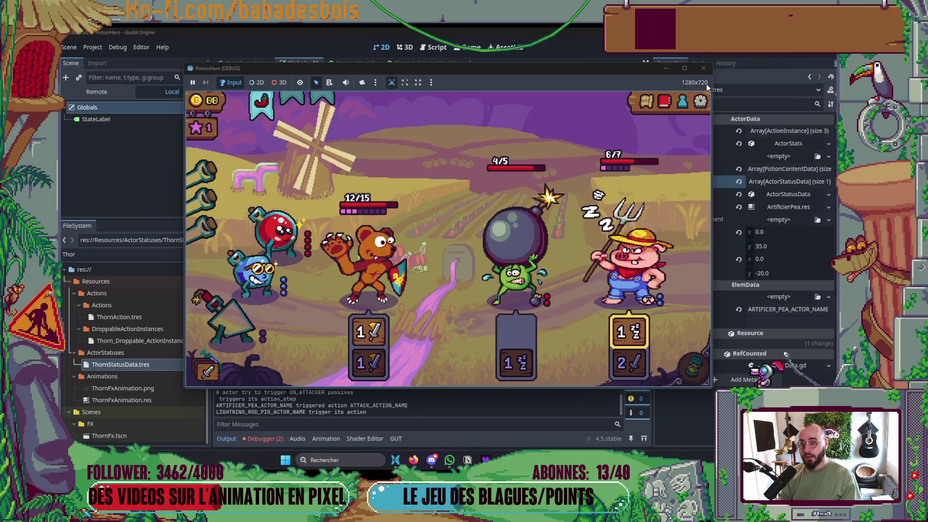
{"action": "key", "text": "alt+Tab"}
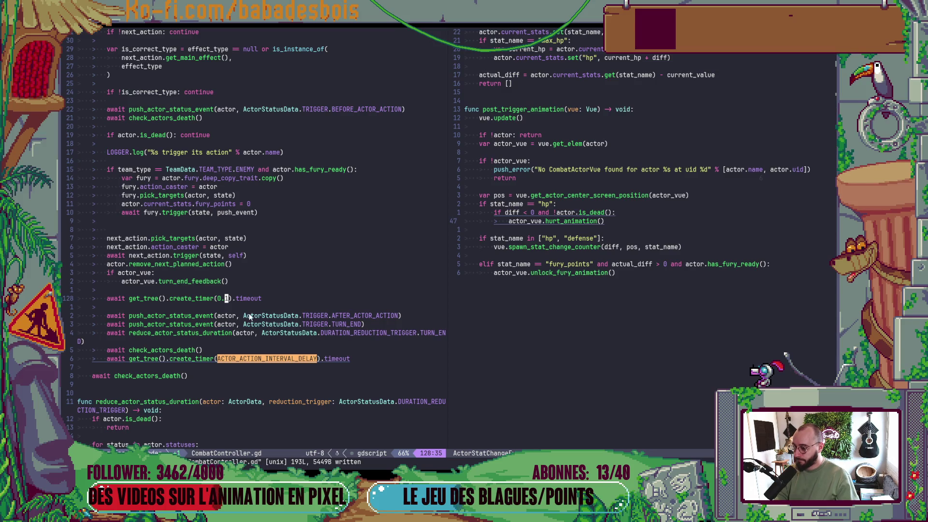
- Change the create_timer delay from 0.1 to 0.5 and save
{"action": "key", "text": "r"}
{"action": "key", "text": "5"}
{"action": "key", "text": "ctrl+s"}
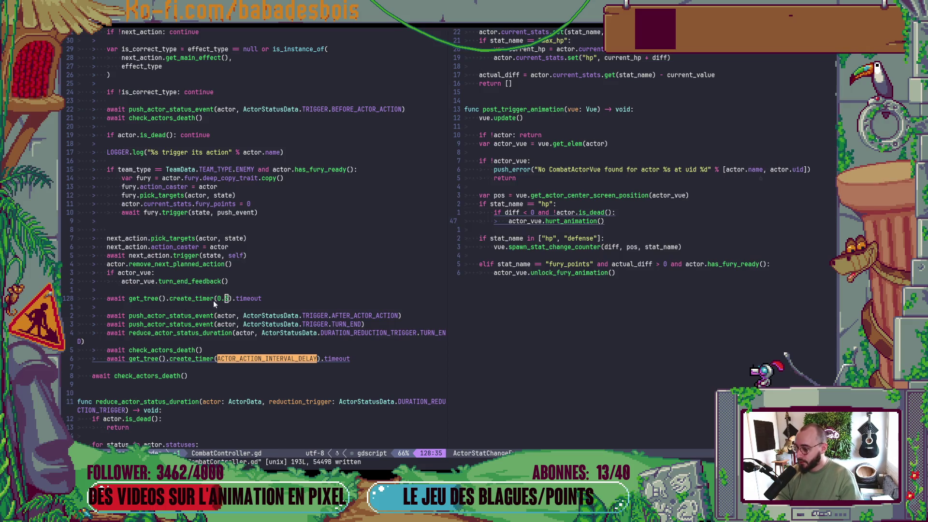
- Change the delay from 0.5 to 1.5, save with :w, and relaunch the game
{"action": "left_click", "coordinate": [218, 299]}
{"action": "key", "text": "r"}
{"action": "key", "text": "1"}
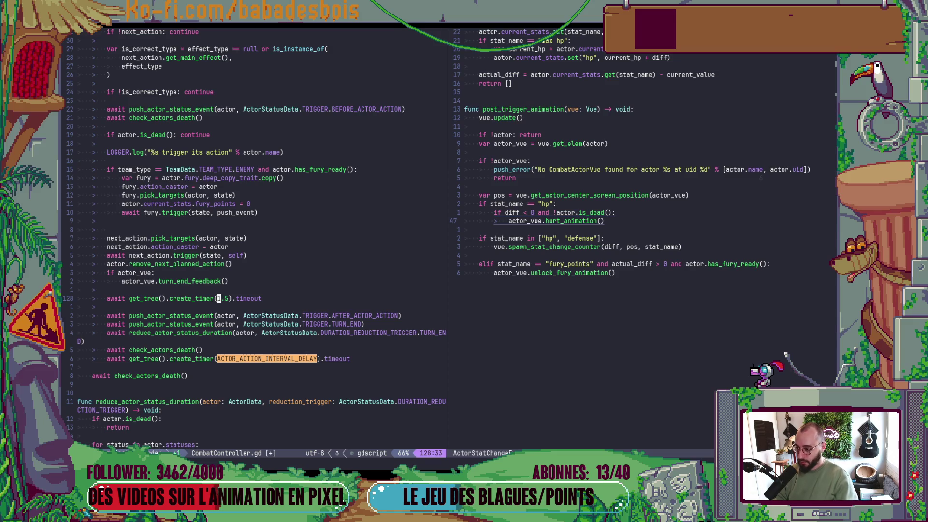
{"action": "left_click", "coordinate": [153, 273]}
{"action": "type", "text": ":w"}
{"action": "key", "text": "Return"}
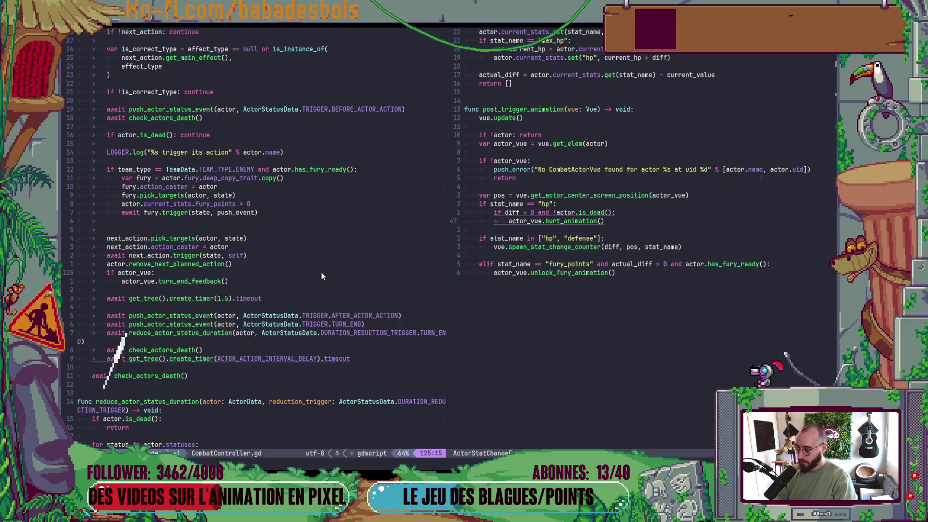
{"action": "key", "text": "alt+Tab"}
{"action": "key", "text": "alt+Tab"}
{"action": "key", "text": "F5"}
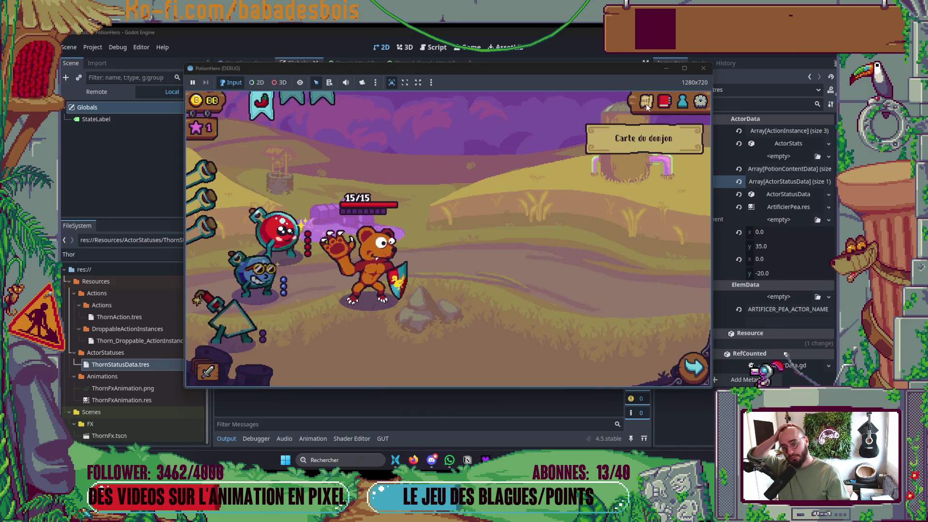
- Go to the next area, end a turn to watch the 1.5-second pauses, then close the game
{"action": "left_click", "coordinate": [646, 102]}
{"action": "left_click", "coordinate": [293, 246]}
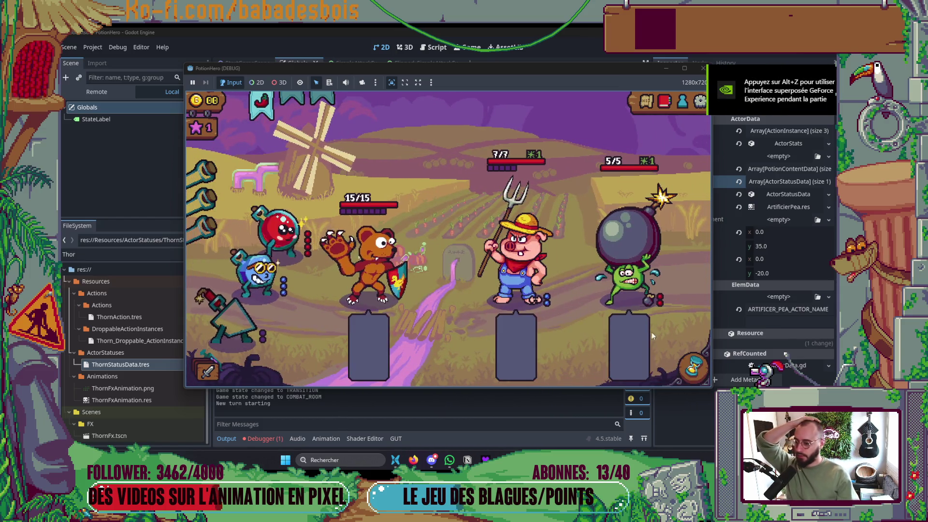
{"action": "left_click", "coordinate": [694, 367]}
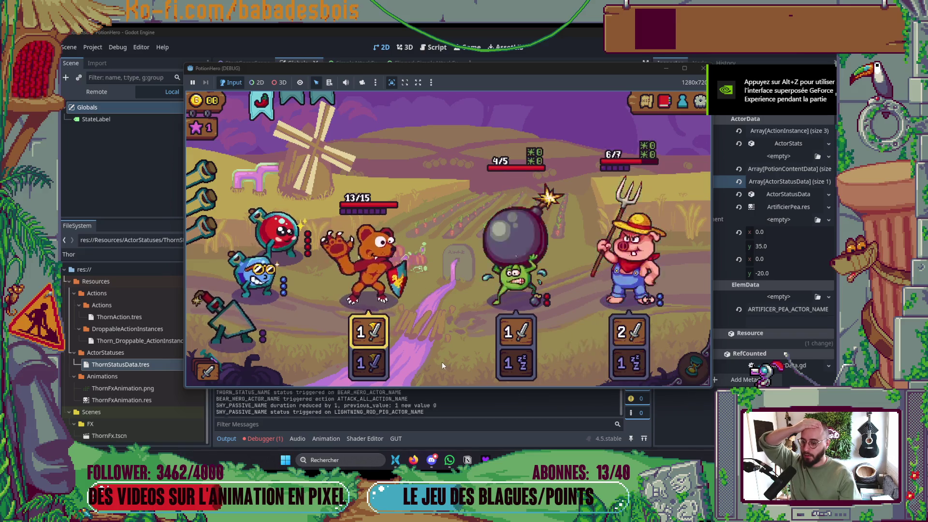
{"action": "left_click", "coordinate": [702, 68]}
{"action": "key", "text": "alt+Tab"}
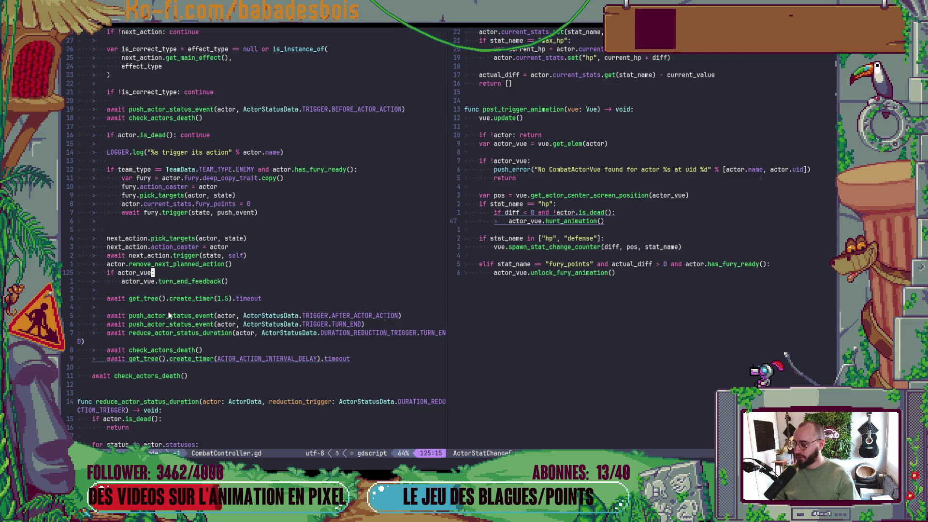
- Review the create_timer, pick_targets (line 121) and trigger (line 123) calls in CombatController.gd
{"action": "left_click", "coordinate": [175, 298]}
{"action": "left_click", "coordinate": [187, 262]}
{"action": "left_click", "coordinate": [194, 238]}
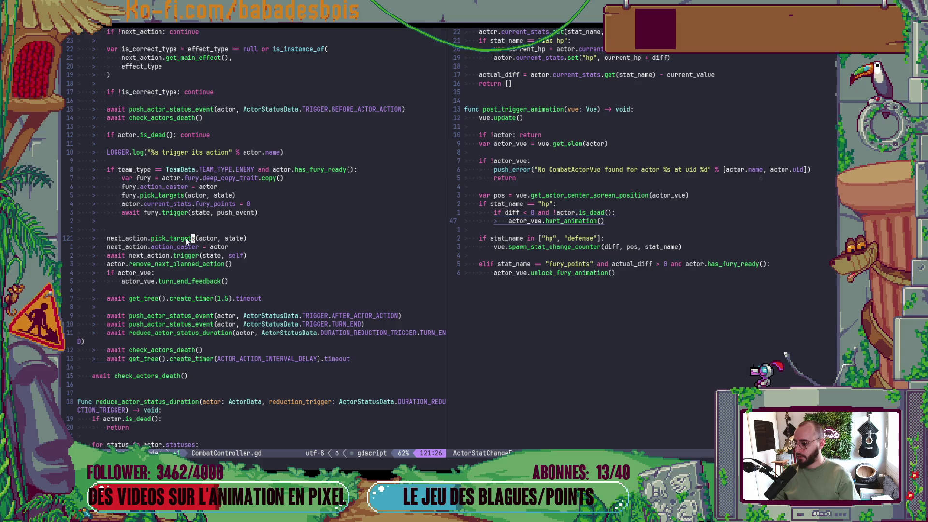
{"action": "left_click", "coordinate": [195, 257]}
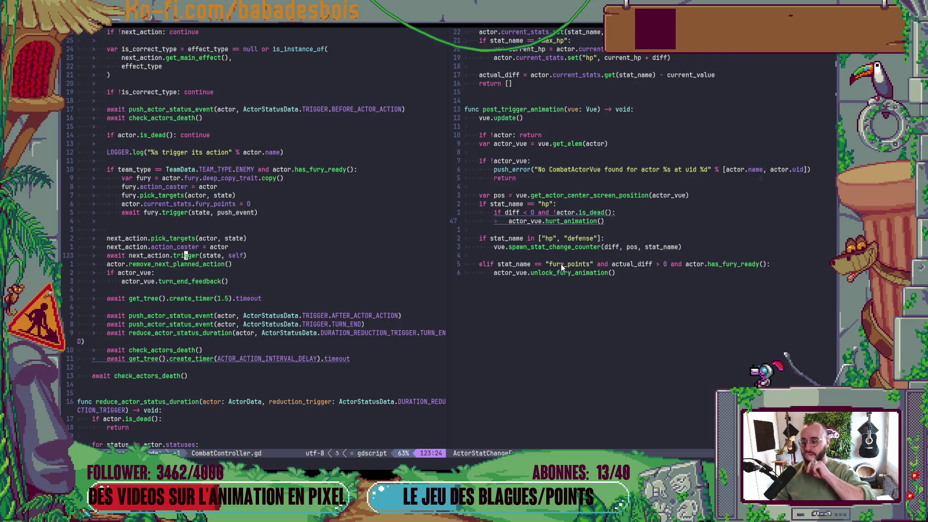
- Open AttackEffect.gd in the right split and bring its ON_ATTACKER block into view
{"action": "key", "text": "space"}
{"action": "type", "text": "fAttack"}
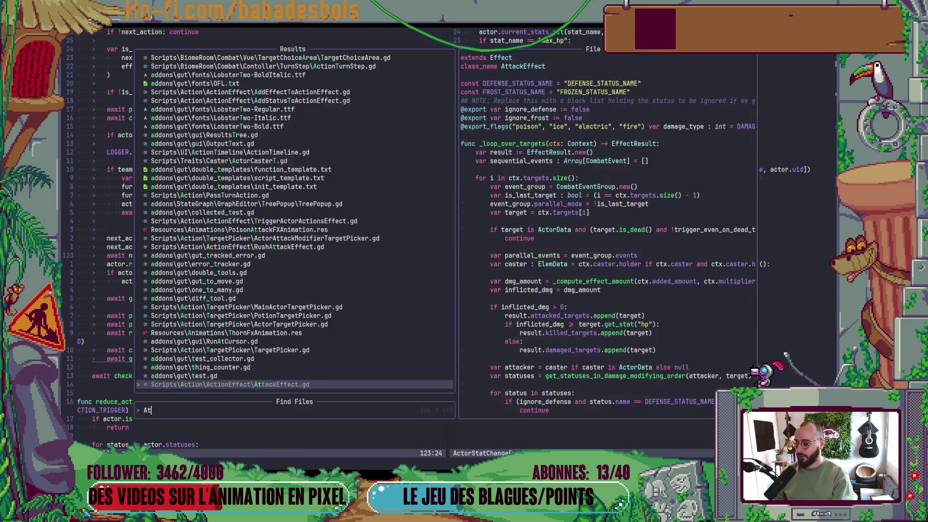
{"action": "key", "text": "Return"}
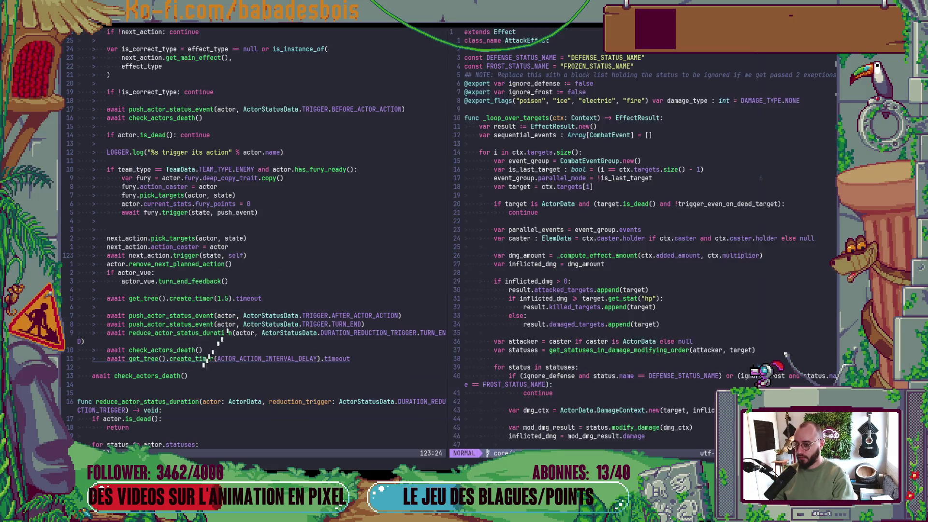
{"action": "key", "text": "ctrl+d"}
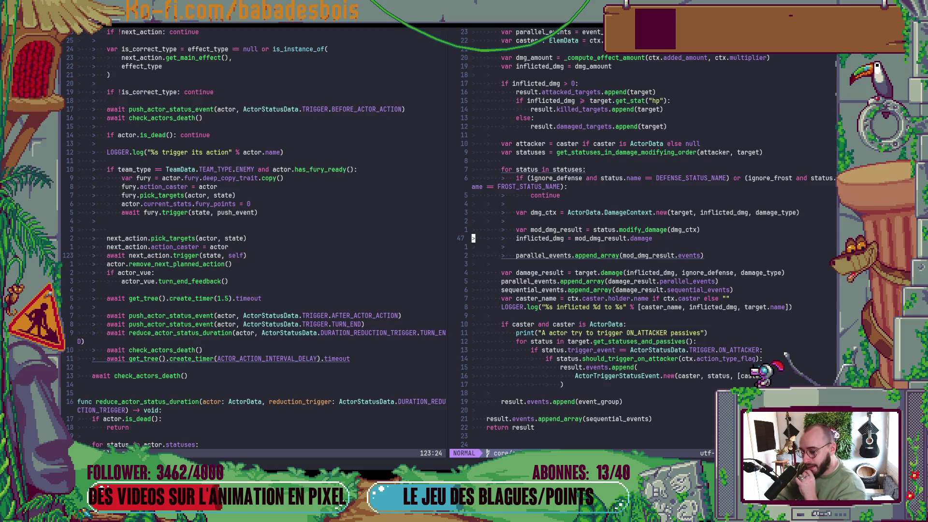
{"action": "scroll", "coordinate": [632, 274], "scroll_direction": "up", "scroll_amount": 6}
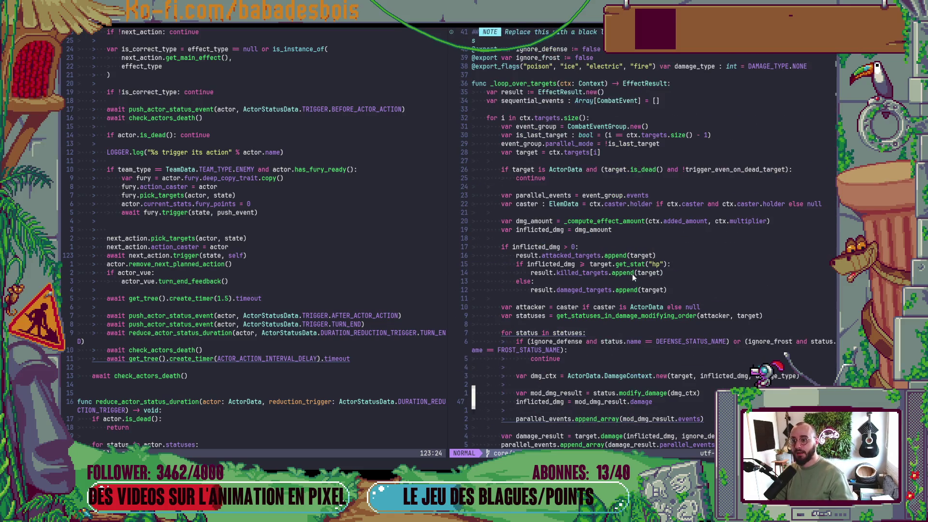
{"action": "scroll", "coordinate": [614, 350], "scroll_direction": "down", "scroll_amount": 6}
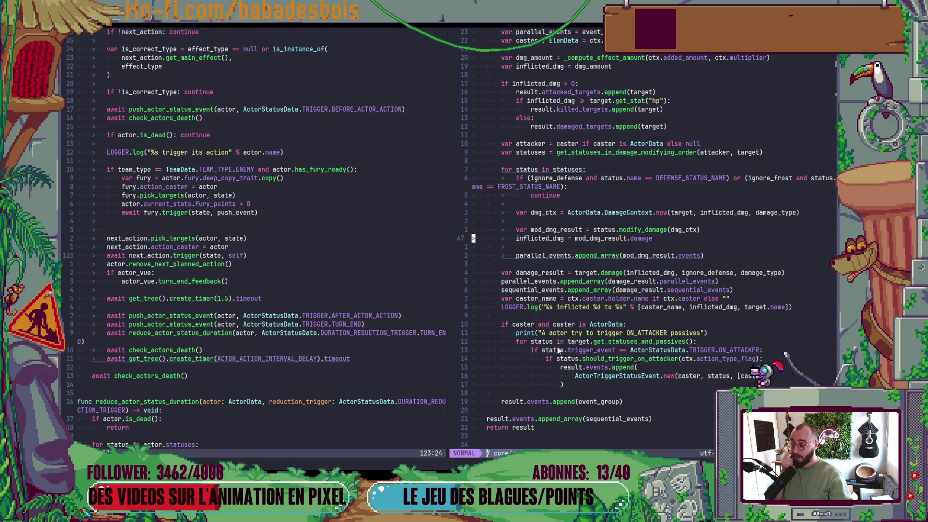
{"action": "left_click", "coordinate": [193, 315]}
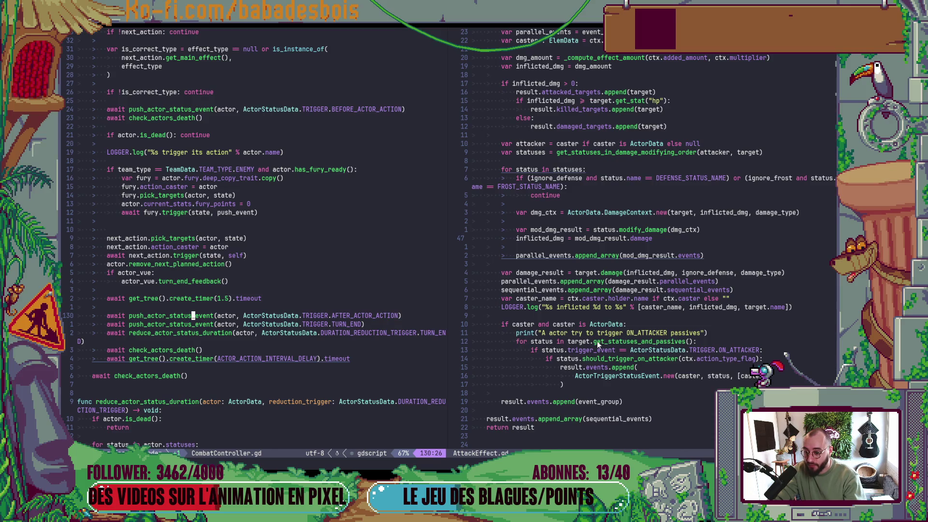
- Select the if caster ON_ATTACKER block in AttackEffect.gd to study it
{"action": "double_click", "coordinate": [569, 342]}
{"action": "double_click", "coordinate": [613, 341]}
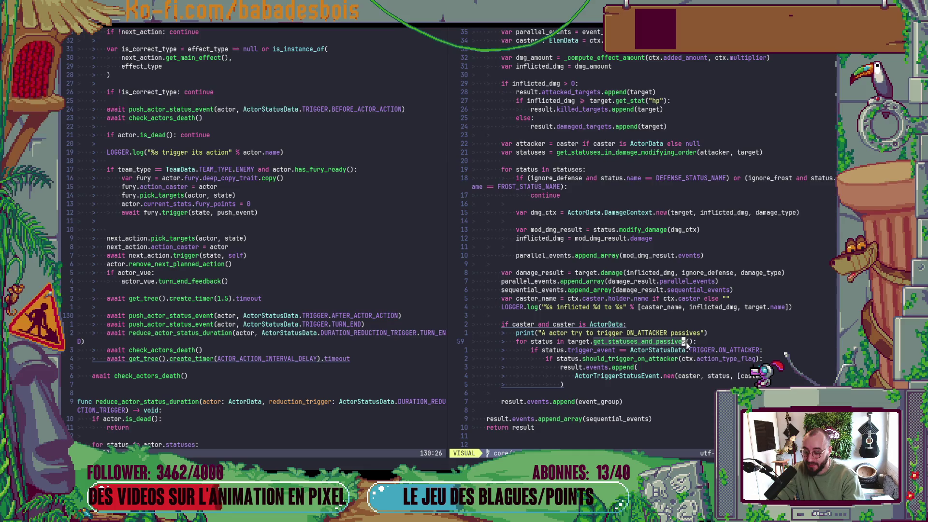
{"action": "left_click_drag", "start_coordinate": [634, 385], "coordinate": [473, 316]}
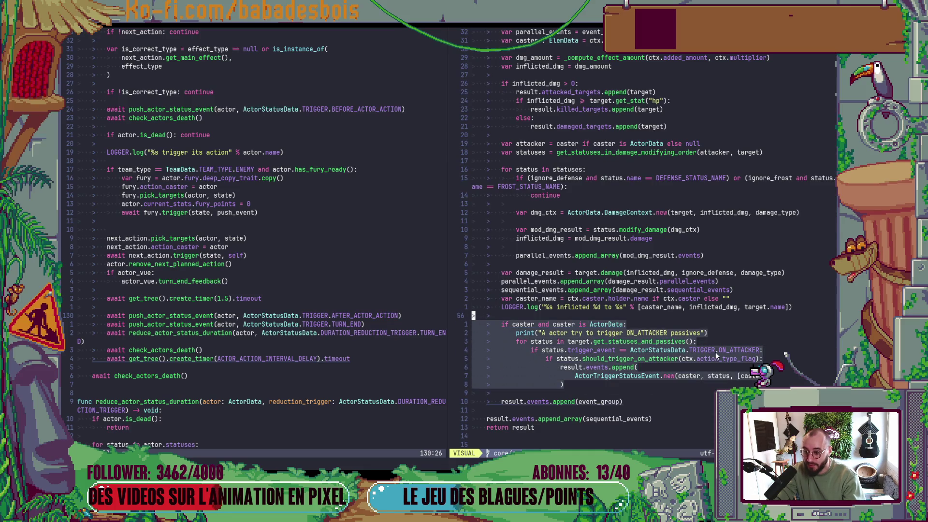
{"action": "key", "text": "y"}
- Duplicate the AFTER_ACTOR_ACTION status-event line in CombatController.gd, change it to ON_ATTACKER, and save
{"action": "key", "text": "ctrl+w"}
{"action": "key", "text": "h"}
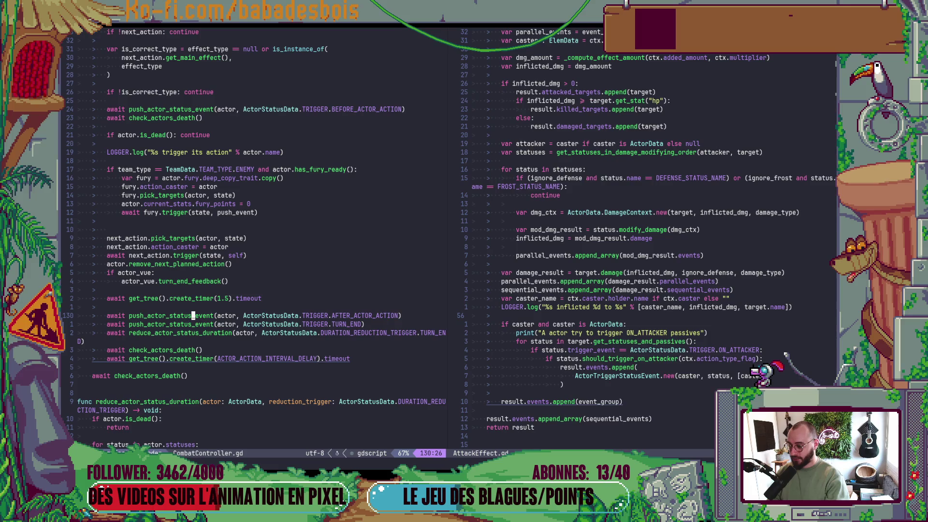
{"action": "key", "text": "y"}
{"action": "key", "text": "y"}
{"action": "key", "text": "P"}
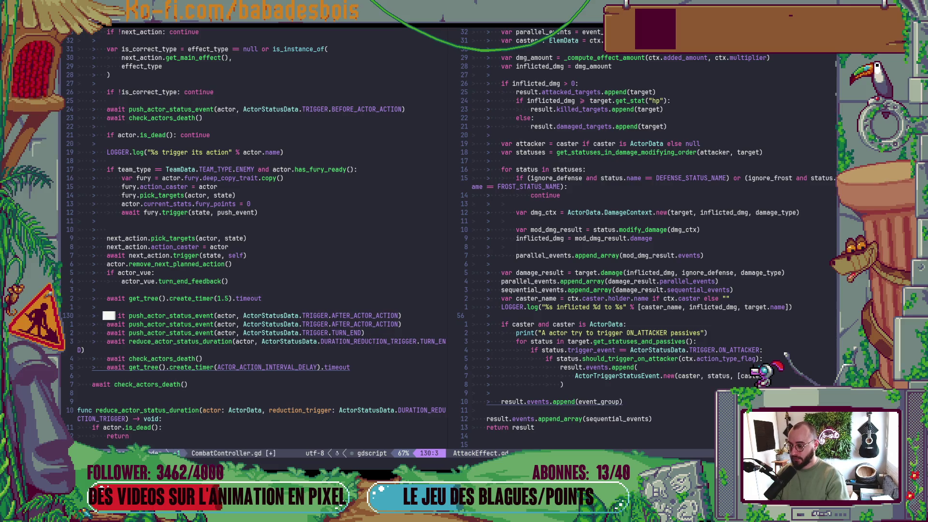
{"action": "key", "text": "dollar"}
{"action": "key", "text": "F"}
{"action": "key", "text": "period"}
{"action": "key", "text": "l"}
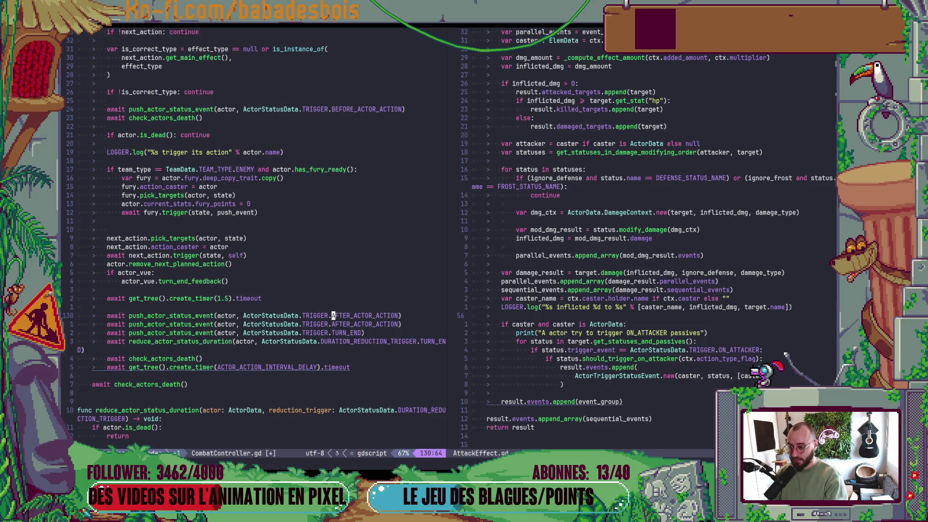
{"action": "type", "text": "cw"}
{"action": "type", "text": "ON_ATTACKER"}
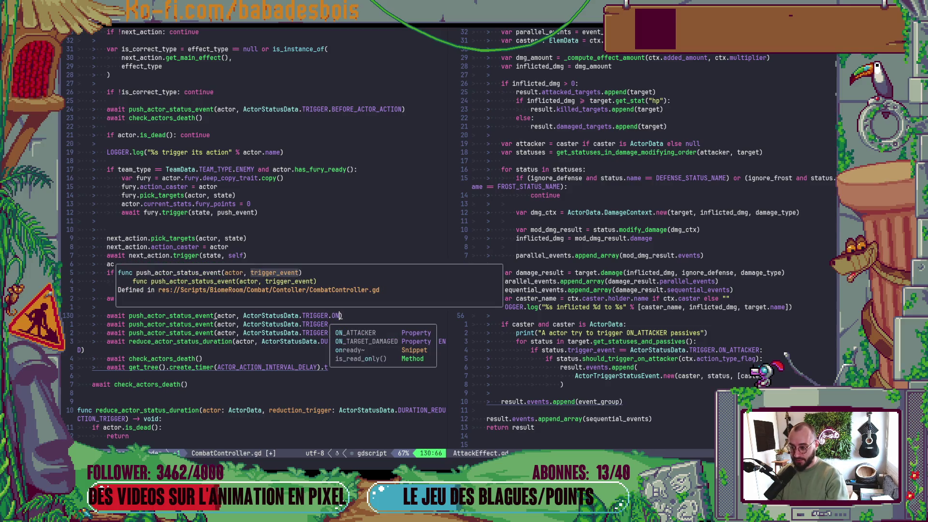
{"action": "key", "text": "Escape"}
{"action": "type", "text": ":w"}
{"action": "key", "text": "Return"}
- Jump to the push_actor_status_event definition on line 163
{"action": "key", "text": "B"}
{"action": "key", "text": "B"}
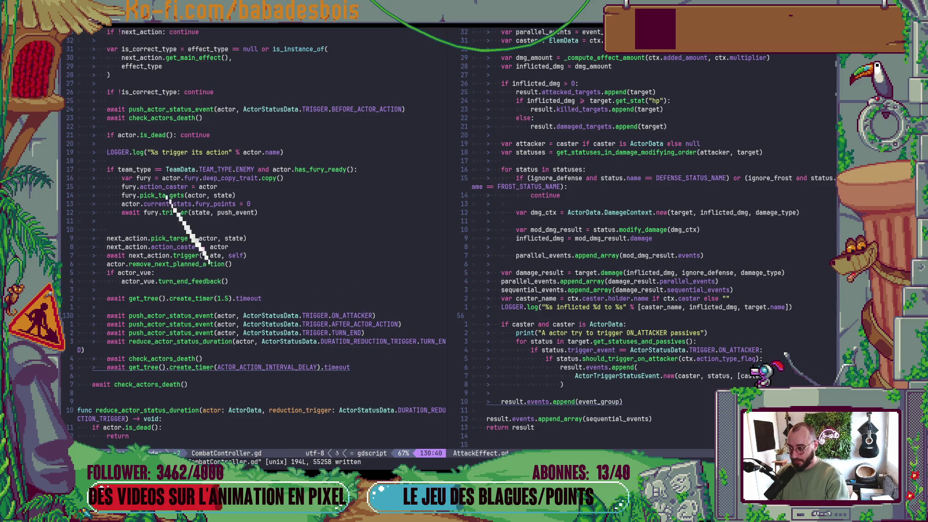
{"action": "key", "text": "g"}
{"action": "key", "text": "d"}
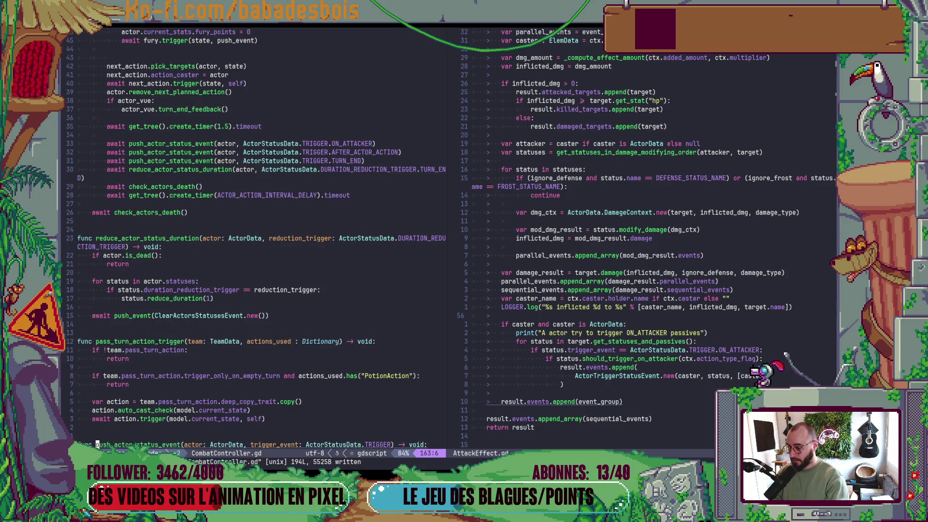
{"action": "scroll", "coordinate": [639, 377], "scroll_direction": "down", "scroll_amount": 1}
{"action": "scroll", "coordinate": [190, 361], "scroll_direction": "down", "scroll_amount": 6}
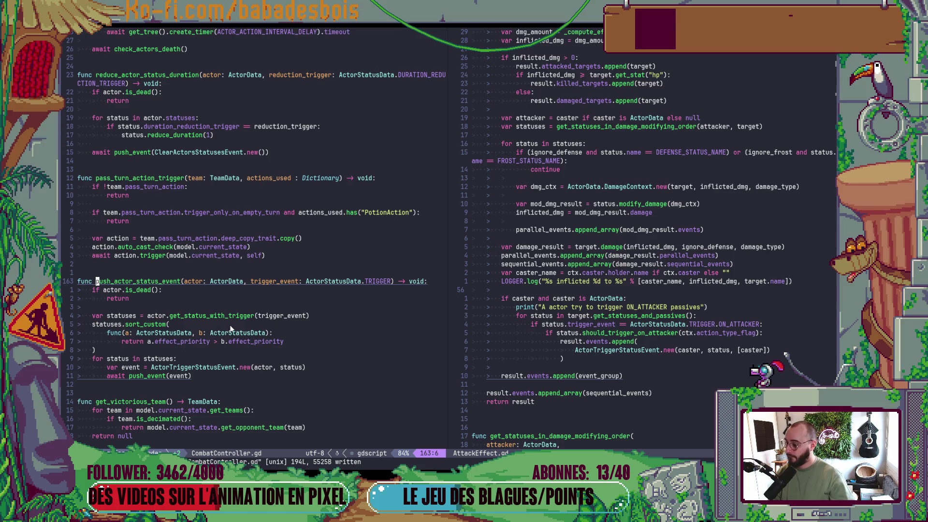
- Start adding a target parameter to push_actor_status_event and check the ActorTriggerStatusEvent definition
{"action": "left_click", "coordinate": [182, 367]}
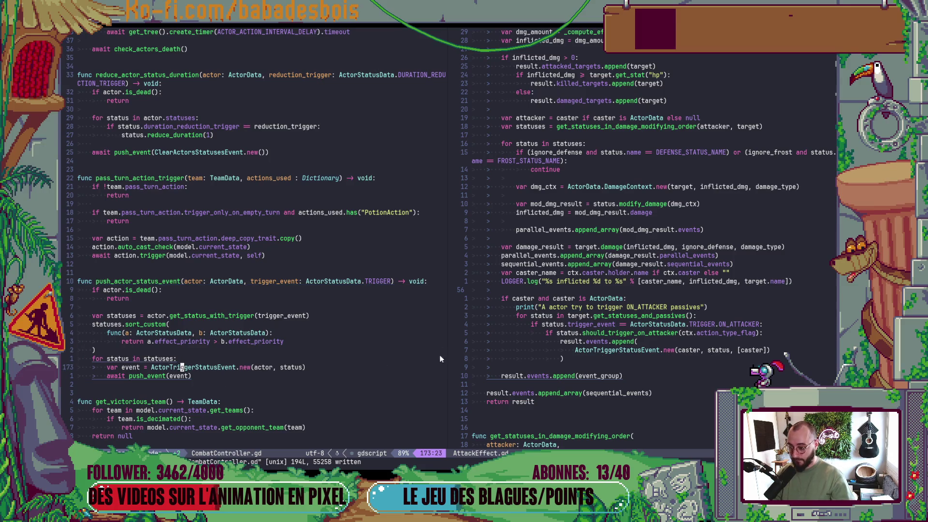
{"action": "left_click", "coordinate": [392, 284]}
{"action": "type", "text": "i"}
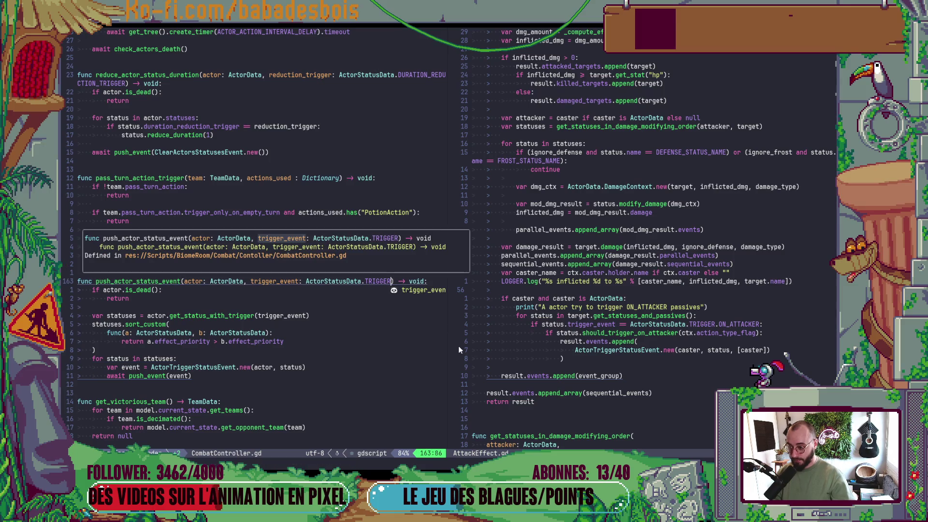
{"action": "type", "text": ", target"}
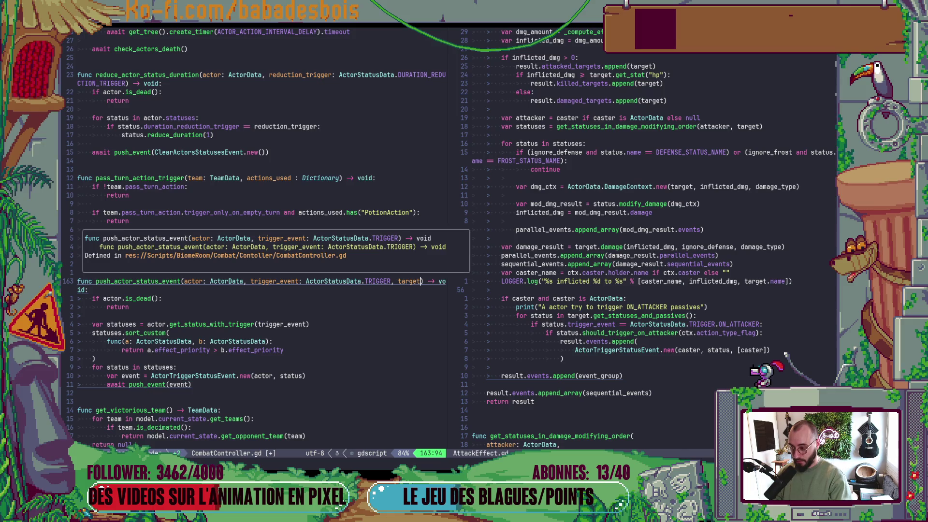
{"action": "key", "text": "Escape"}
{"action": "left_click", "coordinate": [216, 376]}
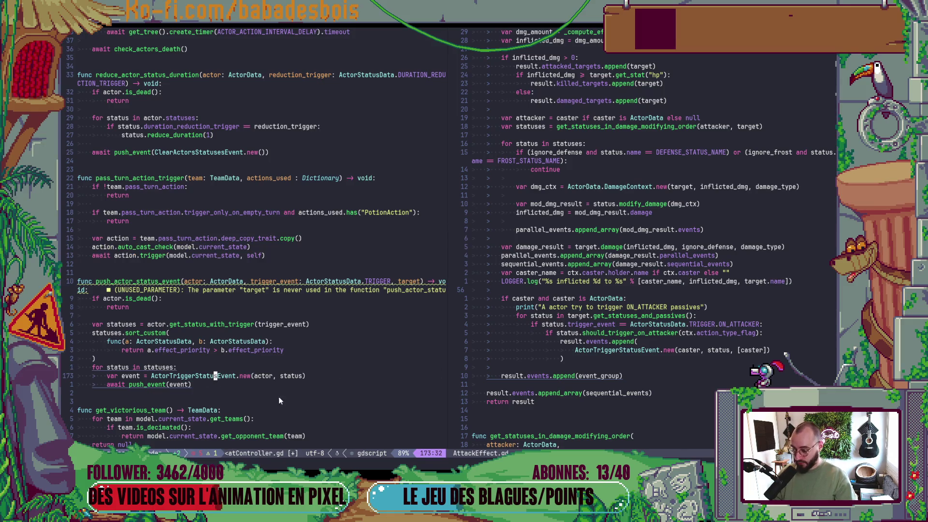
{"action": "key", "text": "g"}
{"action": "key", "text": "d"}
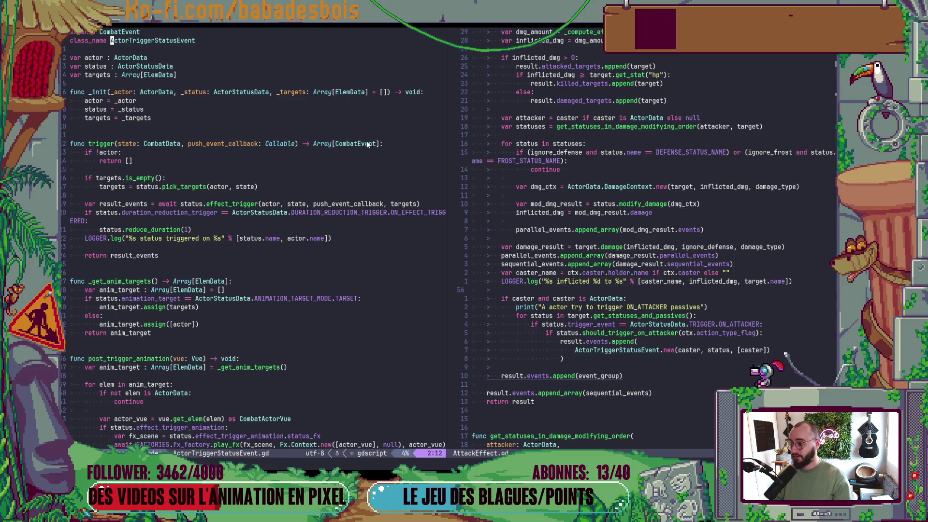
{"action": "key", "text": "ctrl+o"}
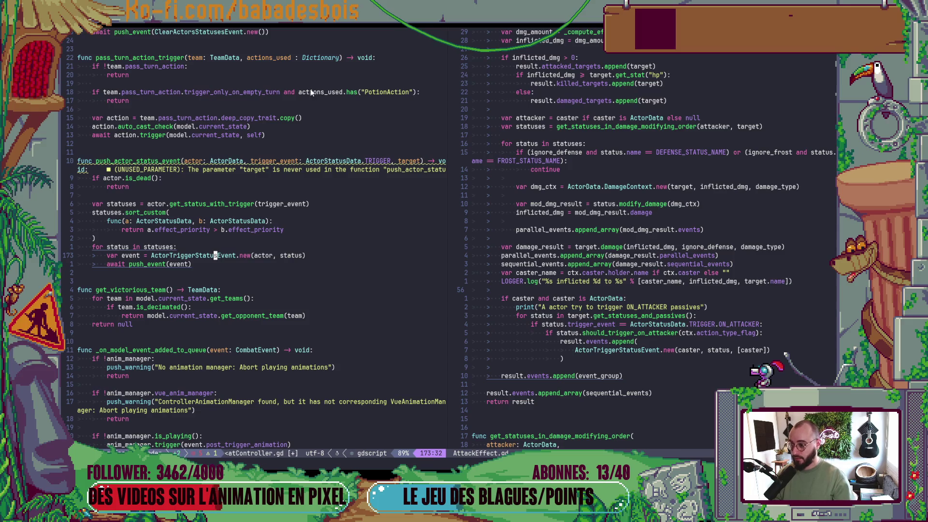
- Type the parameter as targets : Array[ElemData] and split the signature one parameter per line
{"action": "left_click", "coordinate": [423, 161]}
{"action": "type", "text": "is : Arra"}
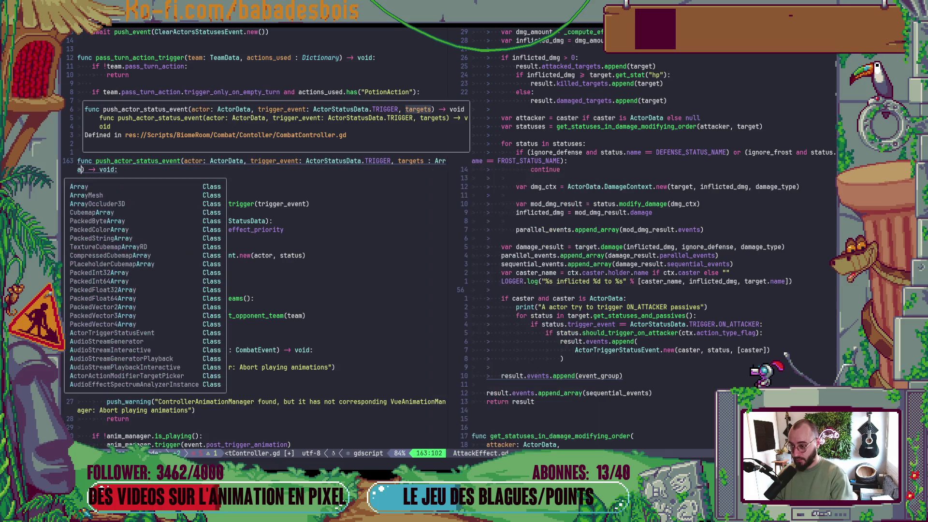
{"action": "type", "text": "y[Eme"}
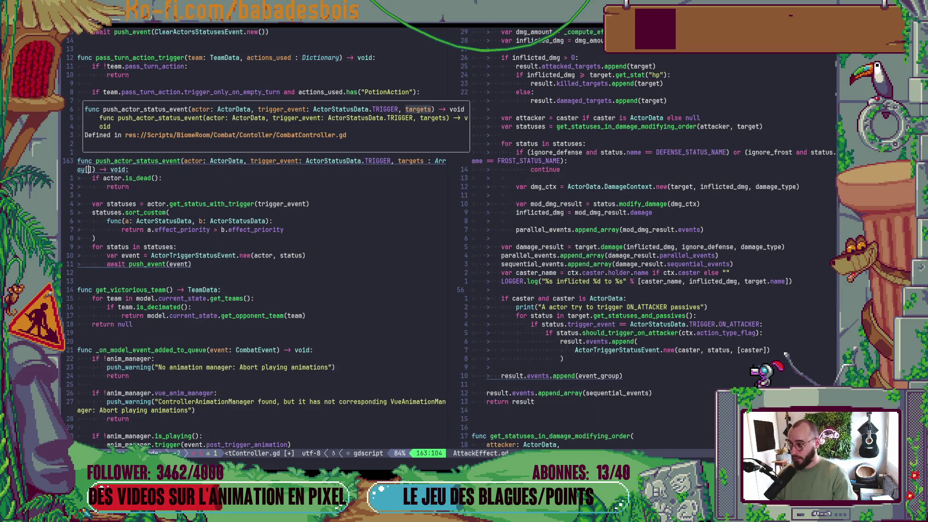
{"action": "key", "text": "BackSpace"}
{"action": "key", "text": "BackSpace"}
{"action": "type", "text": "lemData"}
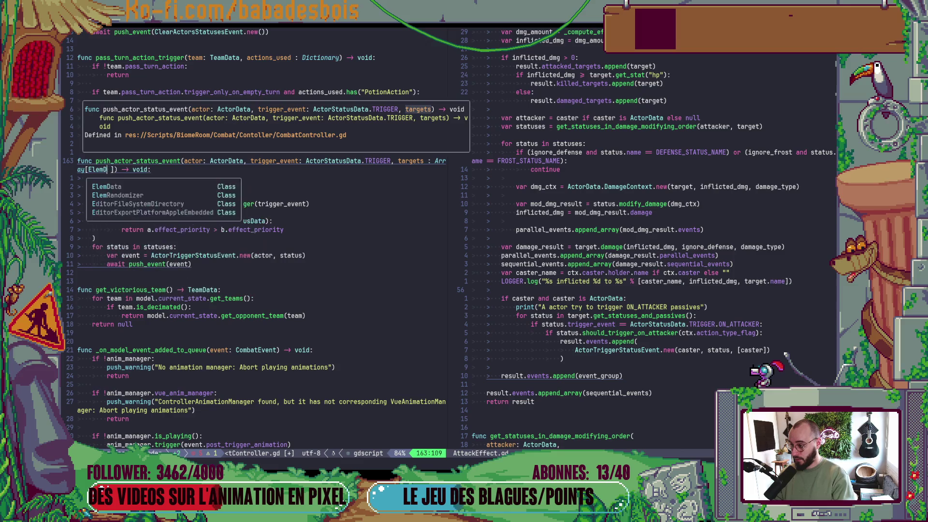
{"action": "key", "text": "Escape"}
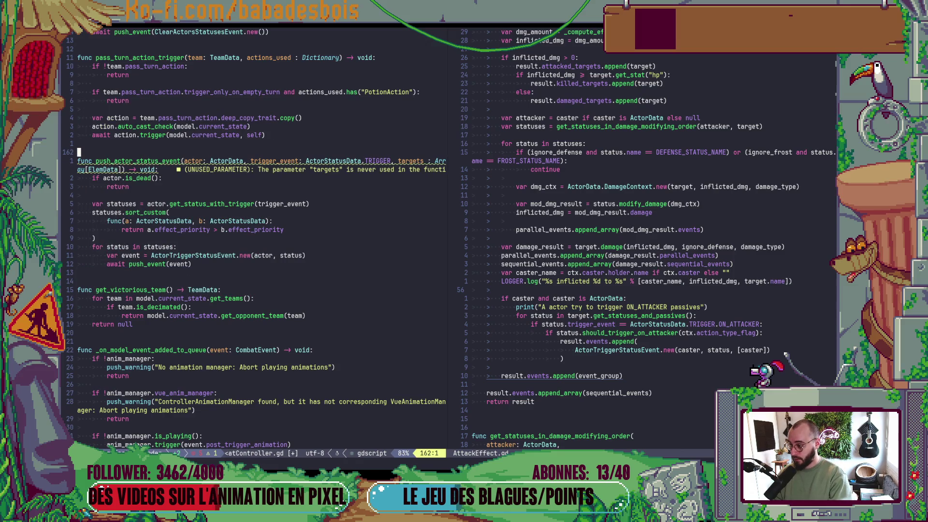
{"action": "key", "text": "g"}
{"action": "key", "text": "S"}
{"action": "key", "text": "j"}
{"action": "key", "text": "j"}
{"action": "key", "text": "shift+v"}
{"action": "key", "text": "j"}
- Add a trailing comma, pass targets into the new ActorTriggerStatusEvent, and save
{"action": "key", "text": "Escape"}
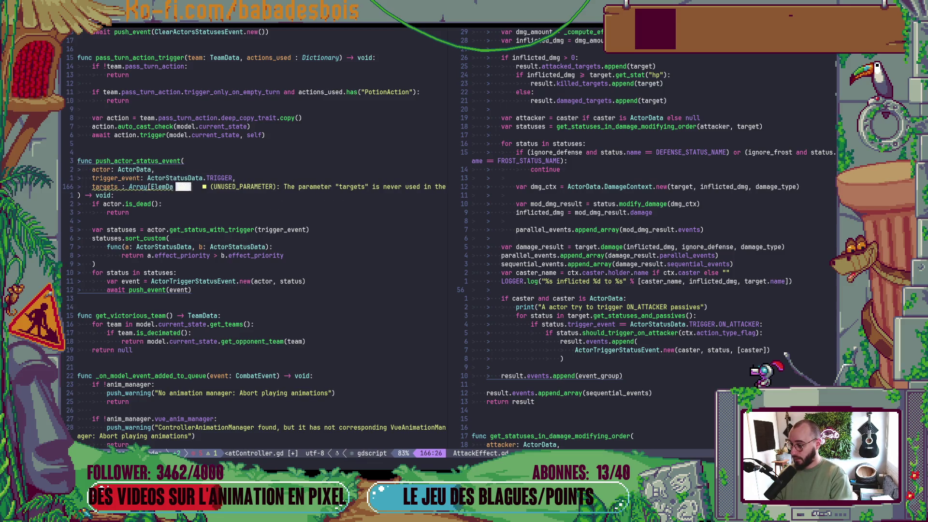
{"action": "type", "text": "A"}
{"action": "type", "text": ","}
{"action": "key", "text": "Escape"}
{"action": "key", "text": "j"}
{"action": "key", "text": "j"}
{"action": "key", "text": "j"}
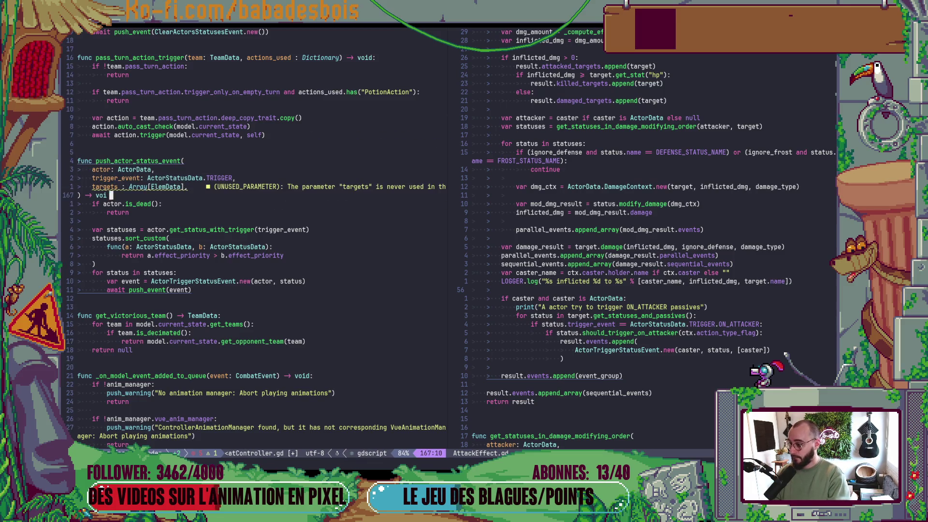
{"action": "type", "text": "j$"}
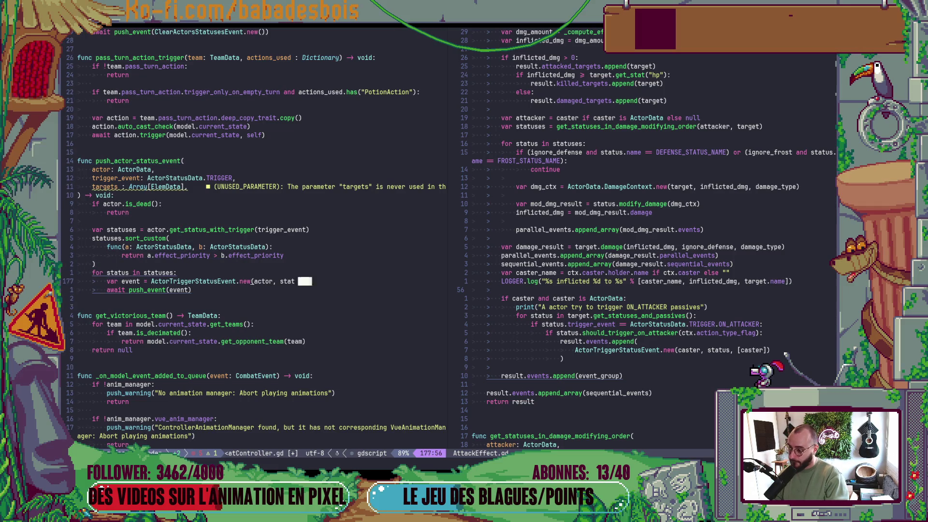
{"action": "type", "text": "i"}
{"action": "type", "text": ", targets"}
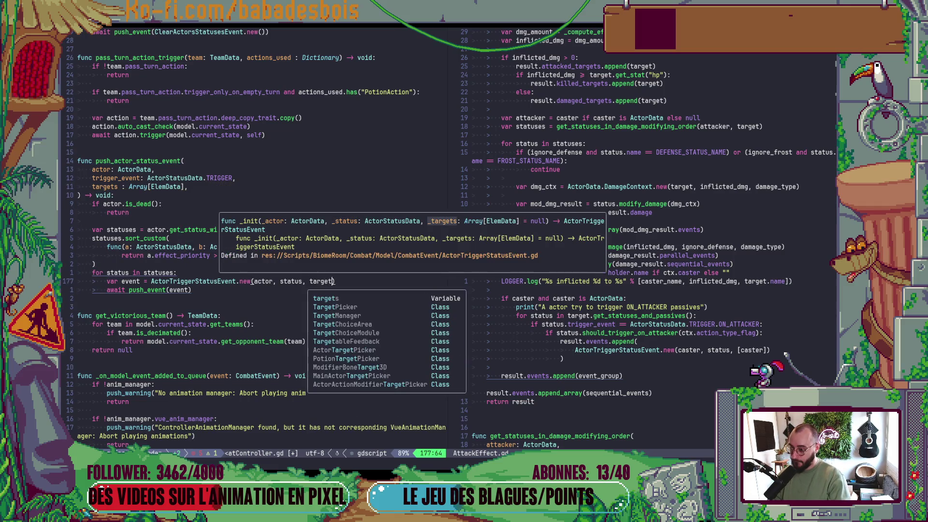
{"action": "key", "text": "Escape"}
{"action": "type", "text": ":w"}
{"action": "key", "text": "Return"}
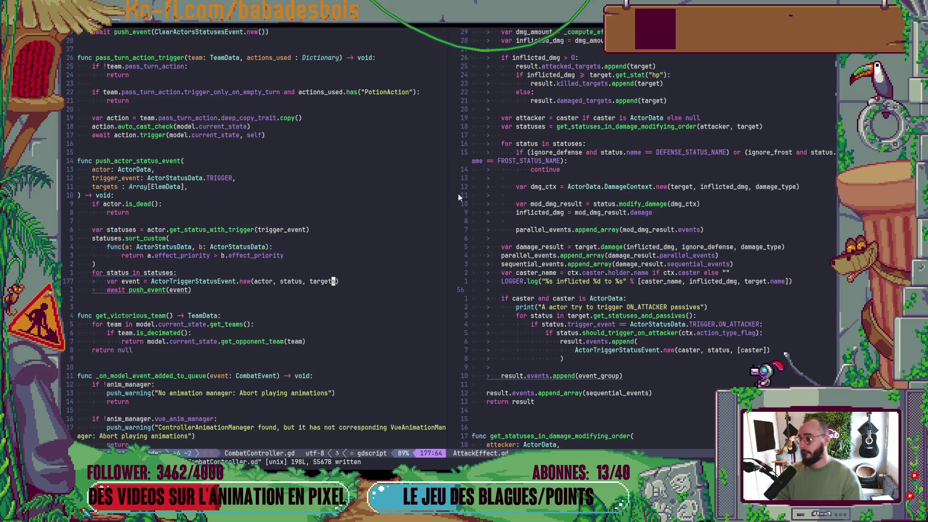
- Pass actor as the targets argument of the ON_ATTACKER call on line 130 and save
{"action": "key", "text": "1"}
{"action": "key", "text": "2"}
{"action": "key", "text": "k"}
{"action": "key", "text": "0"}
{"action": "key", "text": "k"}
{"action": "key", "text": "k"}
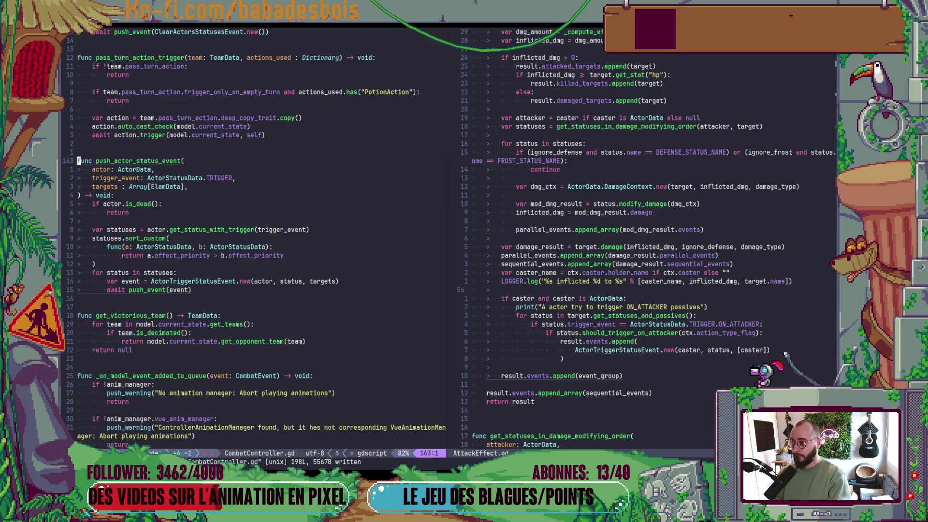
{"action": "key", "text": "ctrl+o"}
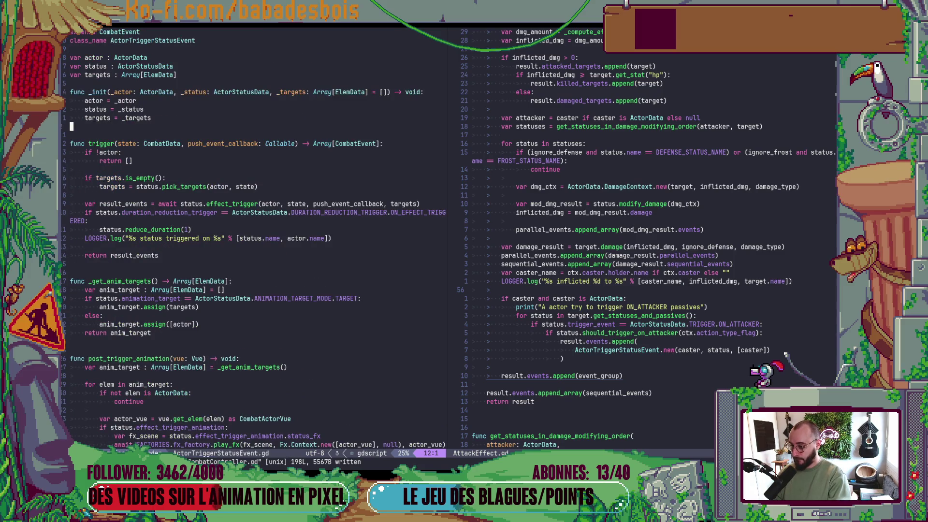
{"action": "key", "text": "ctrl+o"}
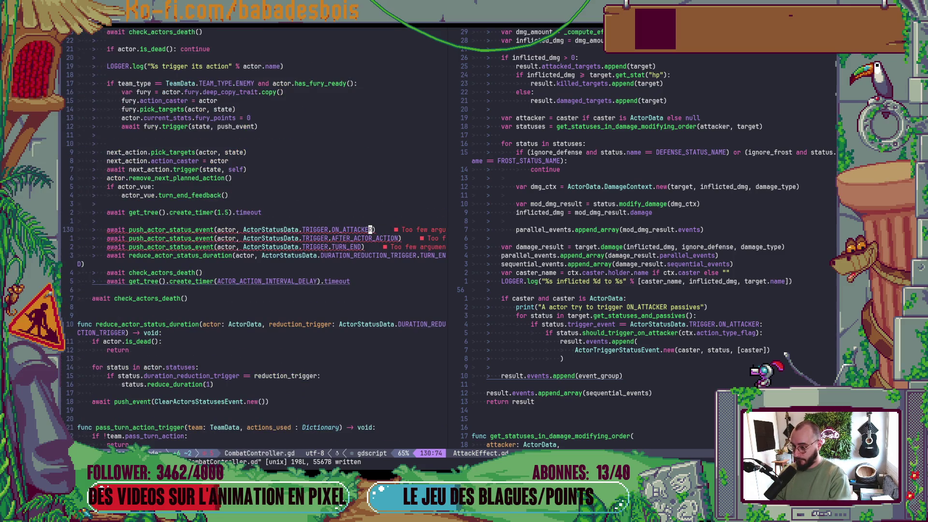
{"action": "type", "text": "a, a"}
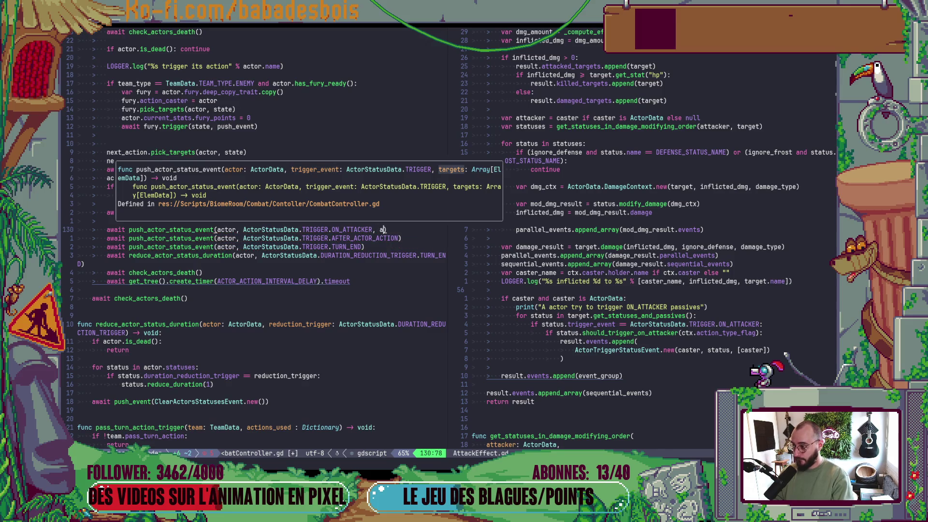
{"action": "type", "text": "ctor"}
{"action": "key", "text": "Escape"}
{"action": "type", "text": ":w"}
{"action": "key", "text": "Return"}
- Wrap the actor argument in square brackets as [actor] and save
{"action": "key", "text": "v"}
{"action": "key", "text": "i"}
{"action": "key", "text": "w"}
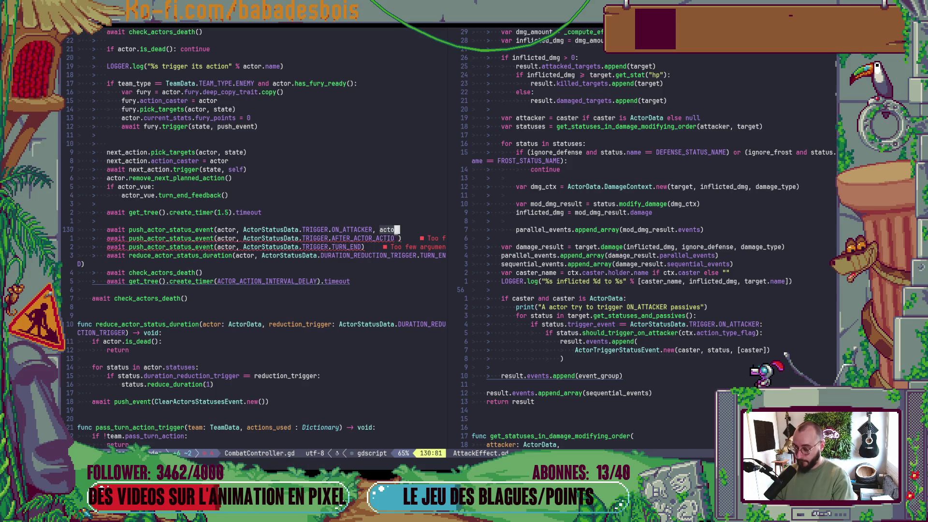
{"action": "key", "text": "S"}
{"action": "key", "text": "braceright"}
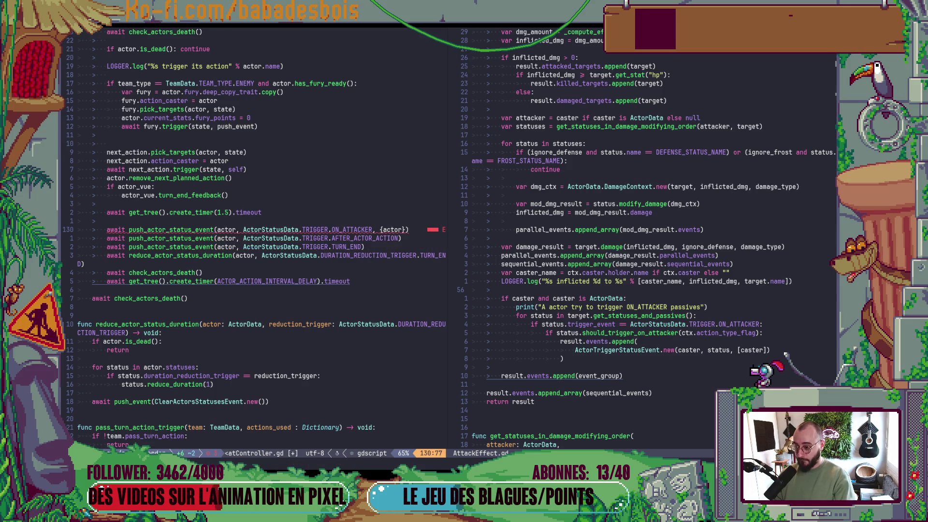
{"action": "key", "text": "u"}
{"action": "key", "text": "v"}
{"action": "key", "text": "i"}
{"action": "key", "text": "w"}
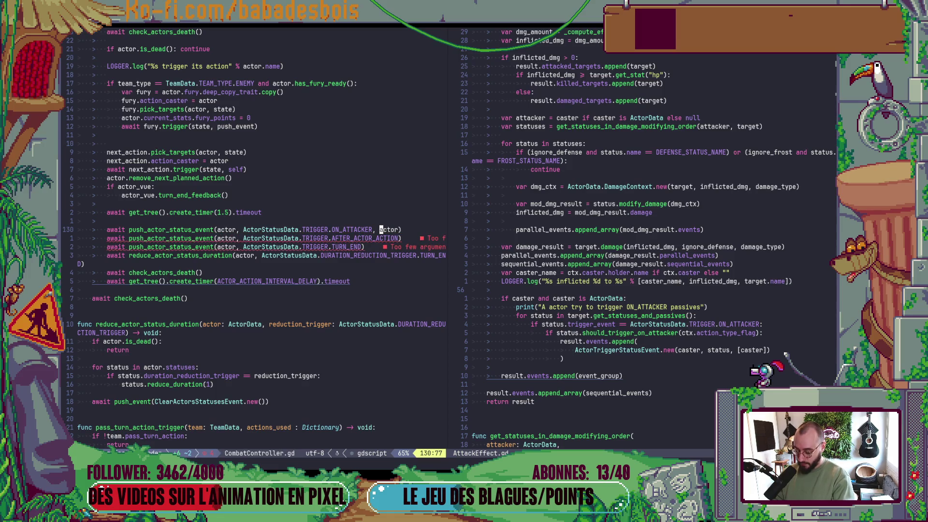
{"action": "key", "text": "S"}
{"action": "key", "text": "bracketright"}
{"action": "type", "text": ":w"}
{"action": "key", "text": "Return"}
- Give the targets parameter a default value of [] and save CombatController.gd
{"action": "key", "text": "j"}
{"action": "key", "text": "j"}
{"action": "key", "text": "j"}
{"action": "key", "text": "k"}
{"action": "key", "text": "k"}
{"action": "key", "text": "k"}
{"action": "key", "text": "B"}
{"action": "key", "text": "B"}
{"action": "key", "text": "B"}
{"action": "key", "text": "l"}
{"action": "key", "text": "l"}
{"action": "key", "text": "l"}
{"action": "key", "text": "l"}
{"action": "key", "text": "l"}
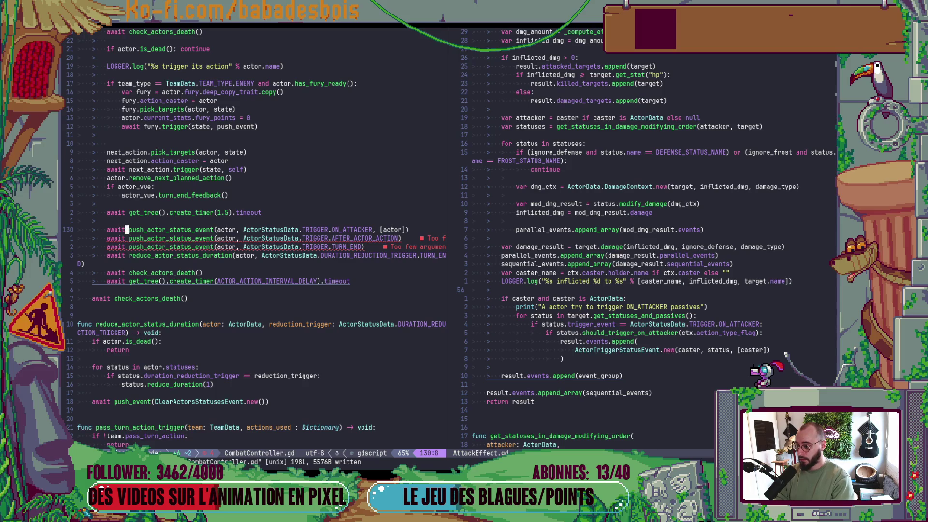
{"action": "key", "text": "g"}
{"action": "key", "text": "d"}
{"action": "key", "text": "j"}
{"action": "key", "text": "j"}
{"action": "key", "text": "j"}
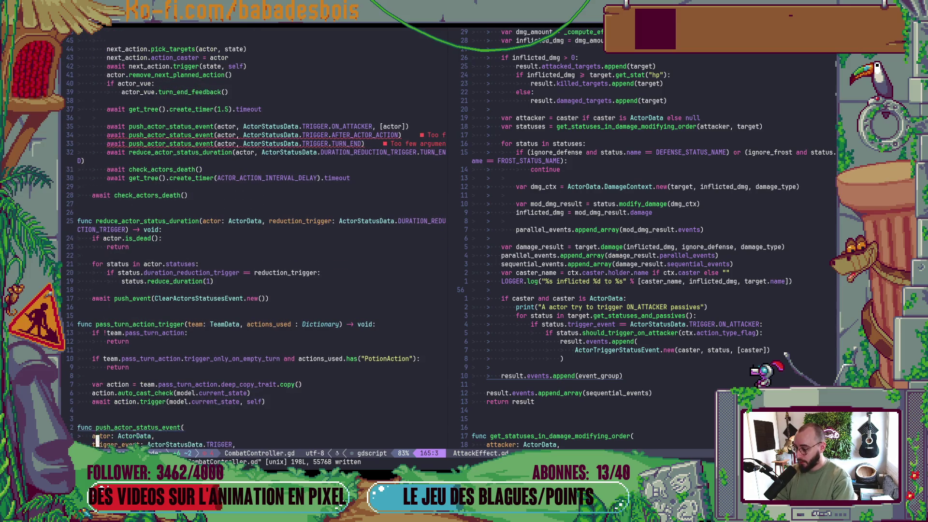
{"action": "type", "text": "$i = [],"}
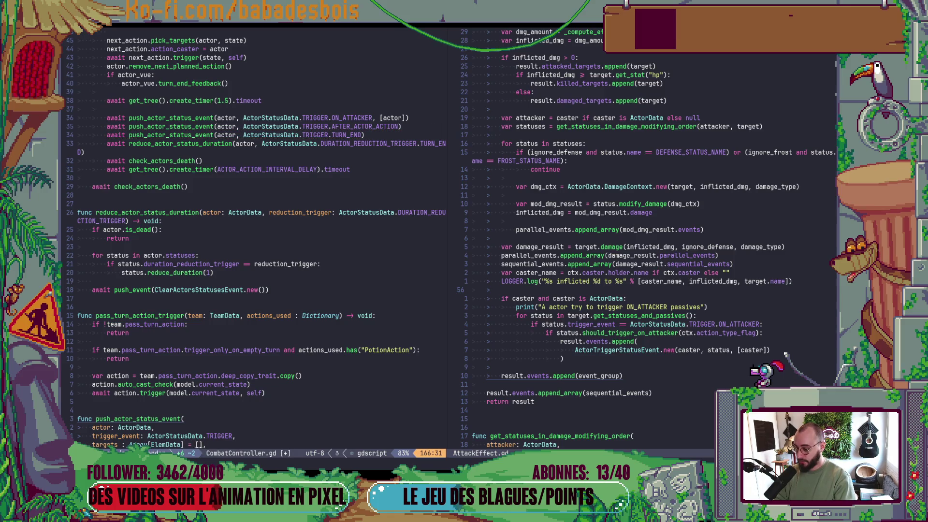
{"action": "key", "text": "Escape"}
{"action": "type", "text": ":w"}
{"action": "key", "text": "Return"}
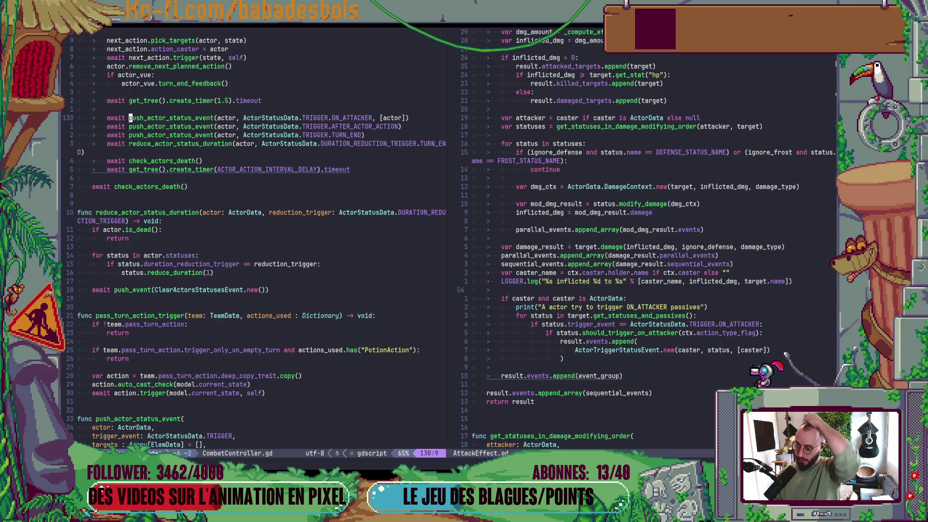
- In the AttackEffect split, select the ON_ATTACKER block and the should_trigger_on_attacker call
{"action": "key", "text": "ctrl+w"}
{"action": "key", "text": "l"}
{"action": "key", "text": "j"}
{"action": "key", "text": "V"}
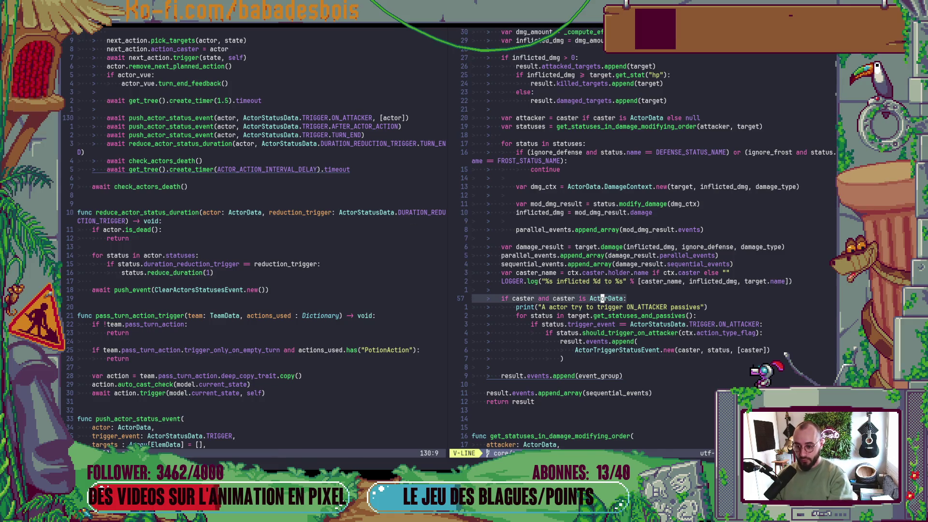
{"action": "key", "text": "j"}
{"action": "key", "text": "j"}
{"action": "key", "text": "j"}
{"action": "key", "text": "j"}
{"action": "key", "text": "j"}
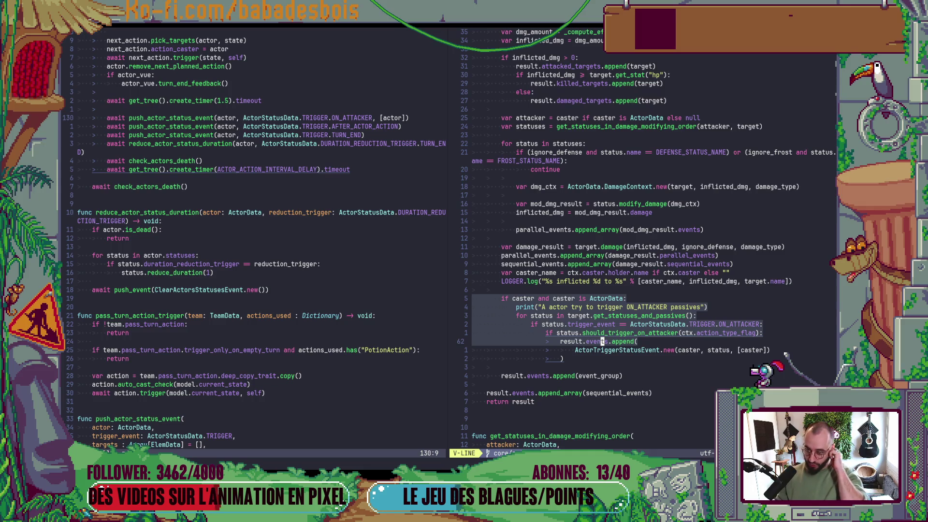
{"action": "key", "text": "Escape"}
{"action": "left_click_drag", "start_coordinate": [647, 329], "coordinate": [665, 328]}
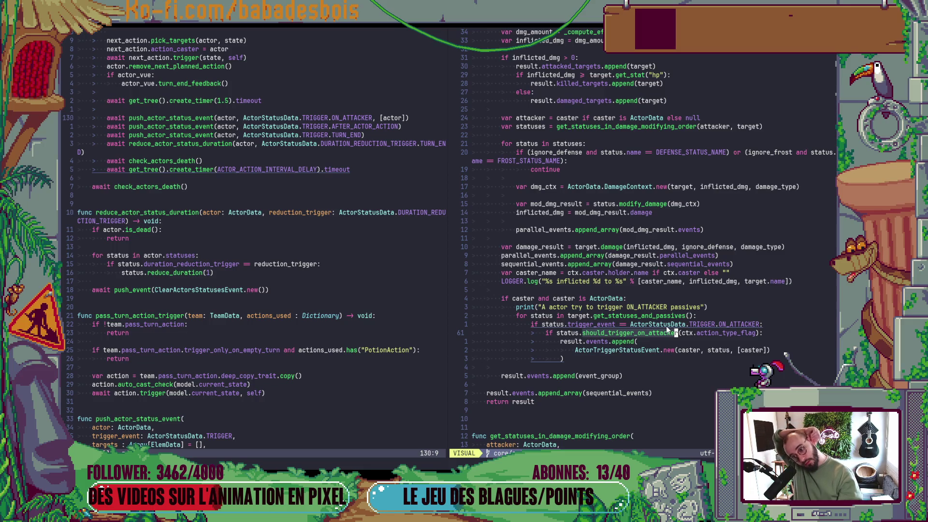
{"action": "key", "text": "Escape"}
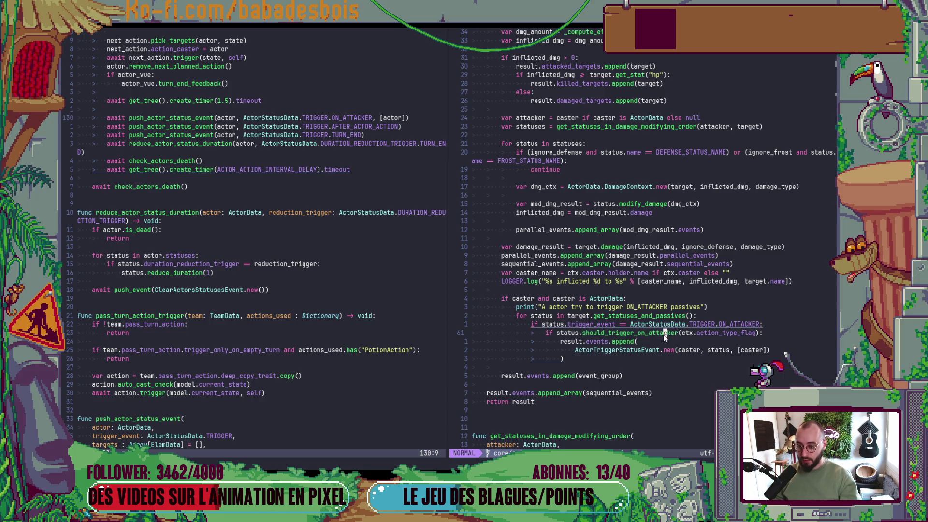
- Jump to should_trigger_on_attacker's definition and scroll through its early-return, modify_damage and pick_targets code
{"action": "key", "text": "g"}
{"action": "key", "text": "d"}
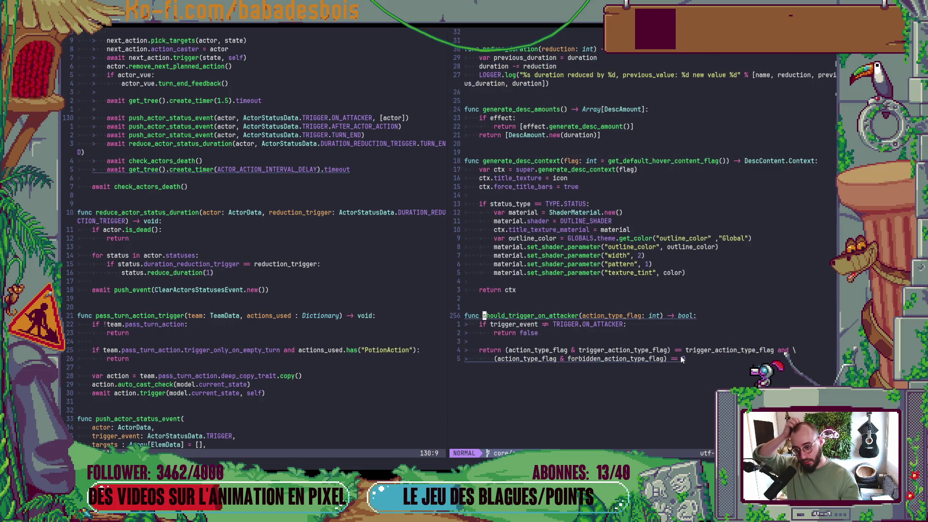
{"action": "left_click_drag", "start_coordinate": [538, 333], "coordinate": [446, 321]}
{"action": "left_click", "coordinate": [603, 358]}
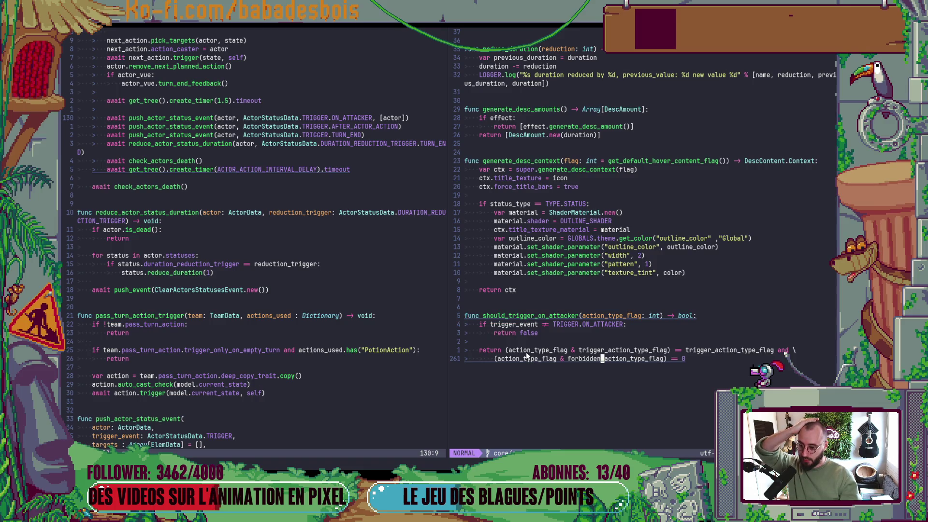
{"action": "scroll", "coordinate": [304, 367], "scroll_direction": "down", "scroll_amount": 3}
{"action": "scroll", "coordinate": [303, 364], "scroll_direction": "down", "scroll_amount": 6}
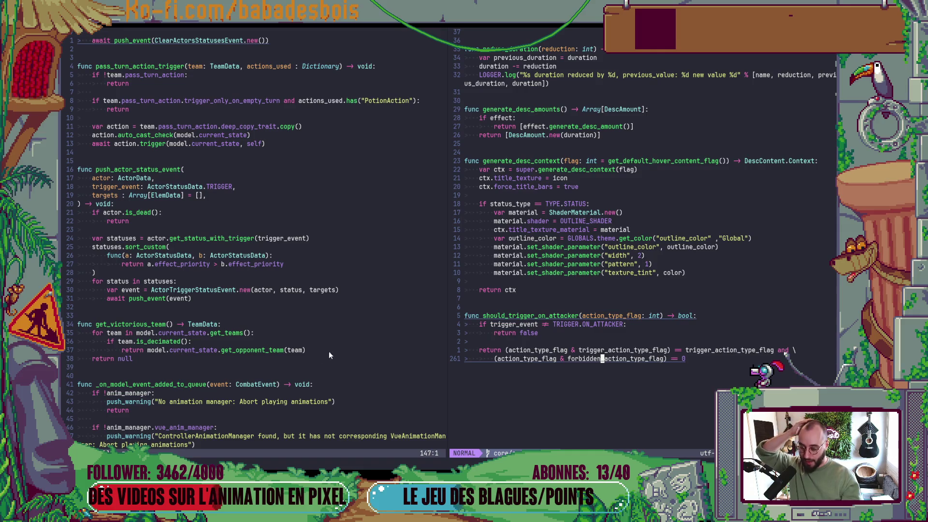
{"action": "scroll", "coordinate": [634, 318], "scroll_direction": "up", "scroll_amount": 20}
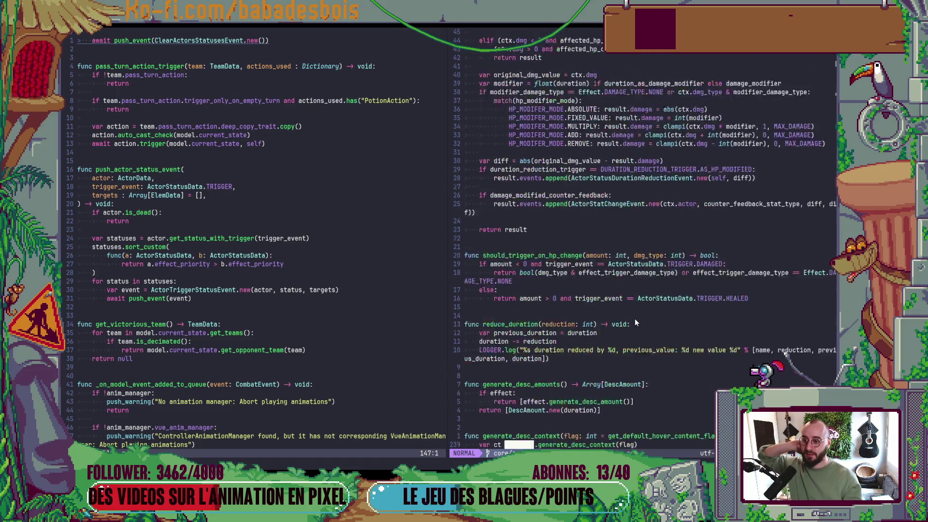
{"action": "scroll", "coordinate": [635, 325], "scroll_direction": "down", "scroll_amount": 14}
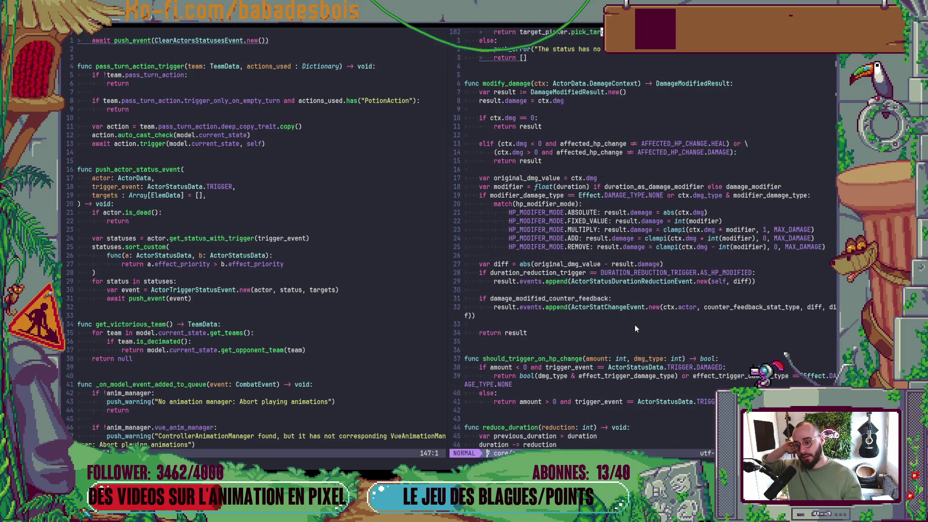
{"action": "scroll", "coordinate": [635, 328], "scroll_direction": "up", "scroll_amount": 3}
{"action": "scroll", "coordinate": [227, 142], "scroll_direction": "up", "scroll_amount": 14}
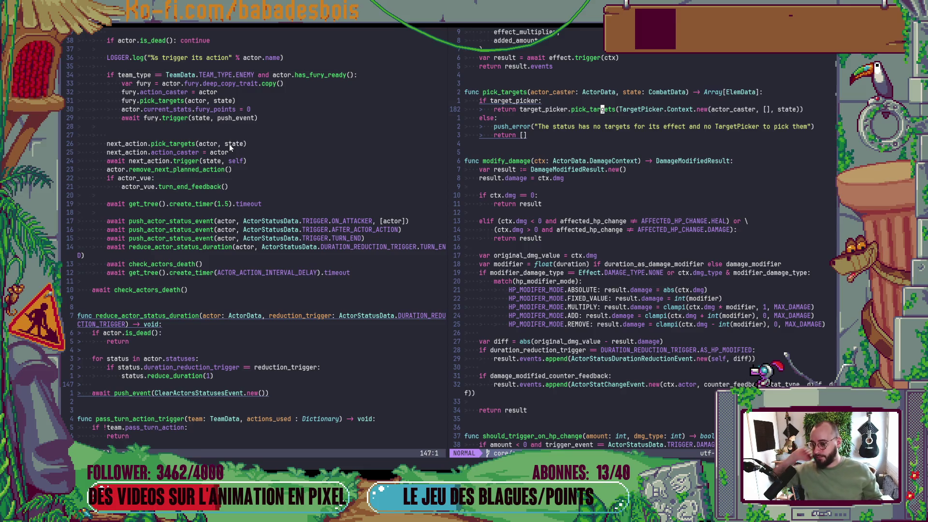
- Scroll through the status script around modify_damage's zero-damage check
{"action": "left_click", "coordinate": [634, 195]}
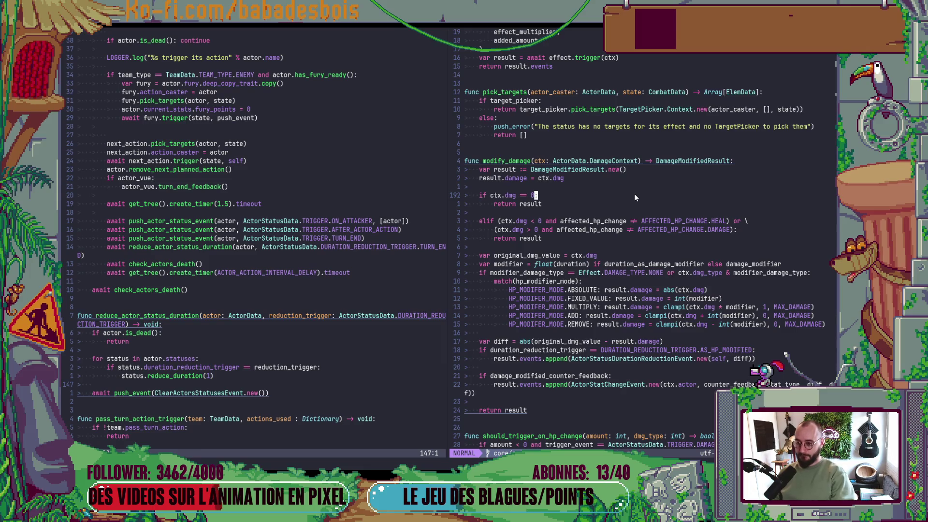
{"action": "scroll", "coordinate": [686, 237], "scroll_direction": "up", "scroll_amount": 16}
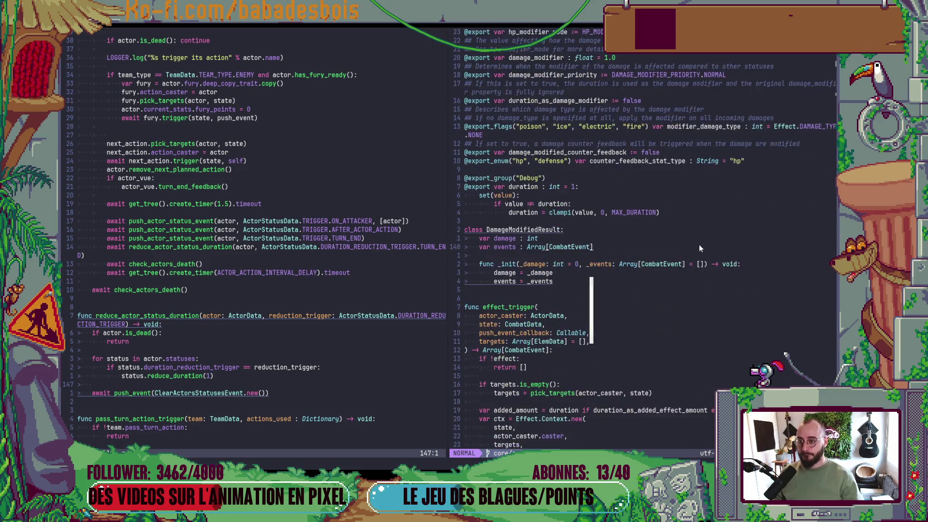
{"action": "scroll", "coordinate": [696, 246], "scroll_direction": "down", "scroll_amount": 20}
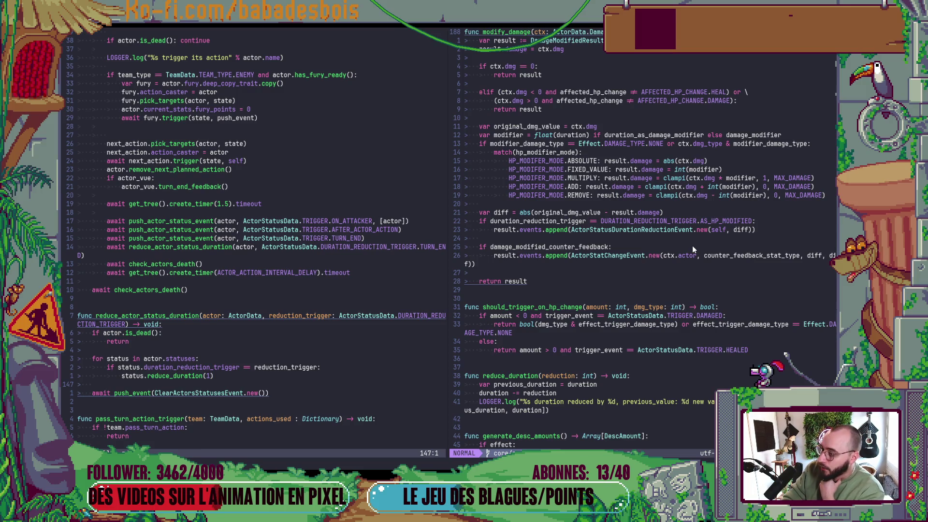
{"action": "scroll", "coordinate": [699, 243], "scroll_direction": "up", "scroll_amount": 16}
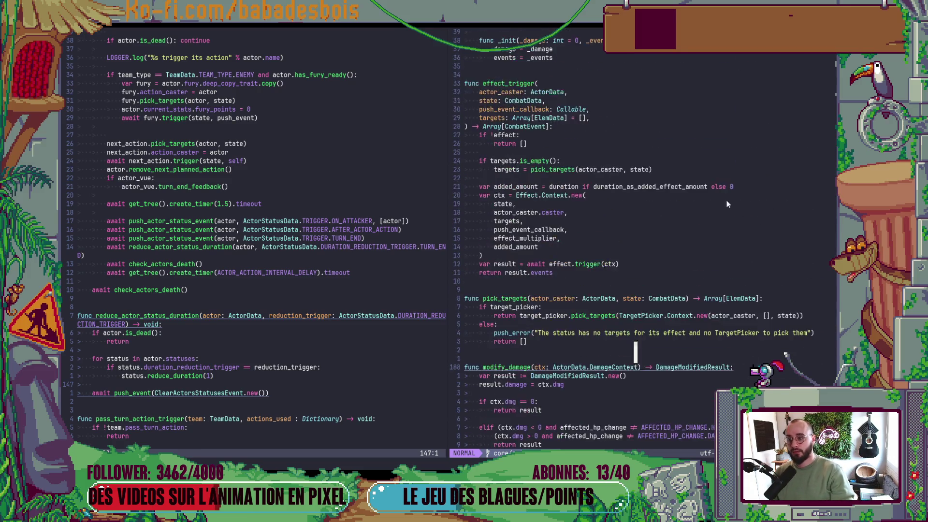
{"action": "scroll", "coordinate": [746, 189], "scroll_direction": "down", "scroll_amount": 13}
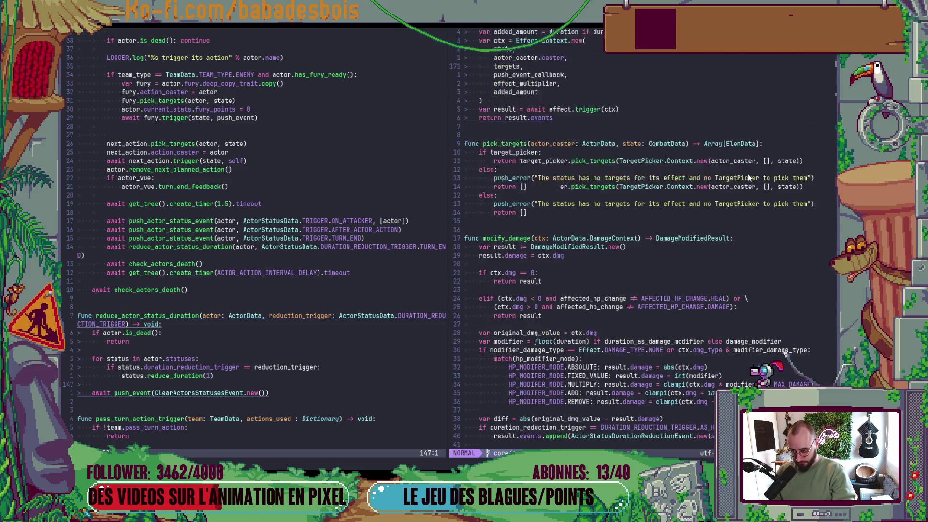
{"action": "scroll", "coordinate": [739, 167], "scroll_direction": "down", "scroll_amount": 7}
- Jump back to AttackEffect.gd's ON_ATTACKER block and review its damage-modifying status loop
{"action": "key", "text": "ctrl+o"}
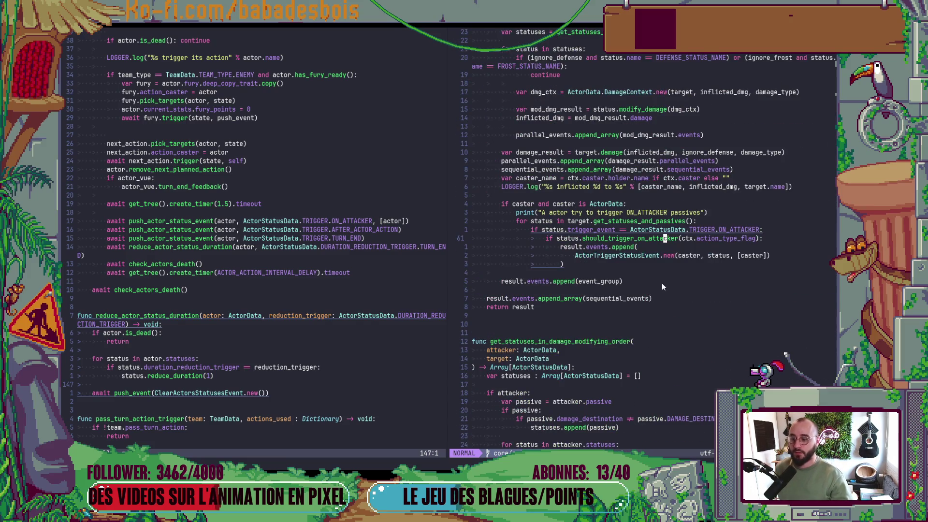
{"action": "scroll", "coordinate": [660, 283], "scroll_direction": "up", "scroll_amount": 12}
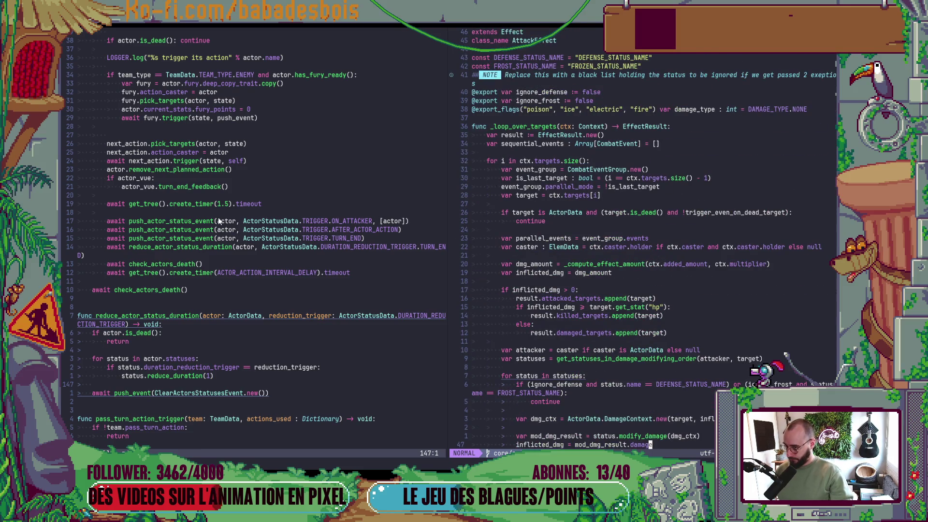
{"action": "scroll", "coordinate": [619, 212], "scroll_direction": "down", "scroll_amount": 6}
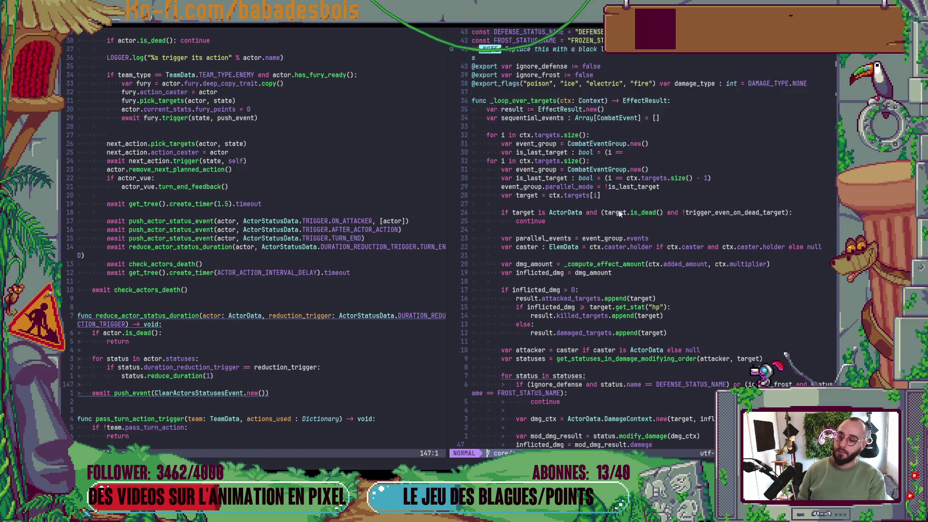
{"action": "scroll", "coordinate": [609, 206], "scroll_direction": "down", "scroll_amount": 3}
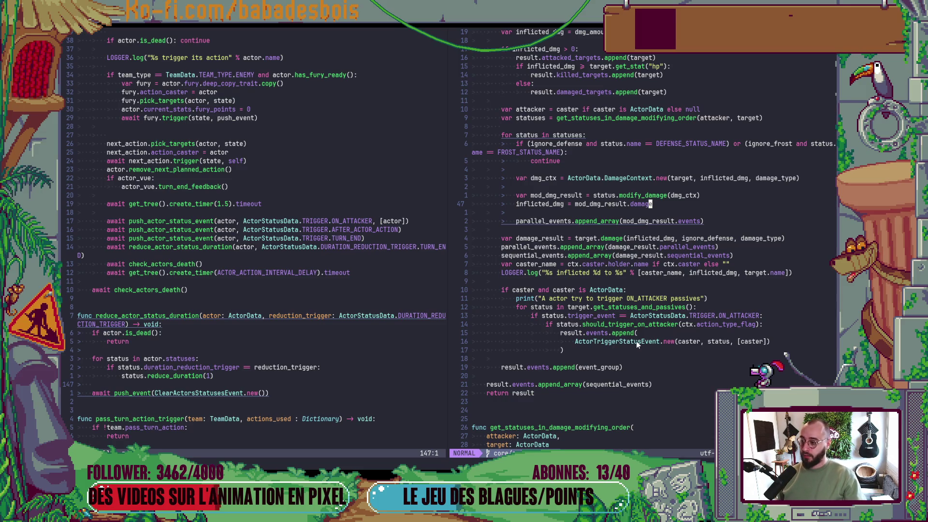
{"action": "left_click", "coordinate": [397, 221]}
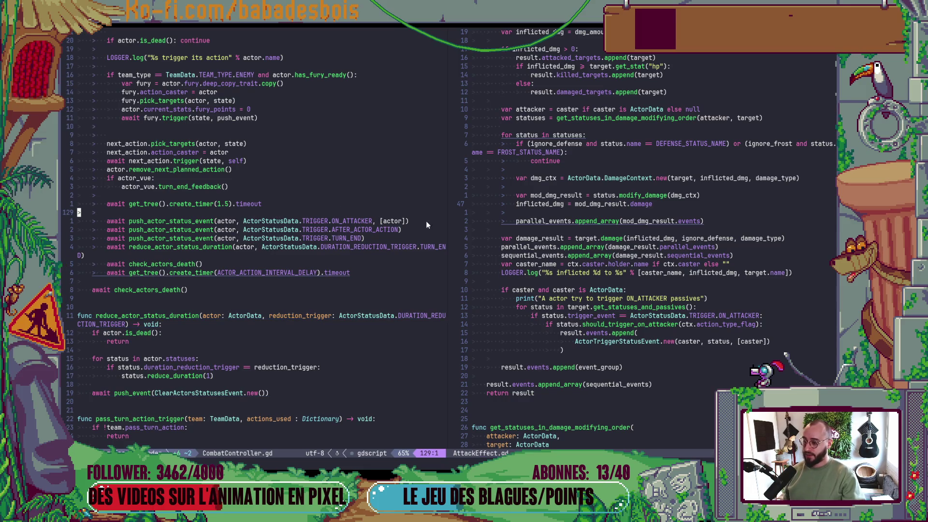
- Delete the debug print line from AttackEffect's ON_ATTACKER passive-trigger block
{"action": "key", "text": "b"}
{"action": "key", "text": "b"}
{"action": "key", "text": "b"}
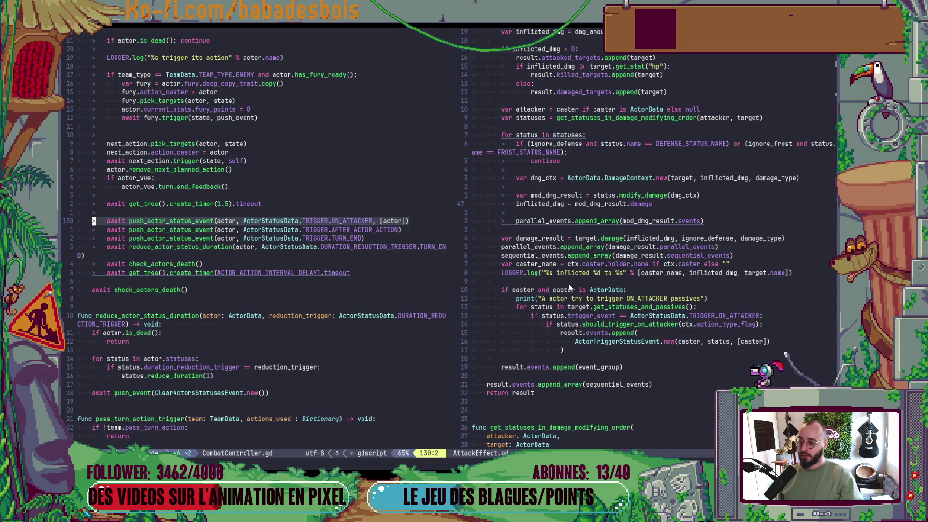
{"action": "mouse_move", "coordinate": [569, 288]}
{"action": "left_mouse_down"}
{"action": "mouse_move", "coordinate": [574, 349]}
{"action": "mouse_move", "coordinate": [605, 343]}
{"action": "mouse_move", "coordinate": [605, 353]}
{"action": "left_mouse_up"}
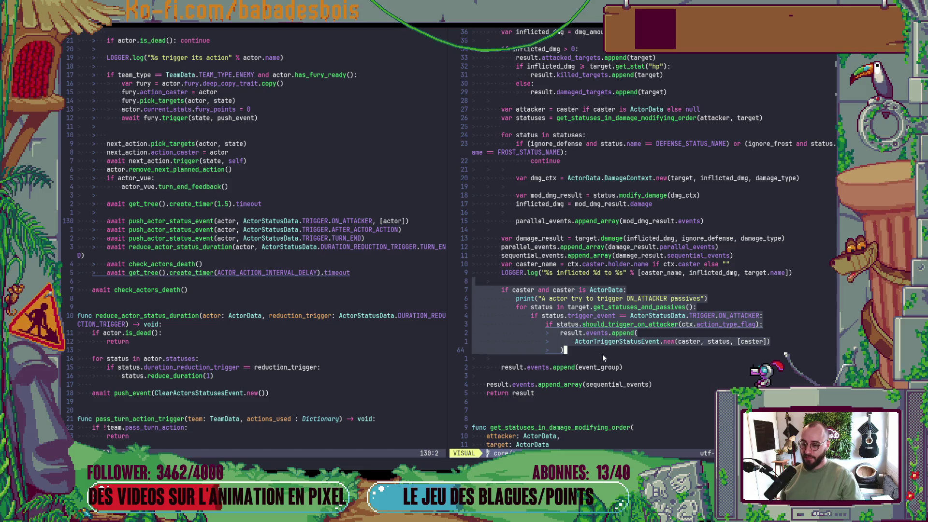
{"action": "left_click", "coordinate": [595, 298]}
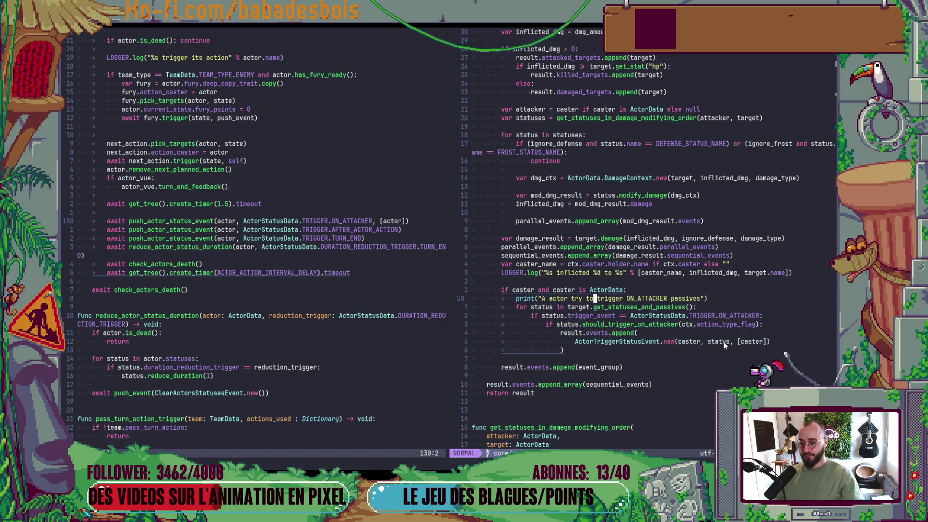
{"action": "key", "text": "d"}
{"action": "key", "text": "d"}
- Comment out the if caster ON_ATTACKER block and run the game with F5 in Godot
{"action": "key", "text": "k"}
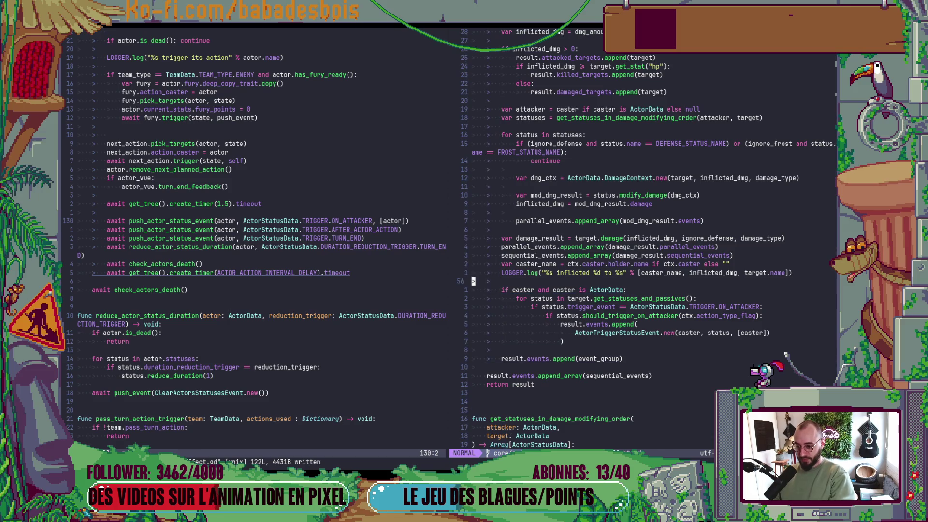
{"action": "key", "text": "V"}
{"action": "key", "text": "j"}
{"action": "key", "text": "j"}
{"action": "key", "text": "j"}
{"action": "key", "text": "j"}
{"action": "key", "text": "g"}
{"action": "key", "text": "c"}
{"action": "key", "text": "alt+Tab"}
{"action": "key", "text": "F5"}
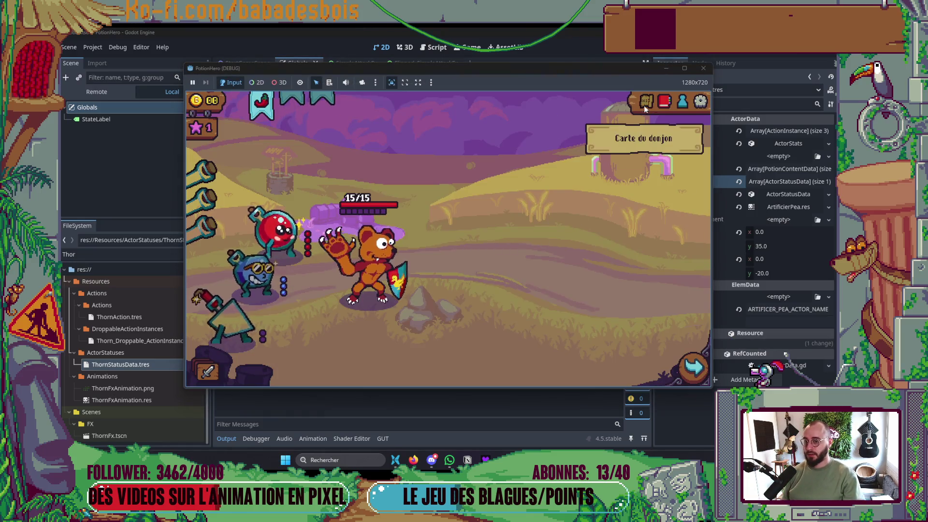
- Open the dungeon map, watch the test battle play out, then close the PotionHero debug game
{"action": "left_click", "coordinate": [645, 103]}
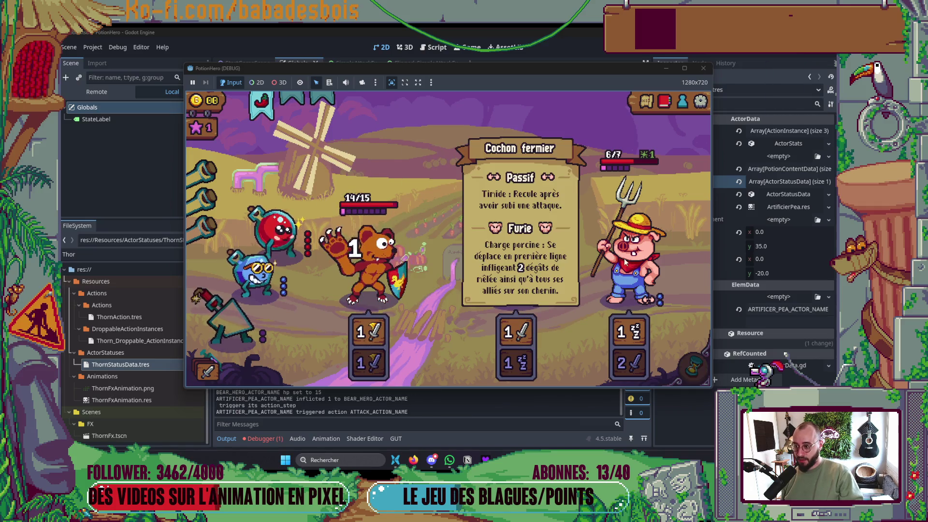
{"action": "mouse_move", "coordinate": [649, 157]}
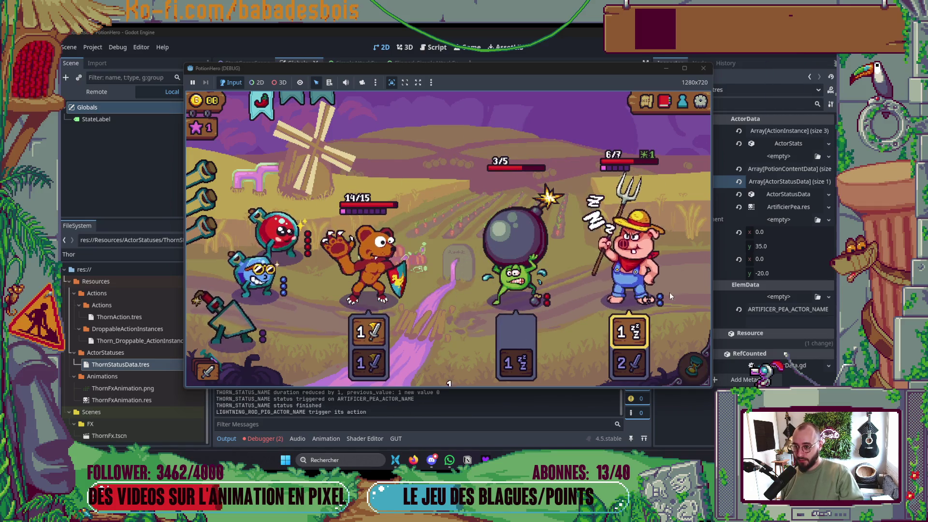
{"action": "mouse_move", "coordinate": [650, 319]}
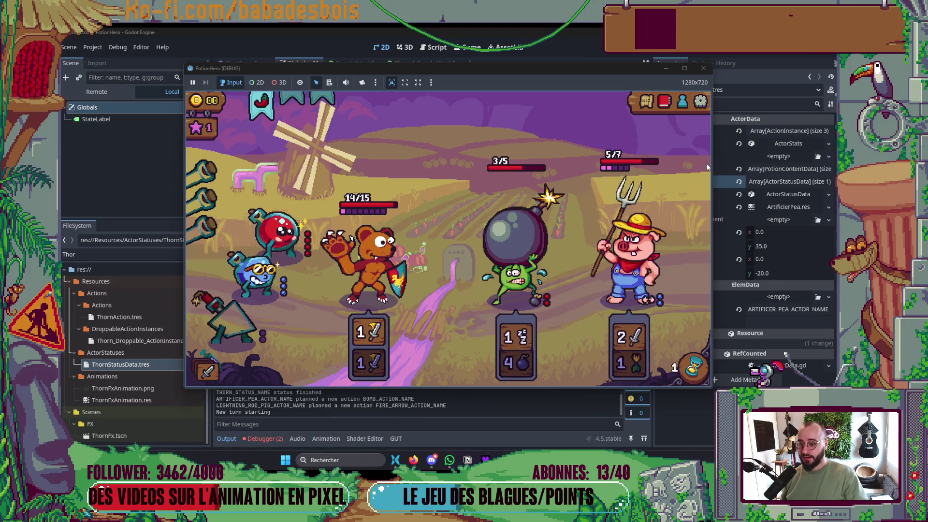
{"action": "key", "text": "alt+F4"}
{"action": "key", "text": "alt+Tab"}
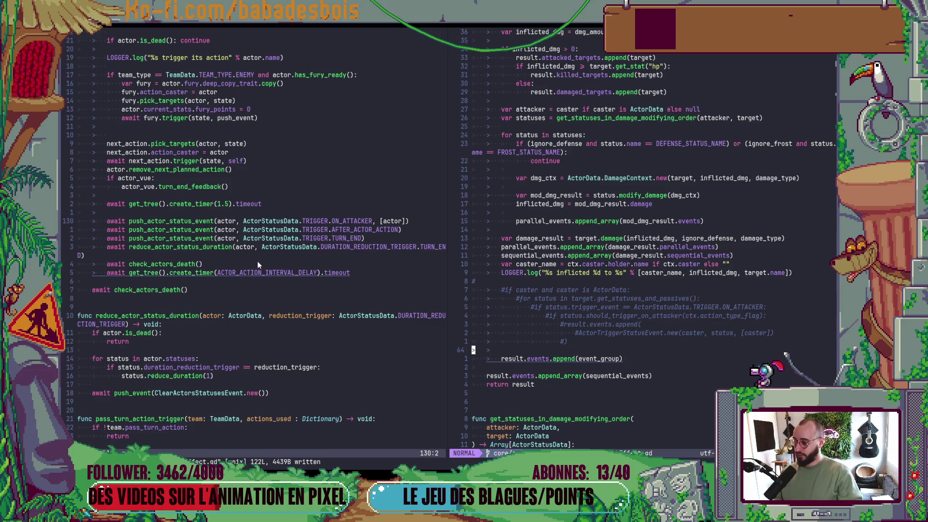
- Draft and discard a 'for' line and a 'var targers =' line near the turn's status event calls
{"action": "left_click", "coordinate": [222, 220]}
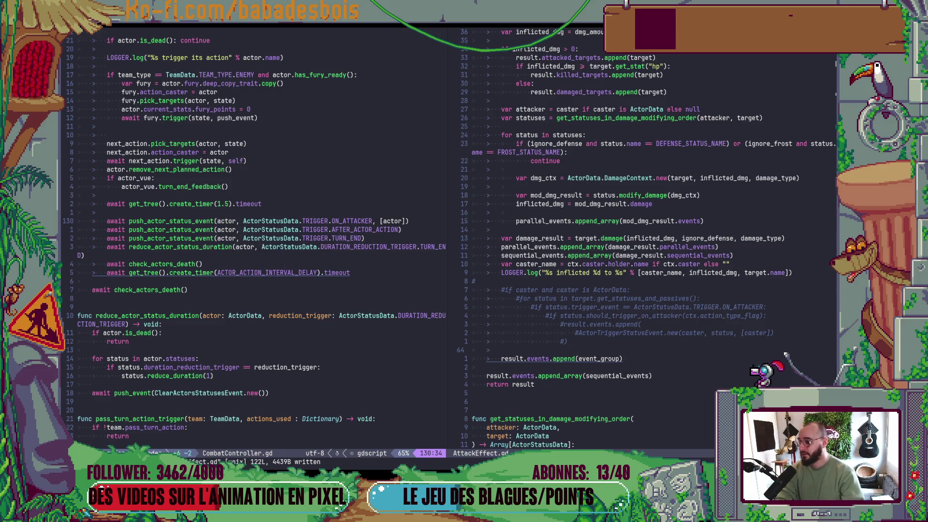
{"action": "key", "text": "shift+o"}
{"action": "type", "text": "for"}
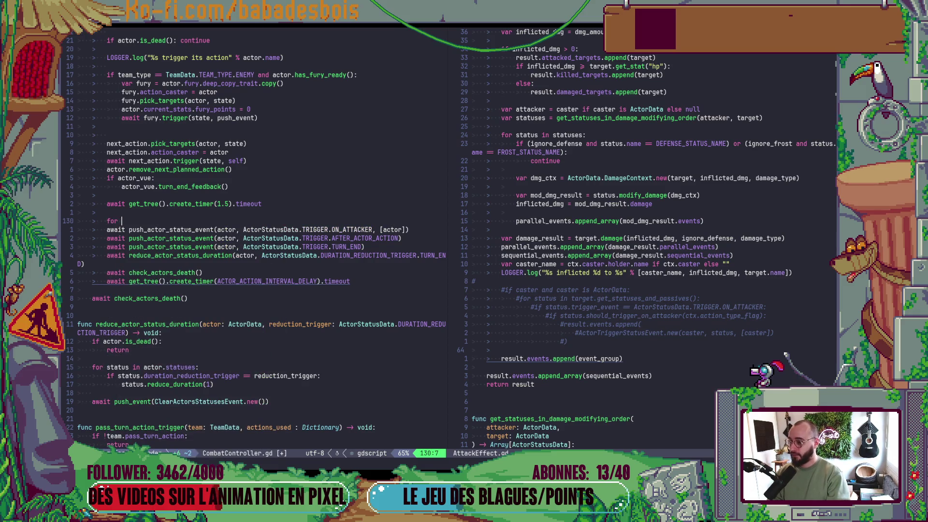
{"action": "key", "text": "Escape"}
{"action": "key", "text": "d"}
{"action": "key", "text": "d"}
{"action": "key", "text": "k"}
{"action": "key", "text": "k"}
{"action": "key", "text": "k"}
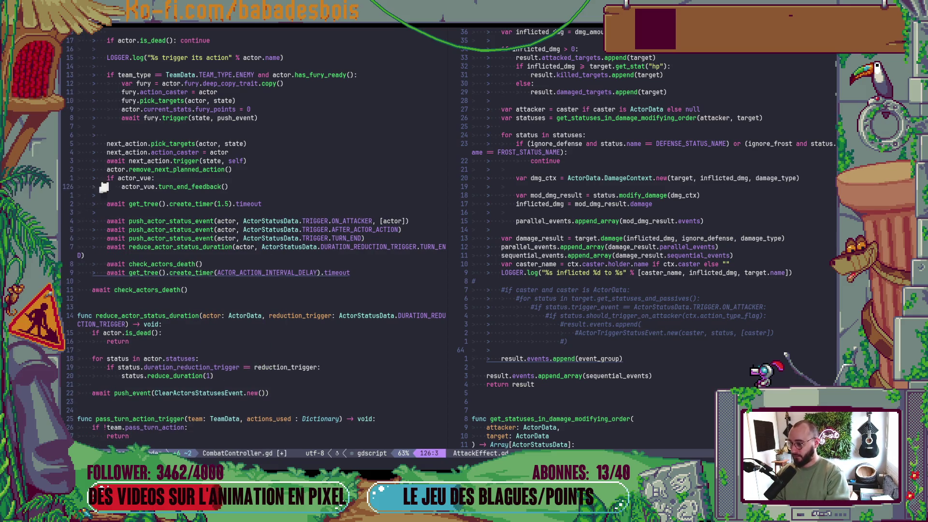
{"action": "key", "text": "k"}
{"action": "key", "text": "shift+o"}
{"action": "type", "text": "var "}
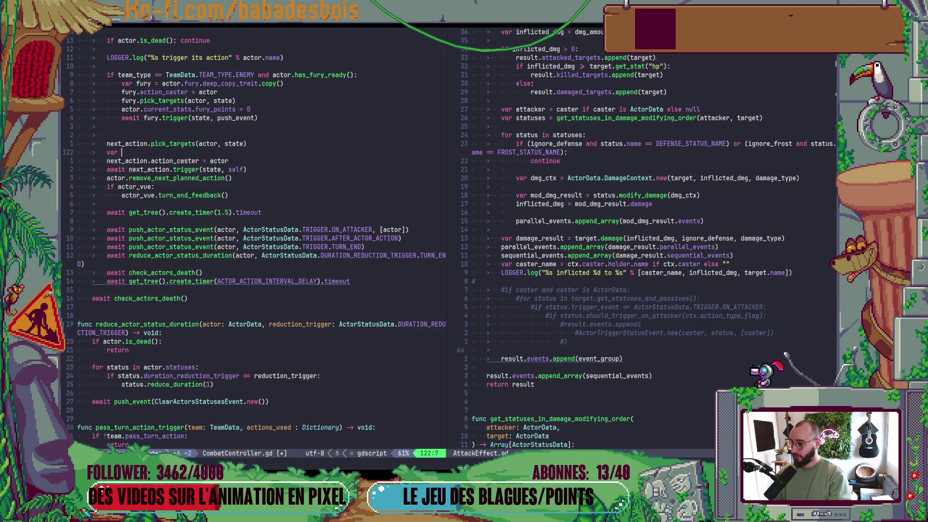
{"action": "type", "text": "targers ="}
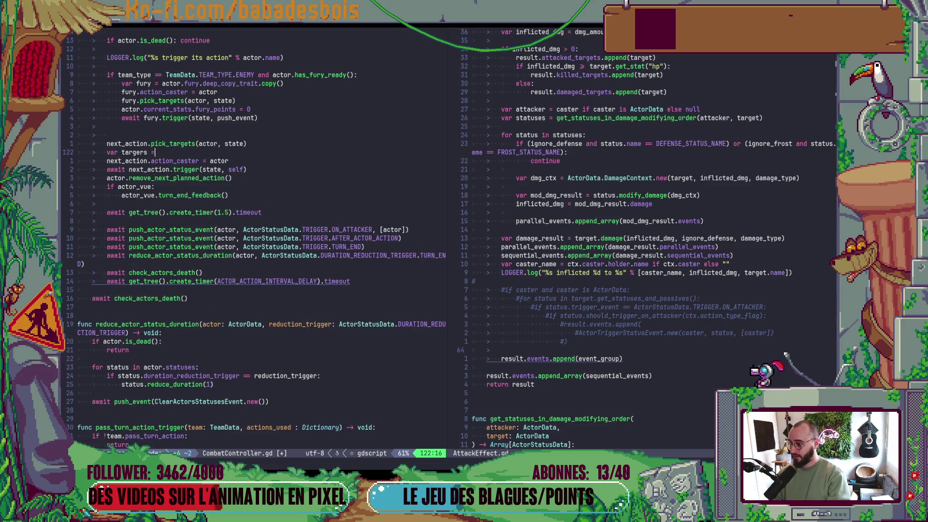
{"action": "key", "text": "Escape"}
{"action": "key", "text": "d"}
{"action": "key", "text": "d"}
- Delete the ON_ATTACKER push_actor_status_event line after the 1.5-second timer in CombatController.gd
{"action": "key", "text": "j"}
{"action": "key", "text": "j"}
{"action": "key", "text": "j"}
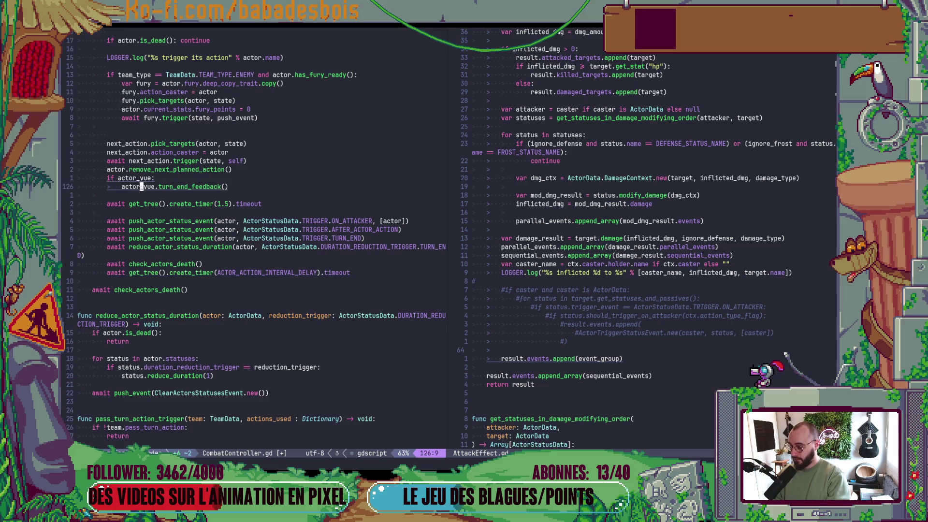
{"action": "type", "text": "fo"}
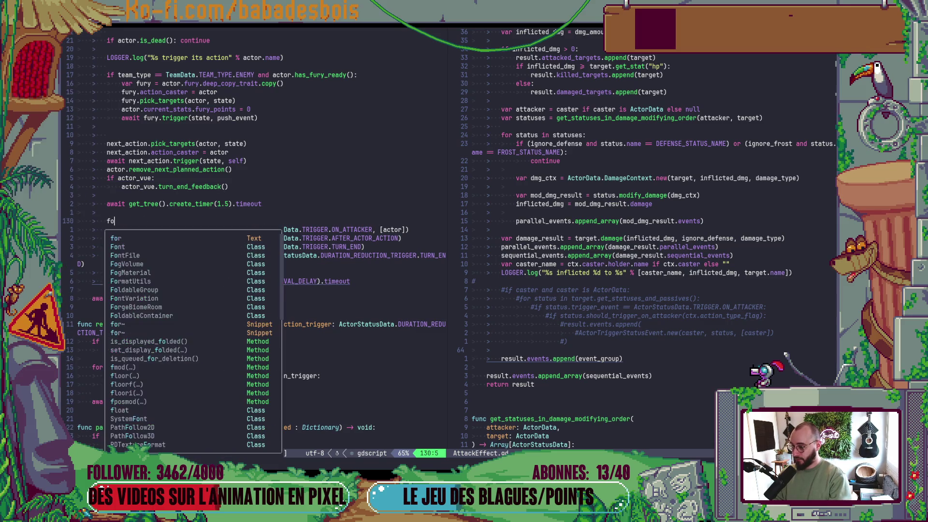
{"action": "type", "text": "for"}
{"action": "key", "text": "Escape"}
{"action": "key", "text": "d"}
{"action": "key", "text": "d"}
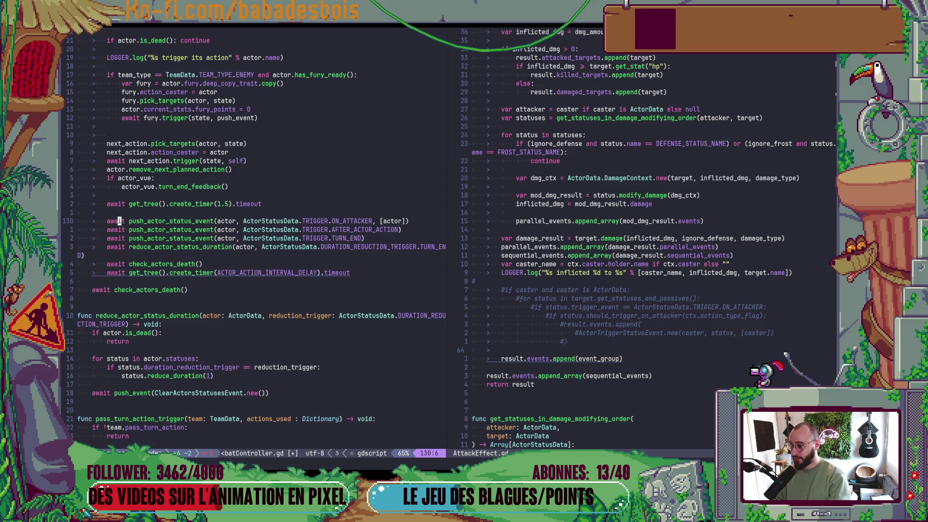
{"action": "key", "text": "d"}
{"action": "key", "text": "d"}
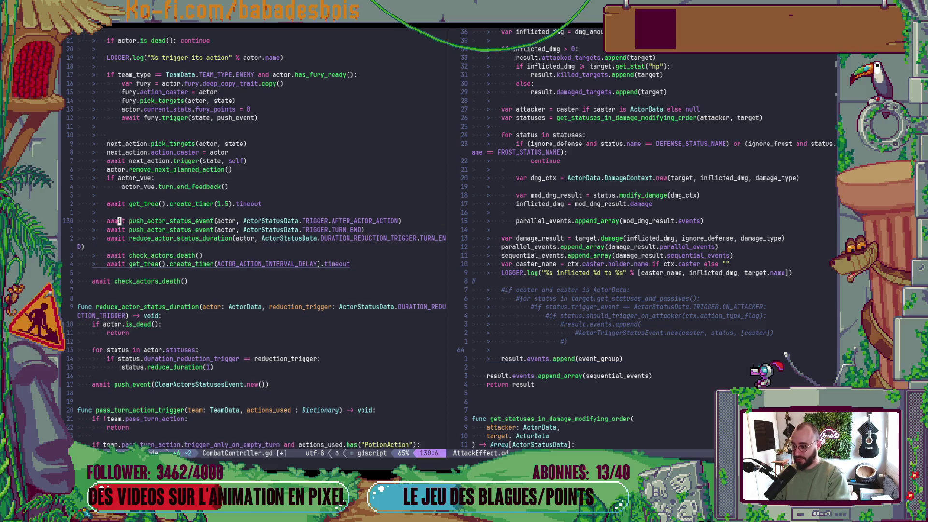
{"action": "key", "text": "ctrl+w"}
- Uncomment the ON_ATTACKER block in AttackEffect.gd with gc and save with :w
{"action": "key", "text": "l"}
{"action": "key", "text": "k"}
{"action": "key", "text": "k"}
{"action": "key", "text": "k"}
{"action": "key", "text": "k"}
{"action": "key", "text": "k"}
{"action": "key", "text": "k"}
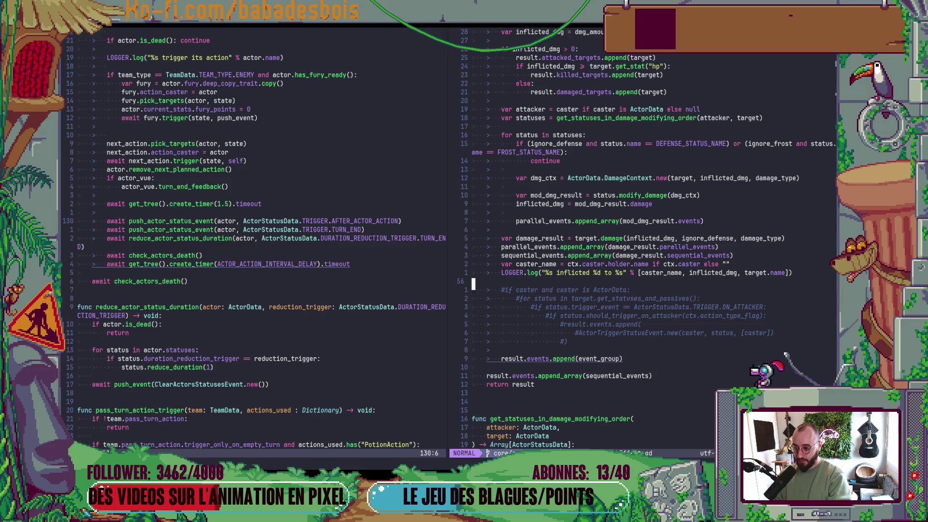
{"action": "key", "text": "shift+v"}
{"action": "key", "text": "j"}
{"action": "key", "text": "j"}
{"action": "key", "text": "j"}
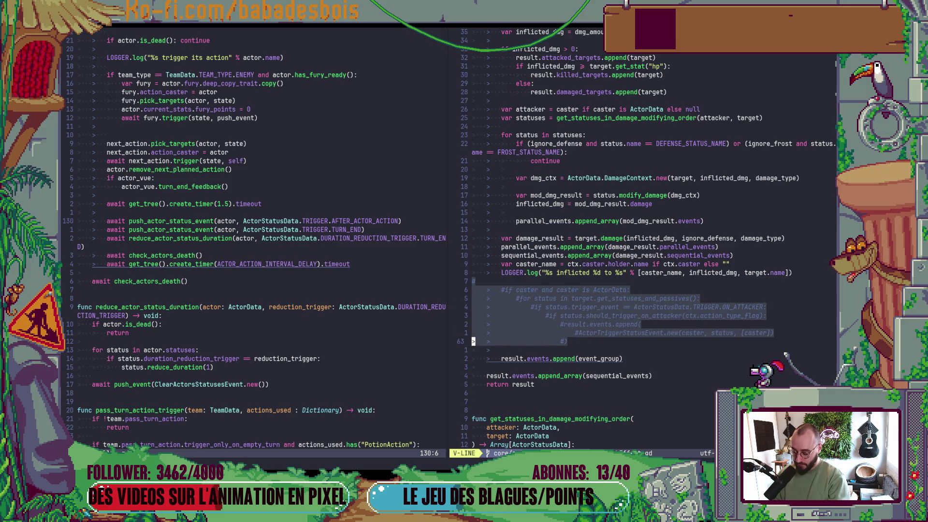
{"action": "type", "text": "gc:w"}
{"action": "key", "text": "Return"}
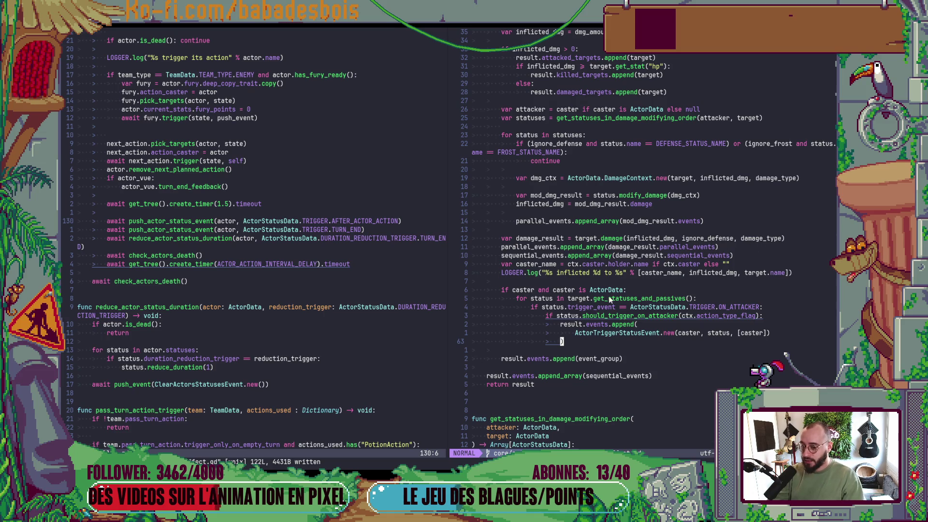
- Review the caster argument and get_statuses_and_passives call, then launch Telescope find_files
{"action": "left_click_drag", "start_coordinate": [597, 295], "coordinate": [599, 341]}
{"action": "left_click", "coordinate": [696, 332]}
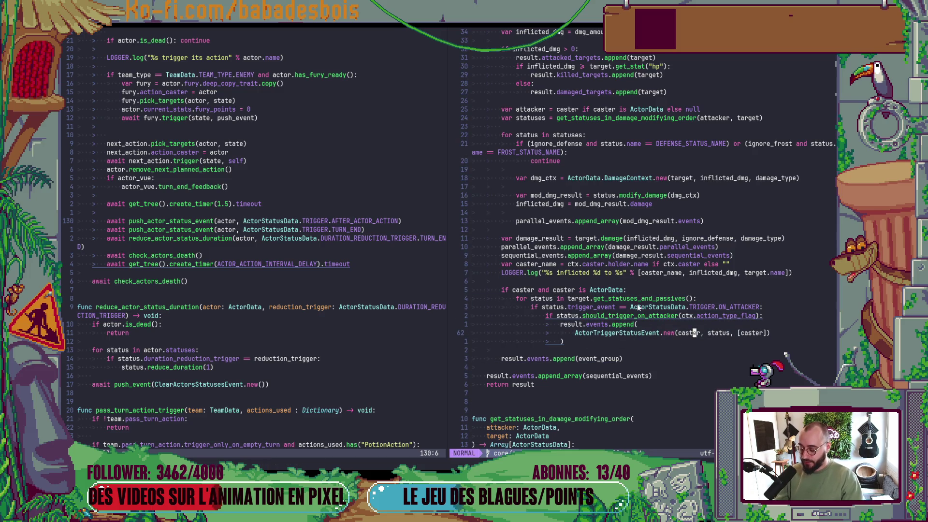
{"action": "left_click", "coordinate": [635, 298]}
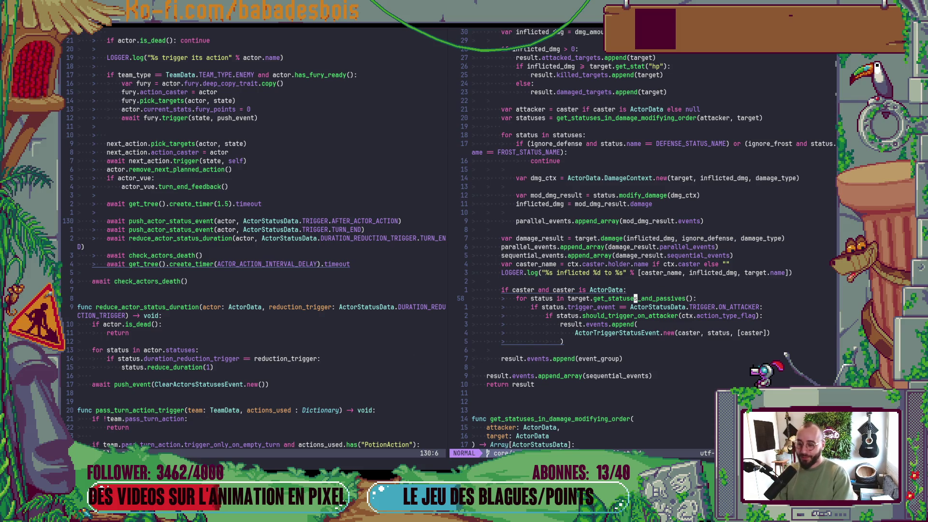
{"action": "scroll", "coordinate": [602, 369], "scroll_direction": "up", "scroll_amount": 9}
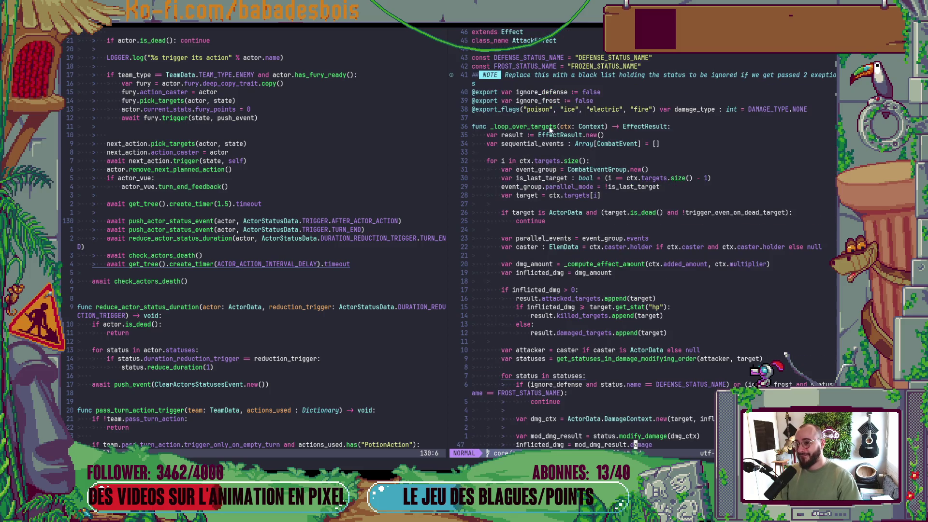
{"action": "scroll", "coordinate": [191, 218], "scroll_direction": "up", "scroll_amount": 2}
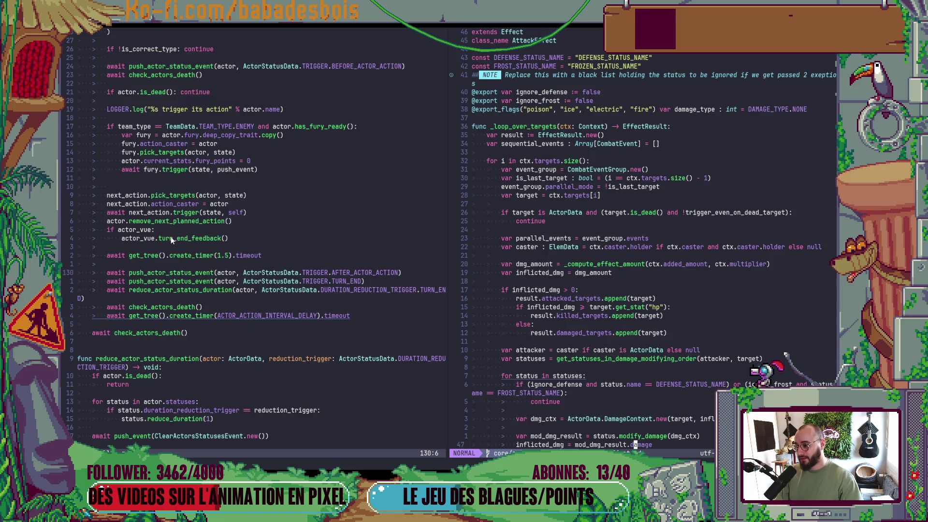
{"action": "left_click", "coordinate": [224, 203]}
{"action": "key", "text": "space"}
{"action": "key", "text": "f"}
{"action": "key", "text": "f"}
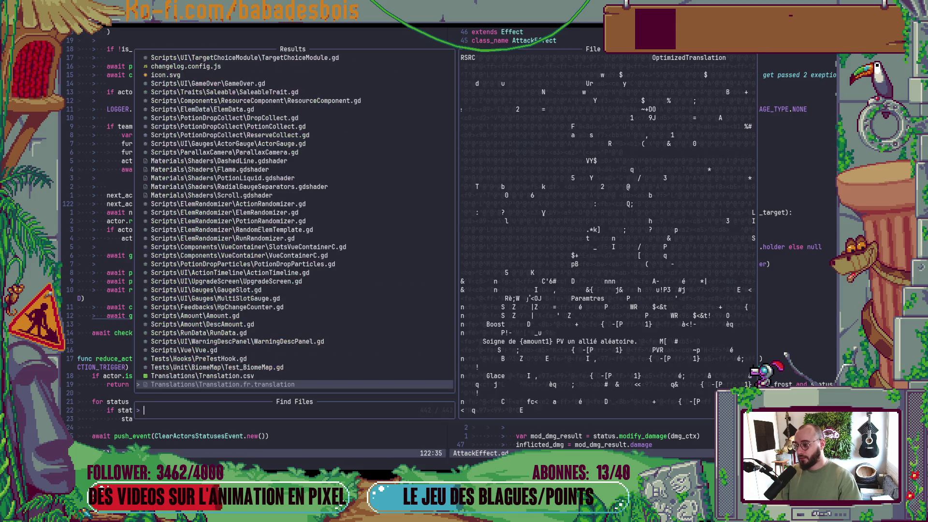
{"action": "key", "text": "Escape"}
{"action": "left_click", "coordinate": [237, 210]}
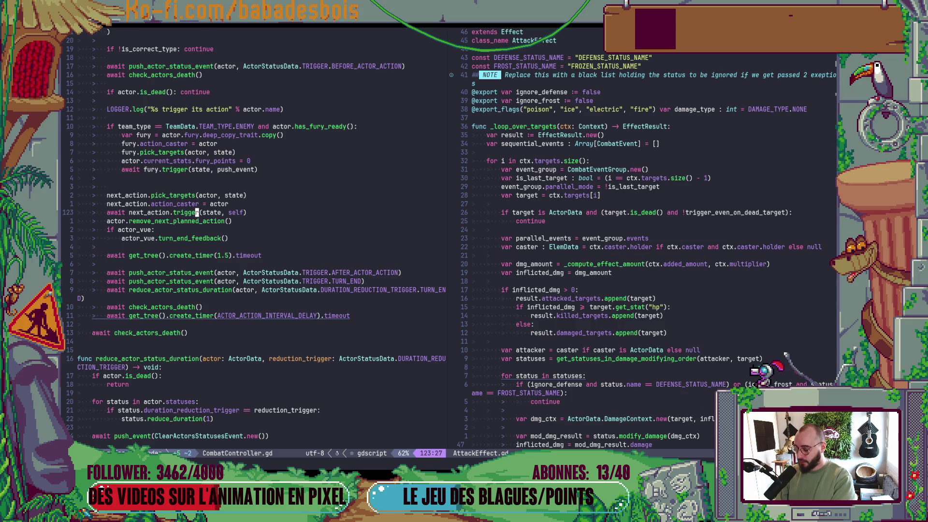
{"action": "key", "text": "g"}
{"action": "key", "text": "d"}
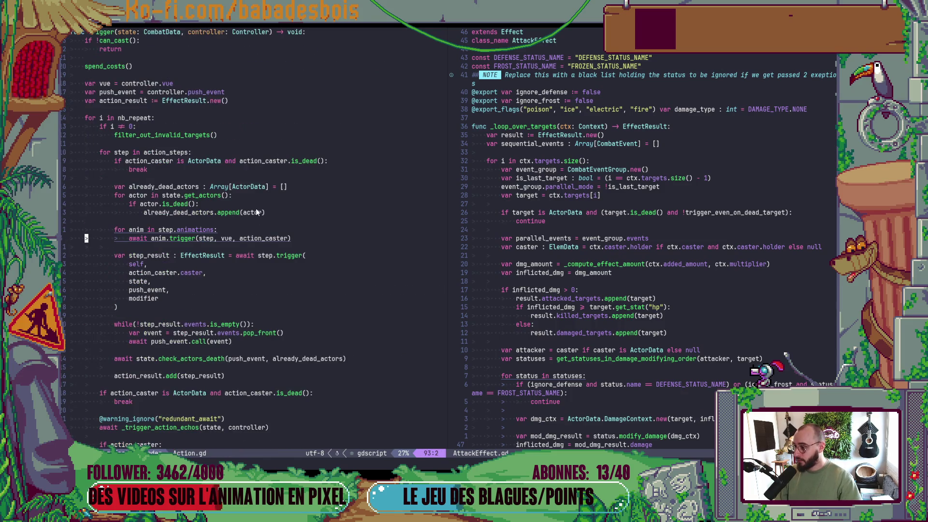
{"action": "scroll", "coordinate": [241, 208], "scroll_direction": "down", "scroll_amount": 8}
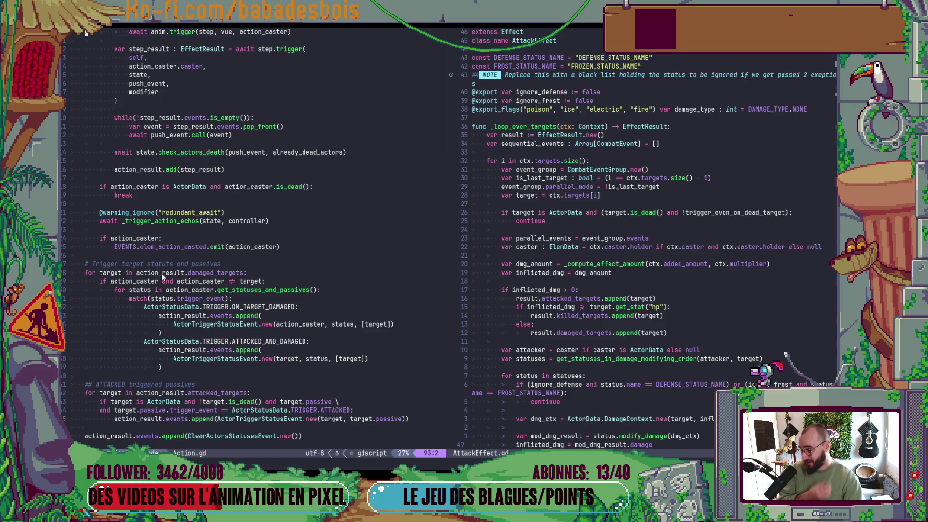
{"action": "scroll", "coordinate": [343, 233], "scroll_direction": "down", "scroll_amount": 4}
{"action": "scroll", "coordinate": [598, 292], "scroll_direction": "down", "scroll_amount": 10}
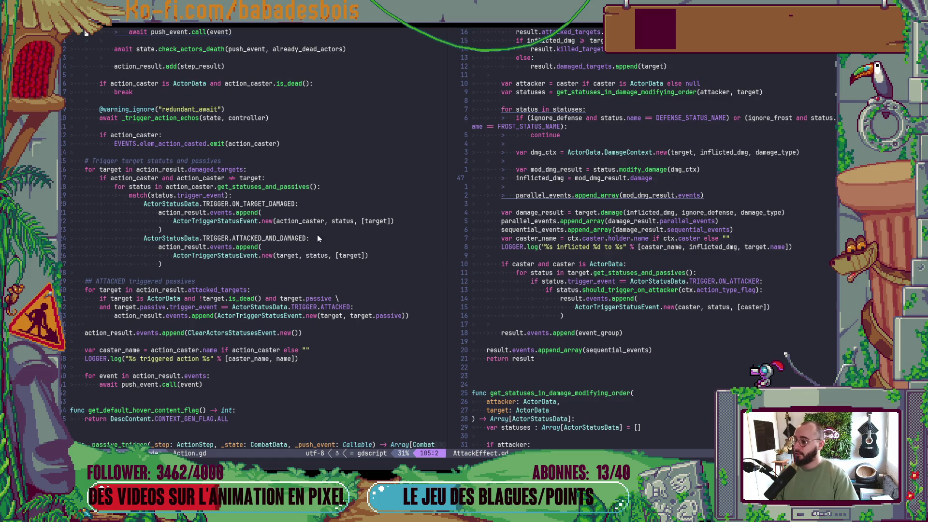
{"action": "left_click", "coordinate": [594, 273]}
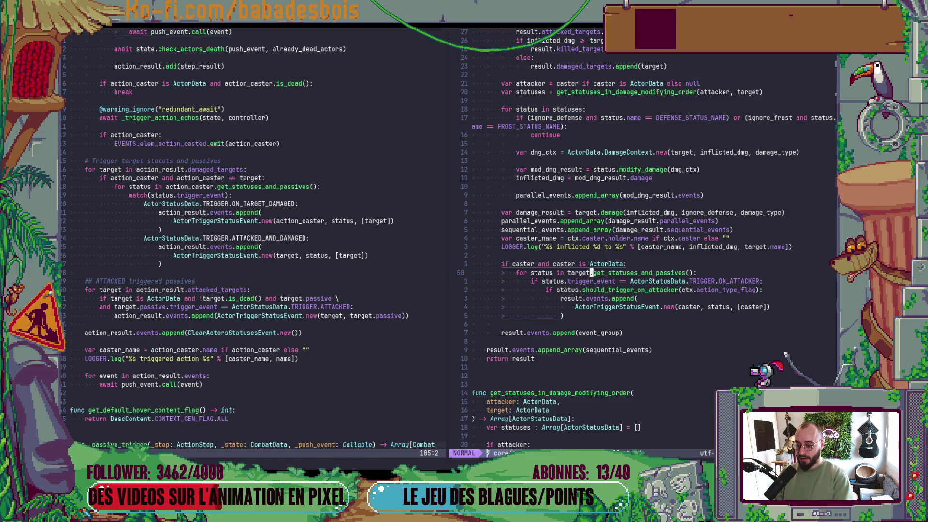
{"action": "key", "text": "j"}
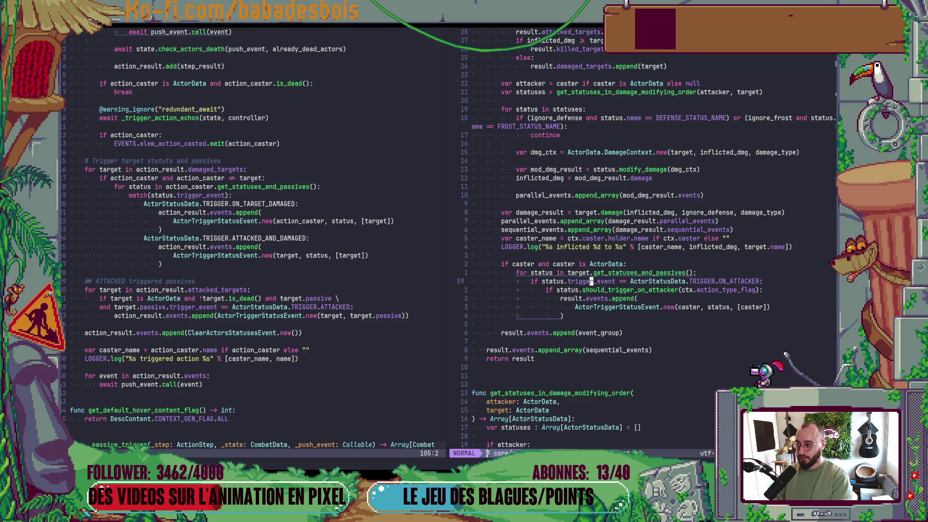
{"action": "scroll", "coordinate": [364, 220], "scroll_direction": "up", "scroll_amount": 15}
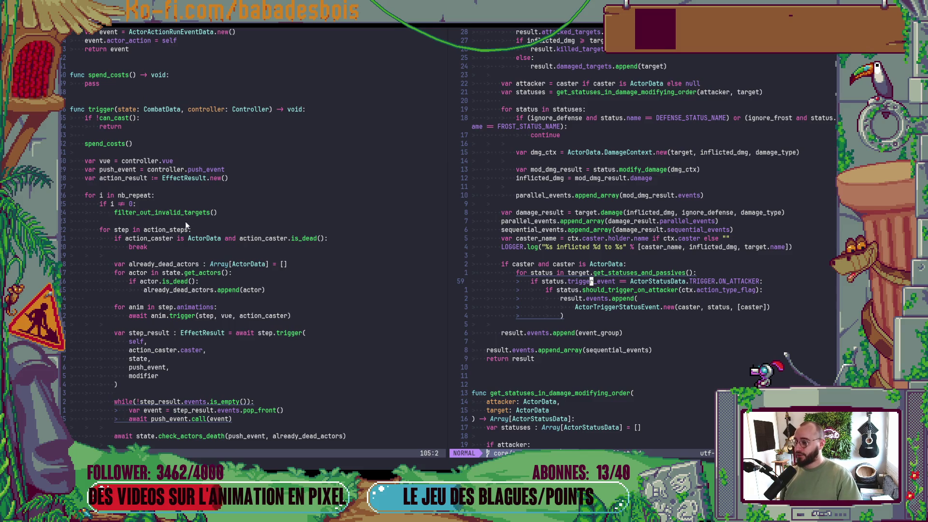
{"action": "scroll", "coordinate": [172, 164], "scroll_direction": "up", "scroll_amount": 14}
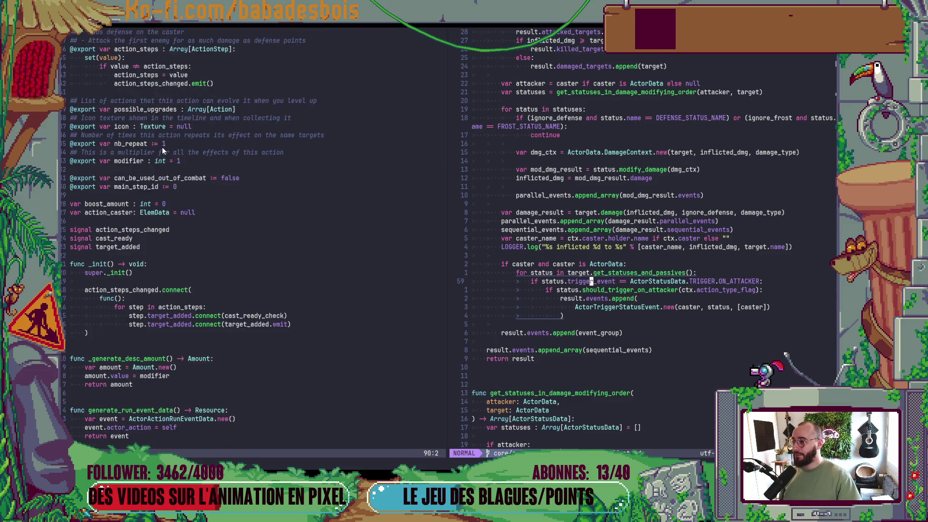
{"action": "scroll", "coordinate": [209, 219], "scroll_direction": "down", "scroll_amount": 13}
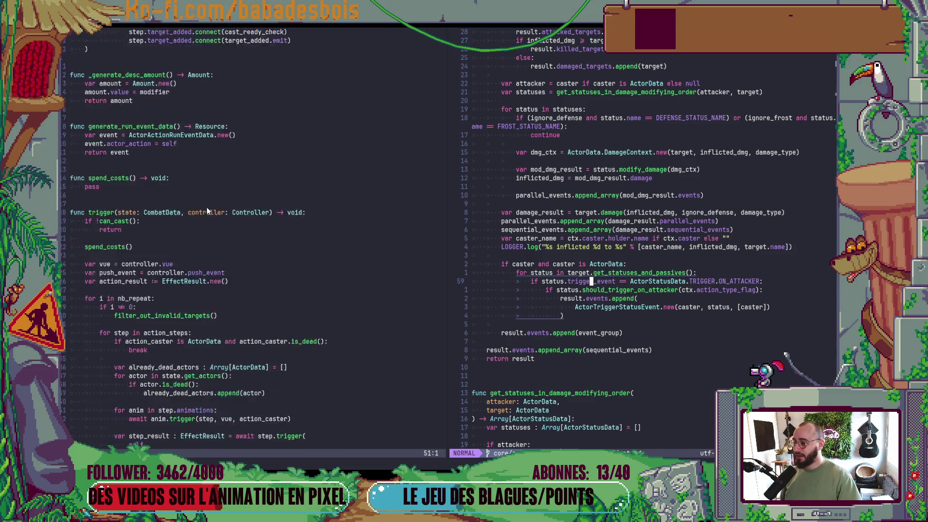
{"action": "left_click", "coordinate": [309, 266]}
{"action": "scroll", "coordinate": [331, 261], "scroll_direction": "down", "scroll_amount": 10}
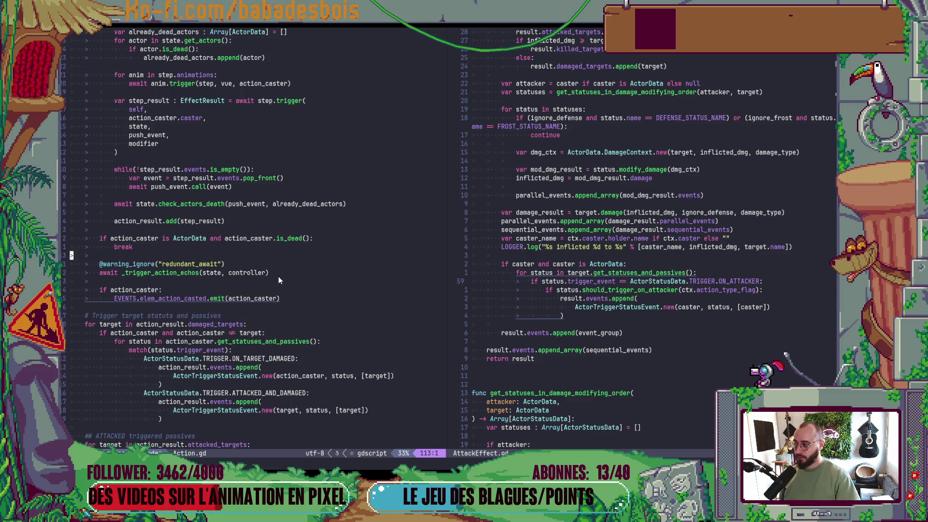
{"action": "scroll", "coordinate": [278, 281], "scroll_direction": "up", "scroll_amount": 3}
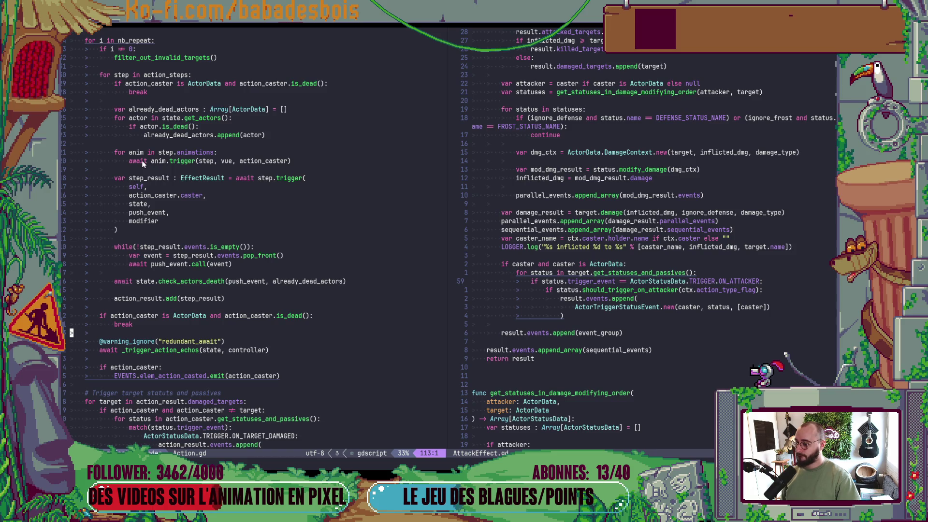
{"action": "left_click", "coordinate": [160, 298]}
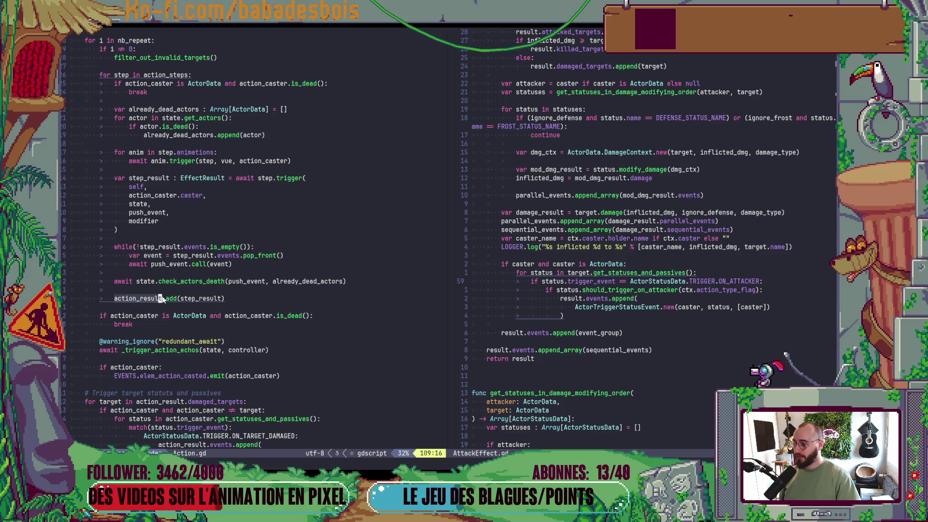
{"action": "scroll", "coordinate": [199, 294], "scroll_direction": "down", "scroll_amount": 3}
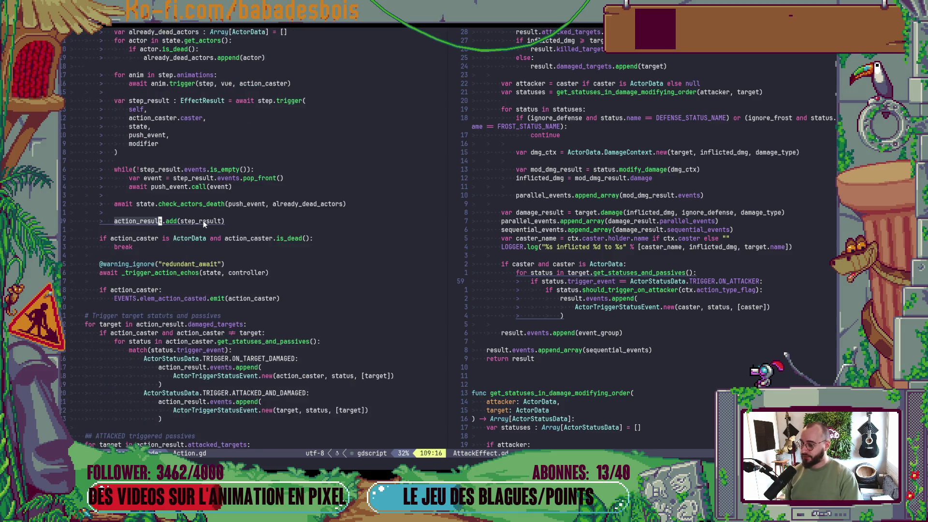
{"action": "left_click", "coordinate": [234, 225]}
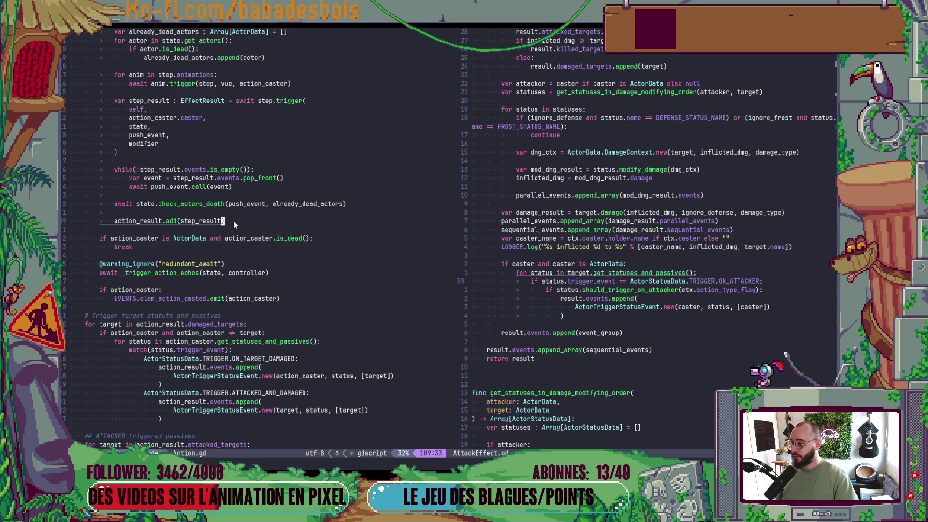
{"action": "scroll", "coordinate": [231, 221], "scroll_direction": "up", "scroll_amount": 7}
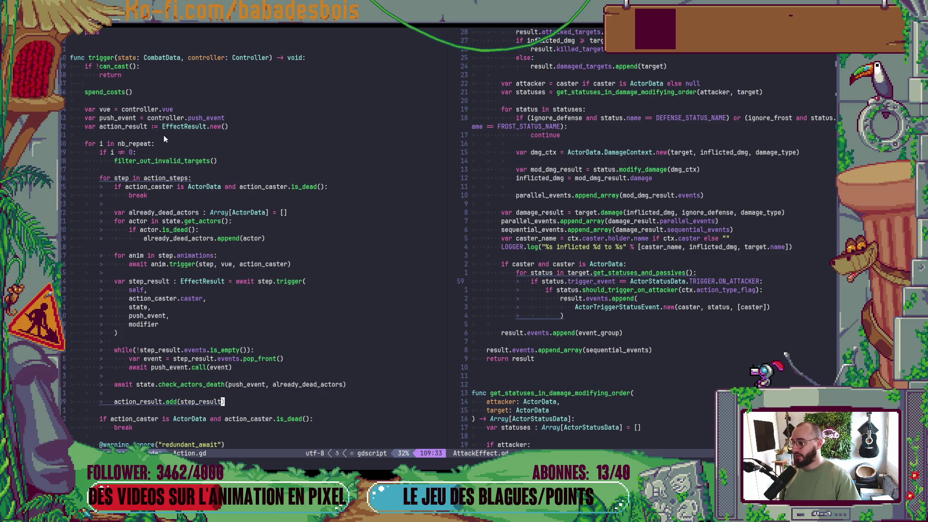
{"action": "left_click", "coordinate": [227, 127]}
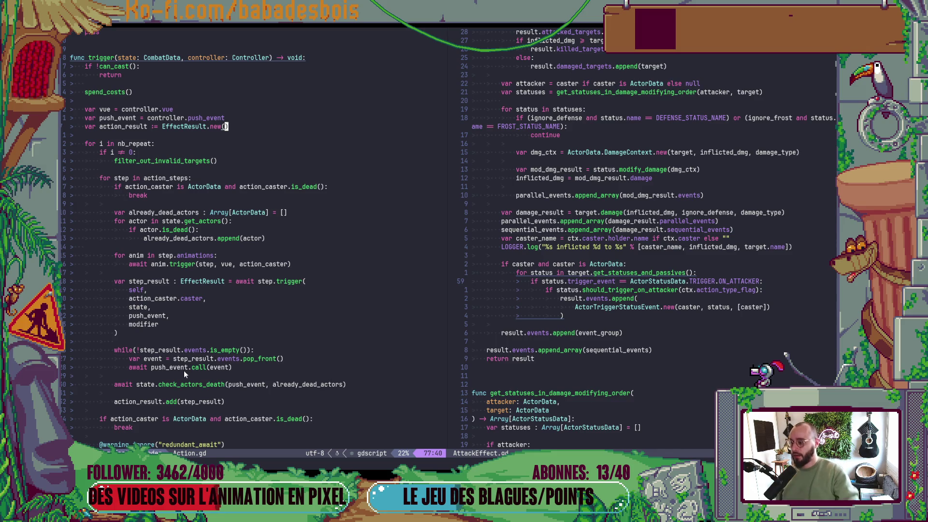
{"action": "scroll", "coordinate": [239, 283], "scroll_direction": "down", "scroll_amount": 8}
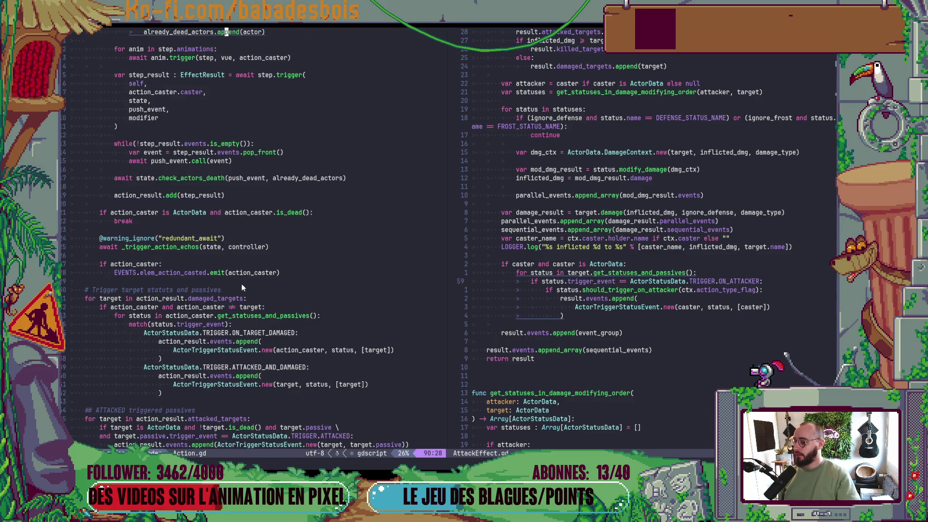
{"action": "scroll", "coordinate": [242, 284], "scroll_direction": "down", "scroll_amount": 3}
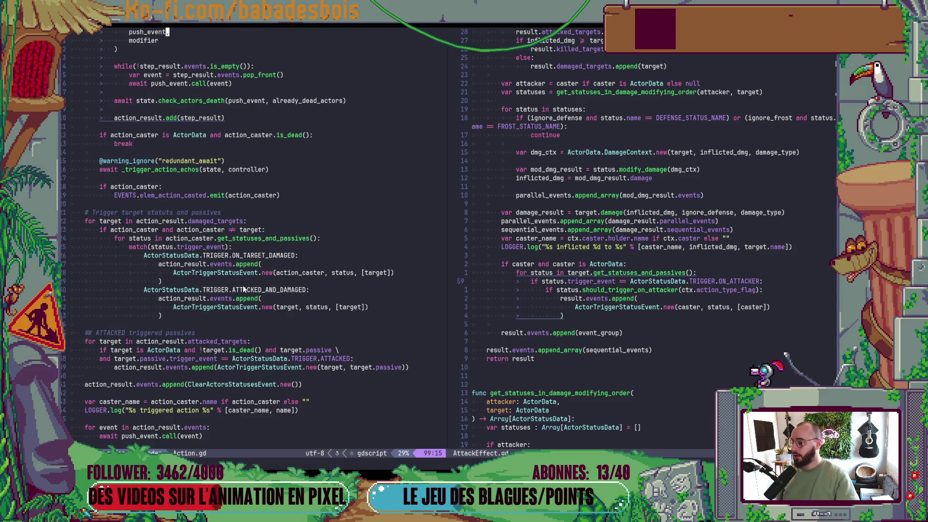
{"action": "scroll", "coordinate": [243, 290], "scroll_direction": "up", "scroll_amount": 11}
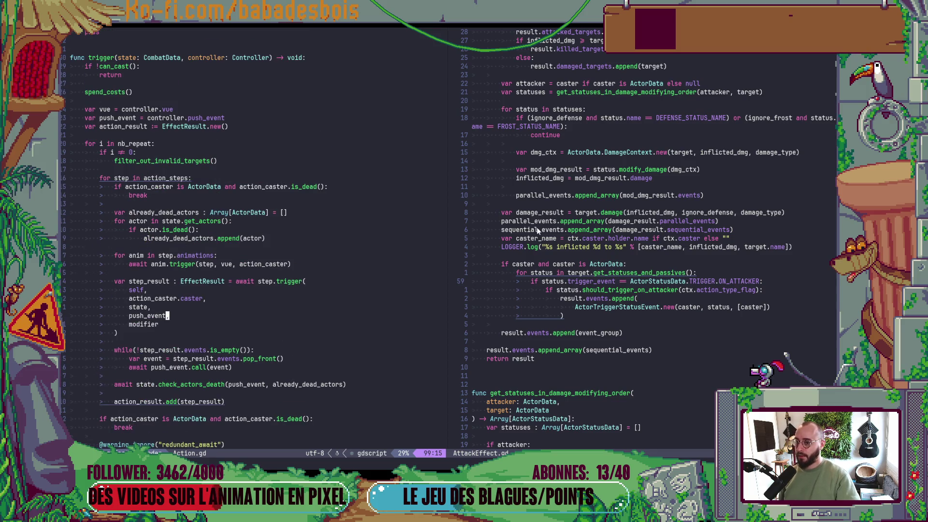
{"action": "scroll", "coordinate": [586, 219], "scroll_direction": "up", "scroll_amount": 10}
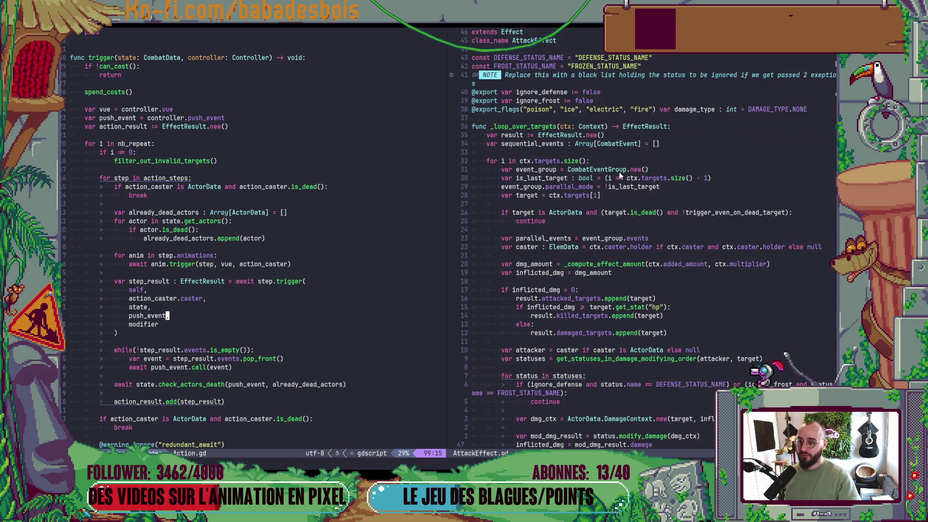
{"action": "left_click", "coordinate": [644, 126]}
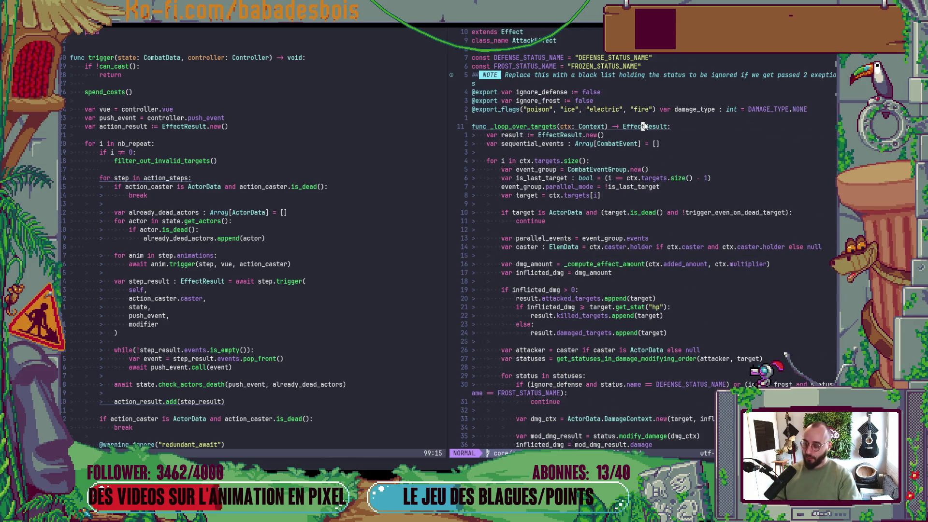
- Save AttackEffect.gd with :w
{"action": "key", "text": "i"}
{"action": "key", "text": "Escape"}
{"action": "type", "text": ":w"}
{"action": "key", "text": "Return"}
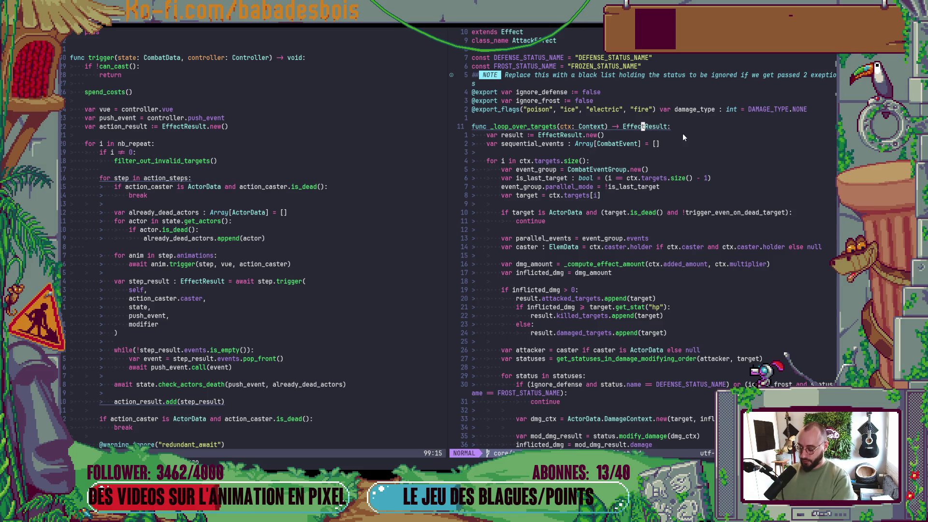
- Jump to the EffectResult definition and inspect its events, killed_targets and add() merging code
{"action": "key", "text": "g"}
{"action": "key", "text": "d"}
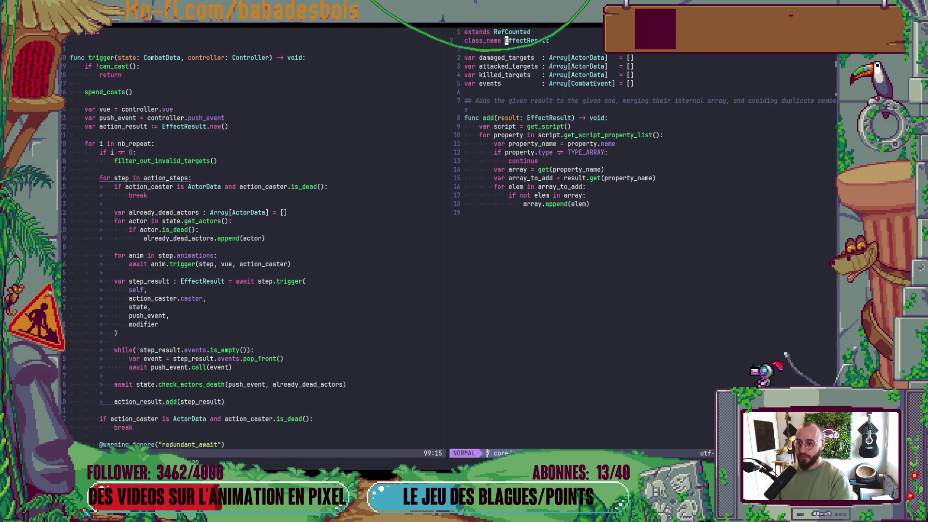
{"action": "left_click", "coordinate": [506, 75]}
{"action": "mouse_move", "coordinate": [499, 85]}
{"action": "left_mouse_down"}
{"action": "mouse_move", "coordinate": [609, 83]}
{"action": "mouse_move", "coordinate": [474, 53]}
{"action": "mouse_move", "coordinate": [611, 126]}
{"action": "left_mouse_up"}
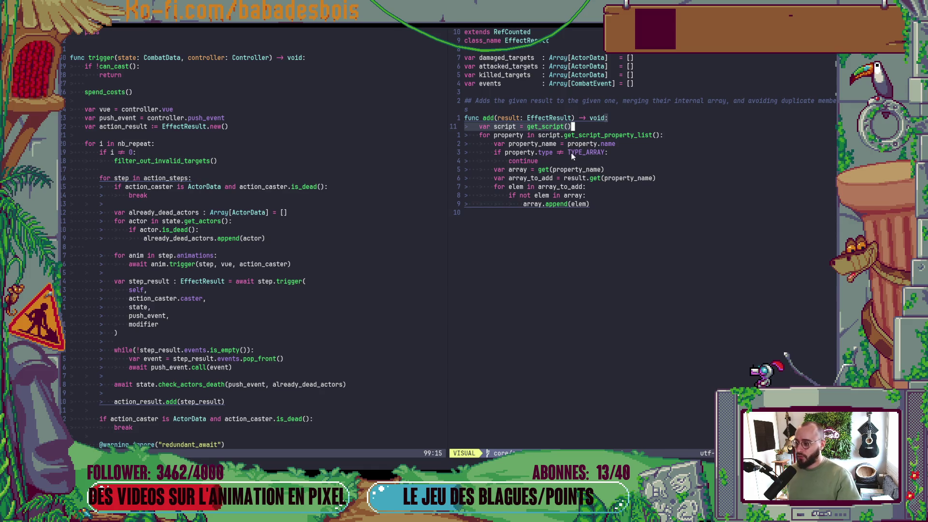
{"action": "scroll", "coordinate": [184, 241], "scroll_direction": "down", "scroll_amount": 3}
{"action": "scroll", "coordinate": [188, 238], "scroll_direction": "down", "scroll_amount": 1}
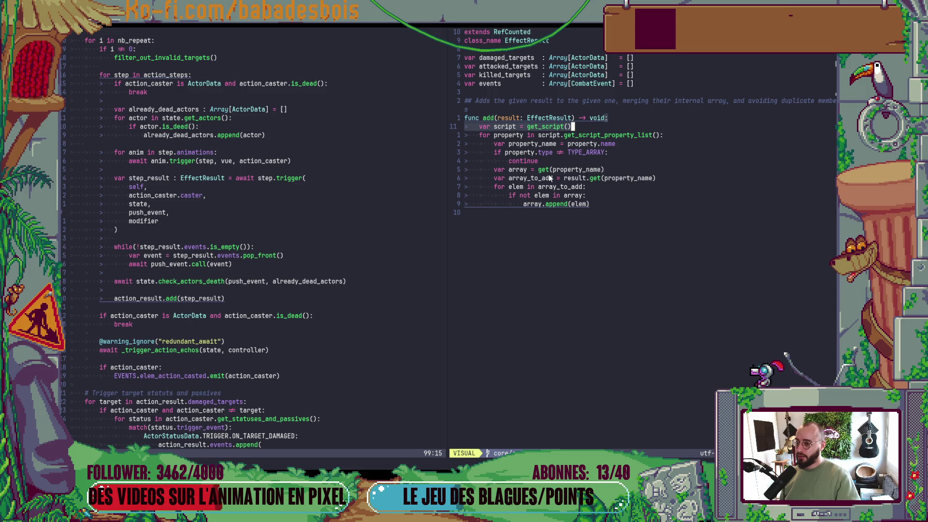
{"action": "double_click", "coordinate": [488, 83]}
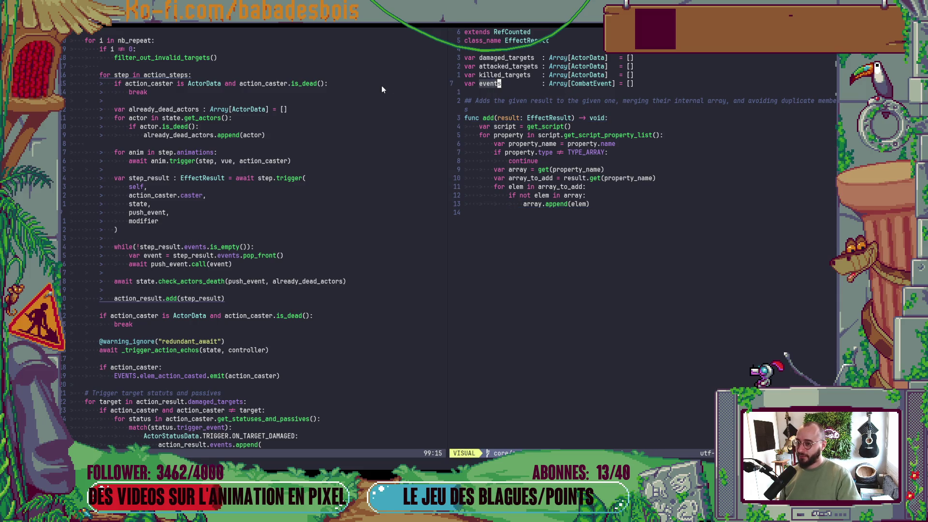
{"action": "scroll", "coordinate": [192, 182], "scroll_direction": "down", "scroll_amount": 2}
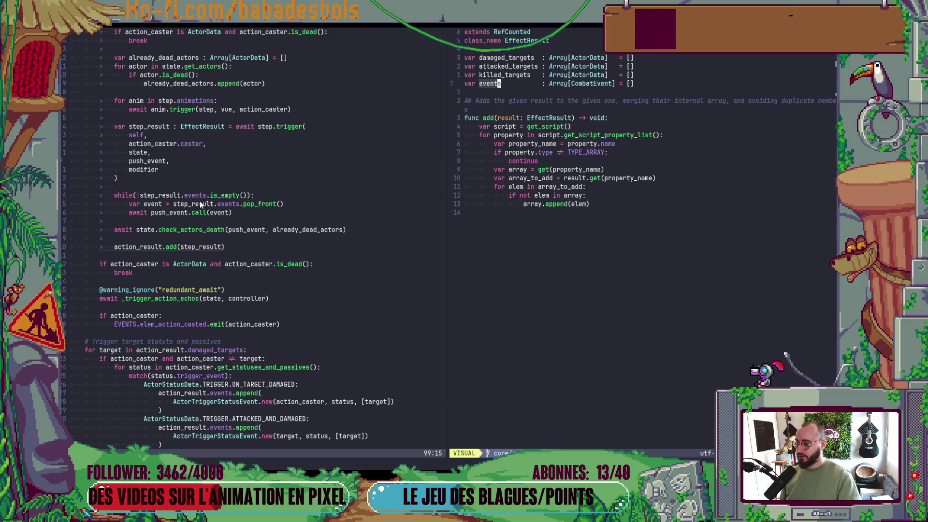
- Return to Action.gd at check_actors_death and scroll through the code below
{"action": "left_click", "coordinate": [182, 213]}
{"action": "left_click", "coordinate": [218, 230]}
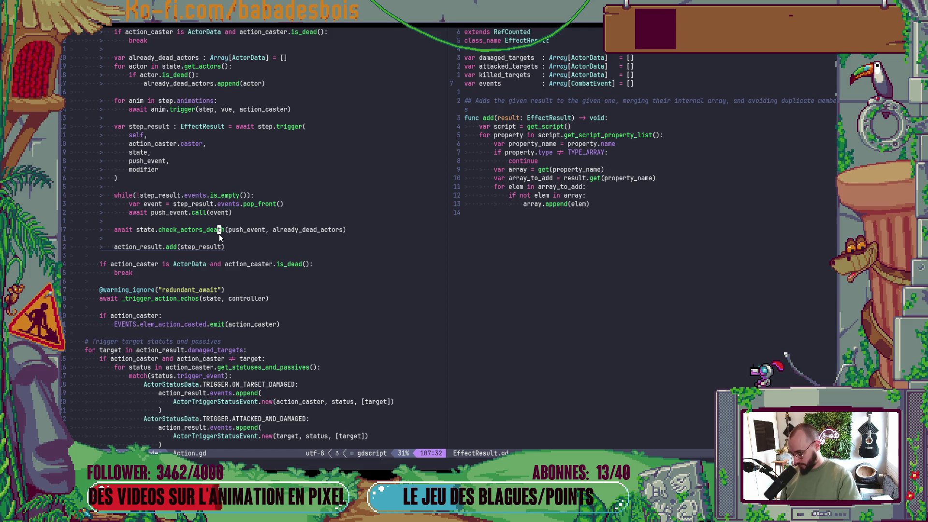
{"action": "scroll", "coordinate": [219, 234], "scroll_direction": "down", "scroll_amount": 2}
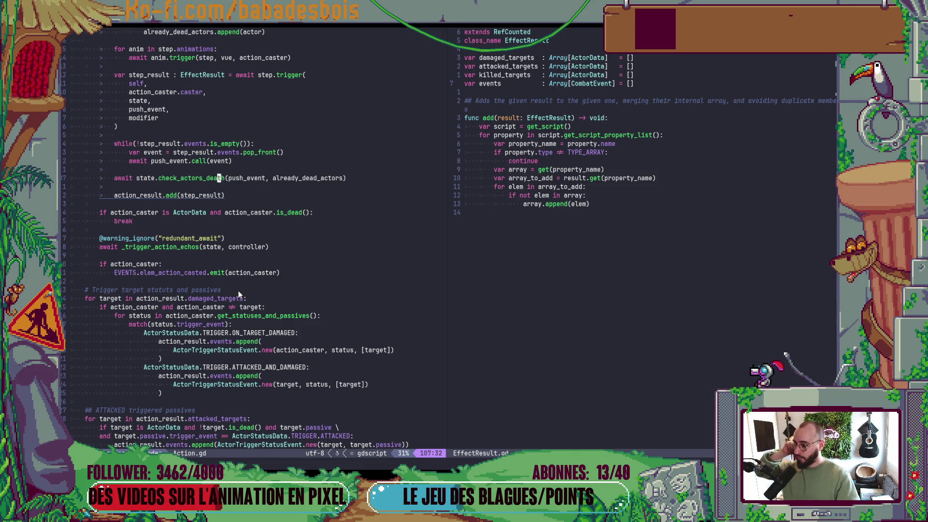
{"action": "scroll", "coordinate": [239, 290], "scroll_direction": "down", "scroll_amount": 3}
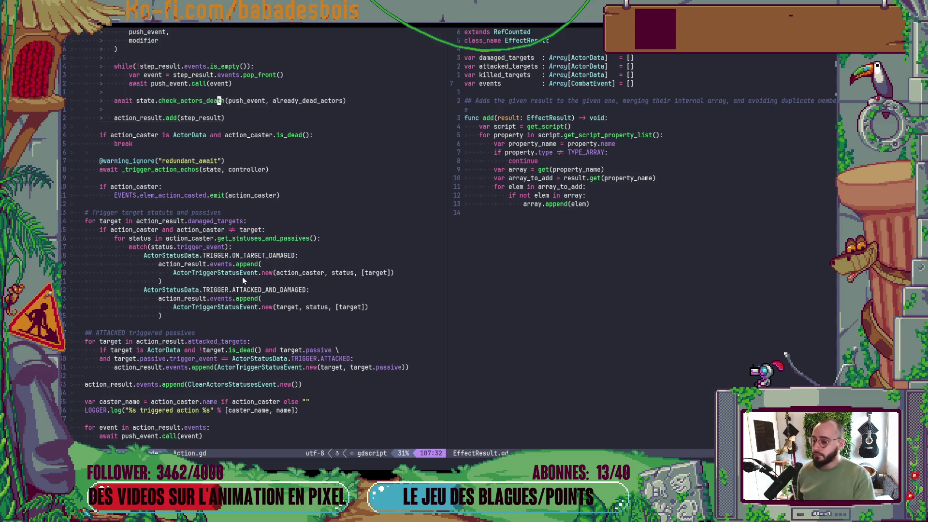
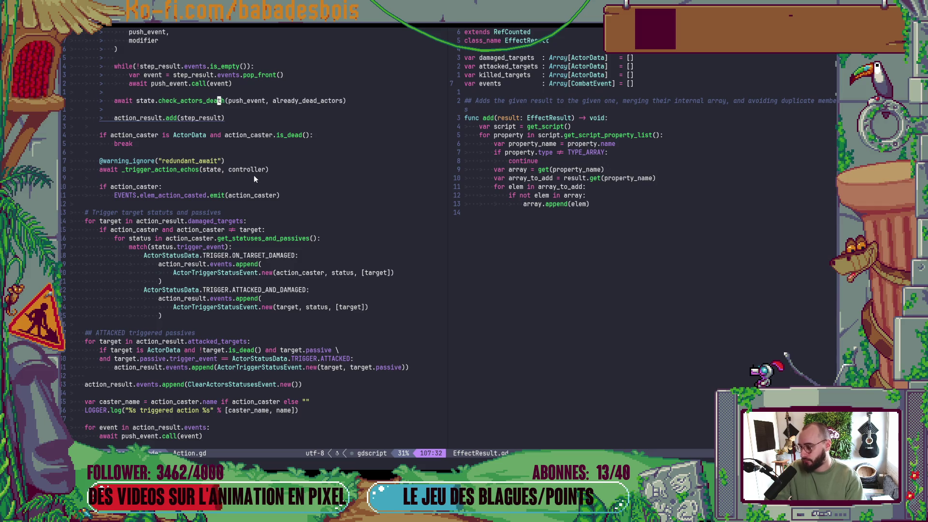
- Switch to the EffectResult.gd pane and undo an accidental new line below the declarations
{"action": "key", "text": "ctrl+w"}
{"action": "key", "text": "l"}
{"action": "key", "text": "j"}
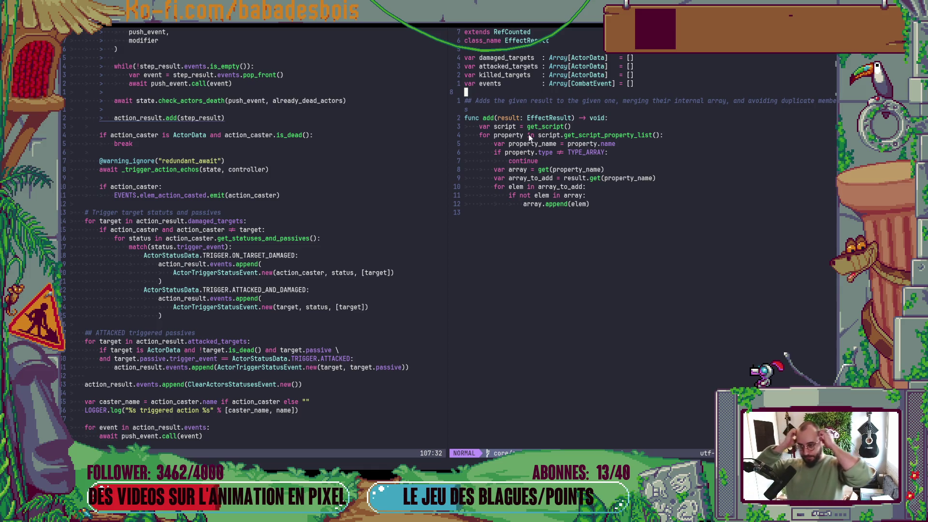
{"action": "type", "text": "ova"}
{"action": "key", "text": "Escape"}
{"action": "key", "text": "u"}
- Add 'var on_attacked_triggers : Array[StatusData] = []' and move it below the events line
{"action": "key", "text": "k"}
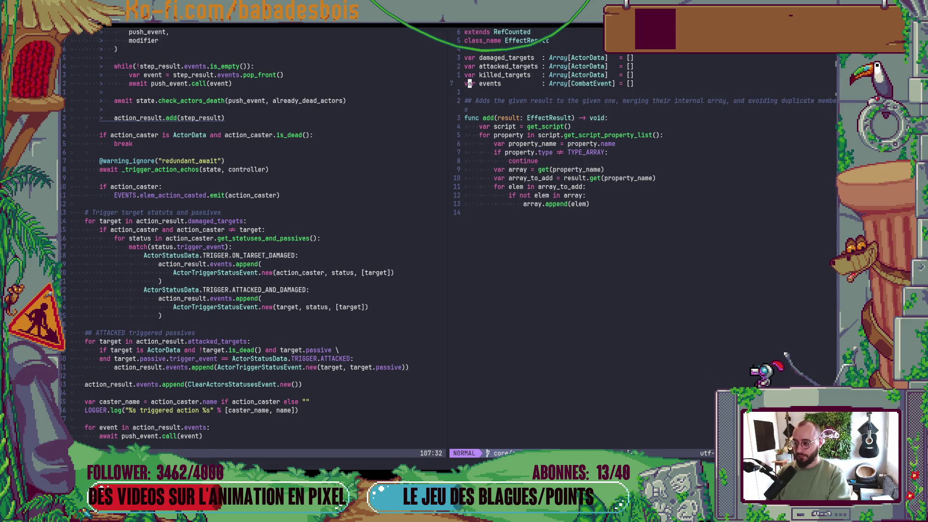
{"action": "key", "text": "shift+o"}
{"action": "type", "text": "var "}
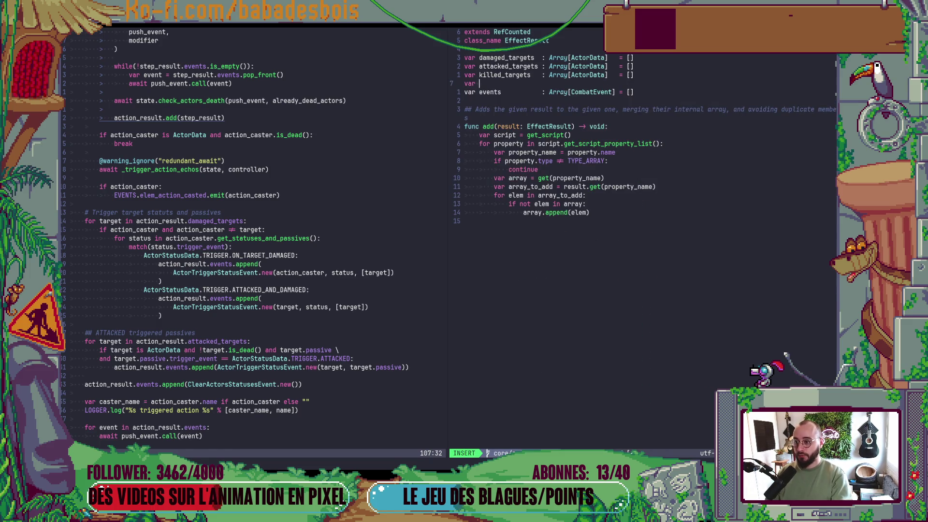
{"action": "type", "text": "on_attack"}
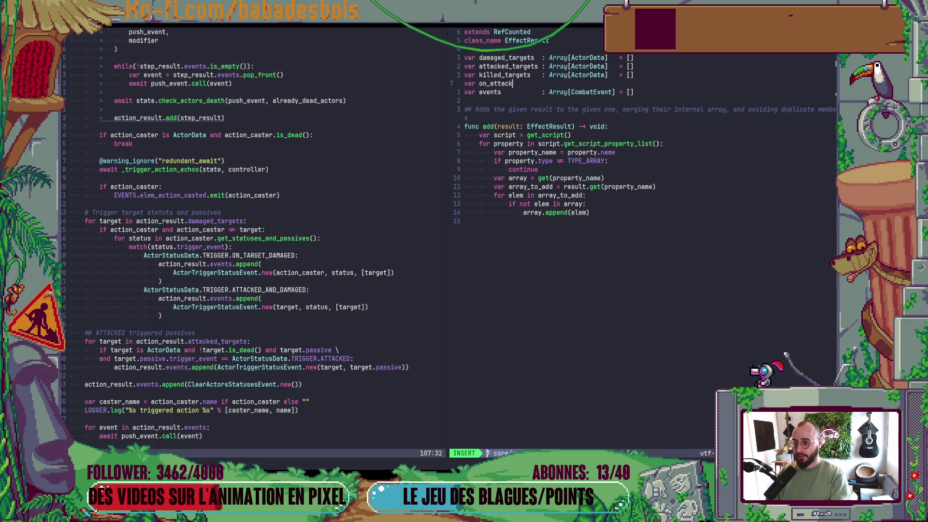
{"action": "type", "text": "ed_"}
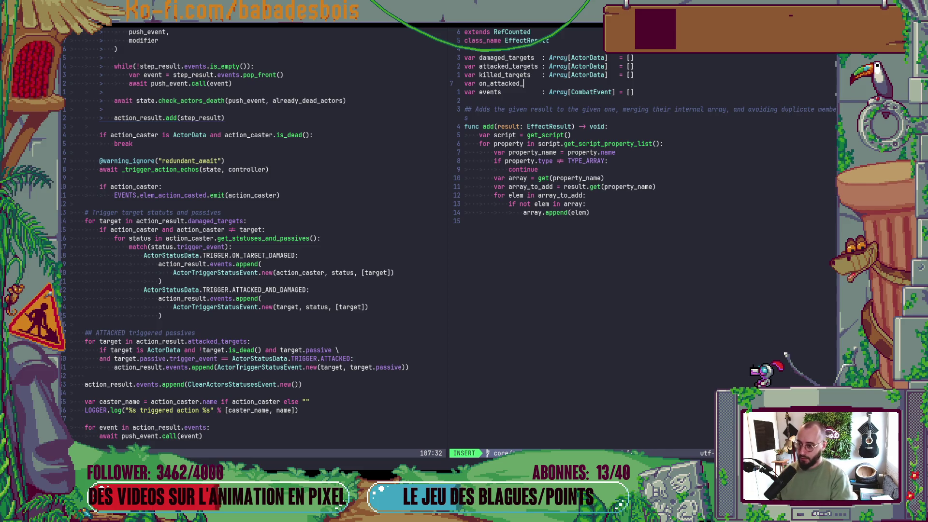
{"action": "type", "text": "triggers"}
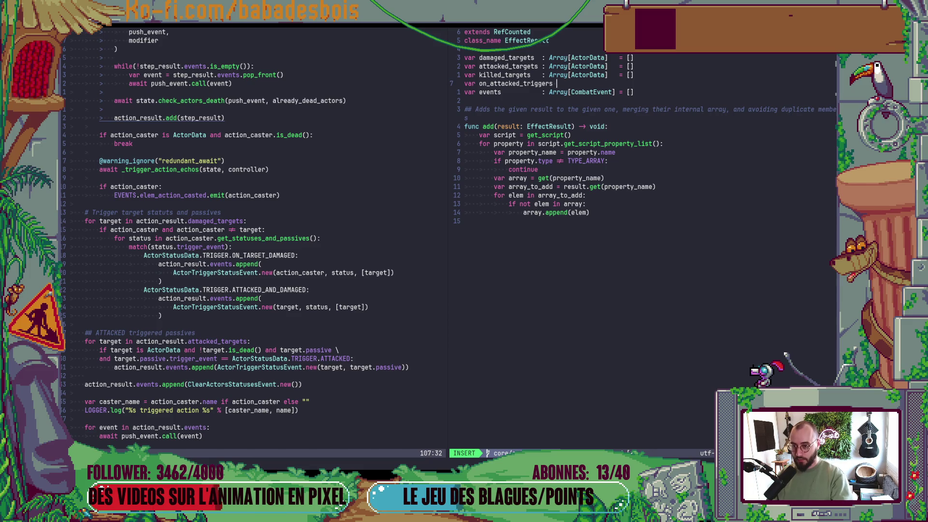
{"action": "type", "text": " : Array"}
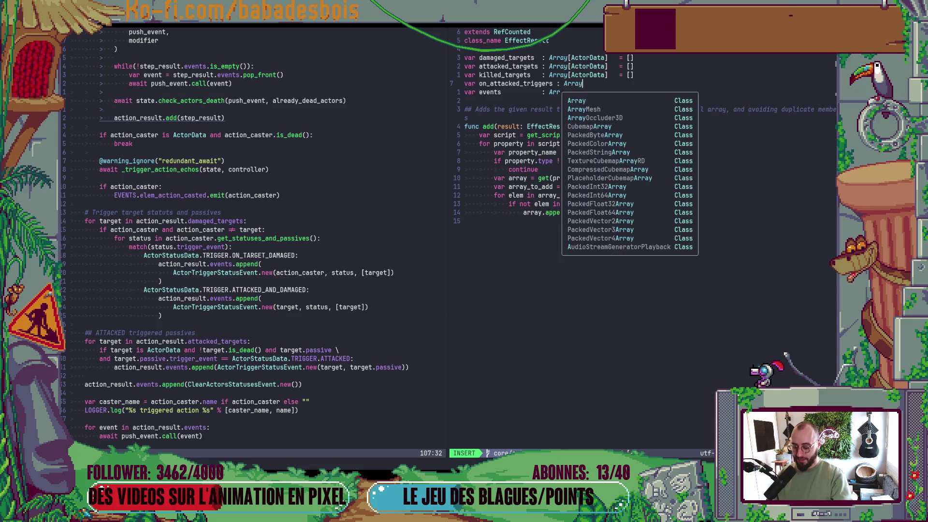
{"action": "type", "text": "[Stau"}
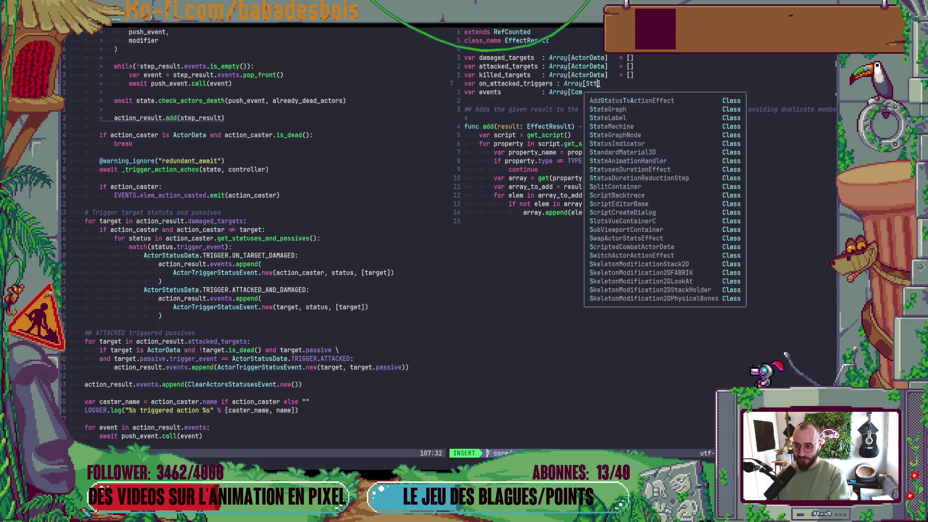
{"action": "key", "text": "BackSpace"}
{"action": "type", "text": "tusData"}
{"action": "key", "text": "Escape"}
{"action": "type", "text": "A =["}
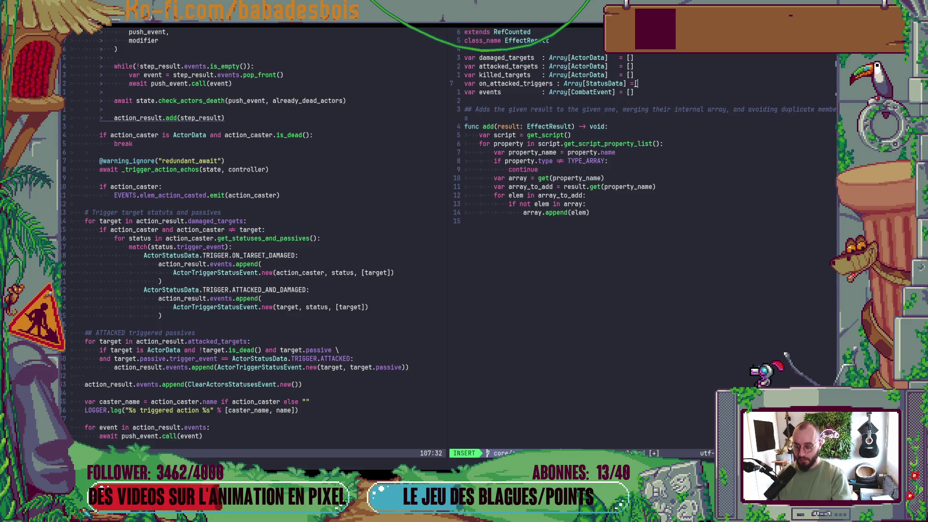
{"action": "key", "text": "Escape"}
{"action": "type", "text": "h"}
{"action": "type", "text": "i"}
{"action": "key", "text": "Escape"}
{"action": "key", "text": "alt+j"}
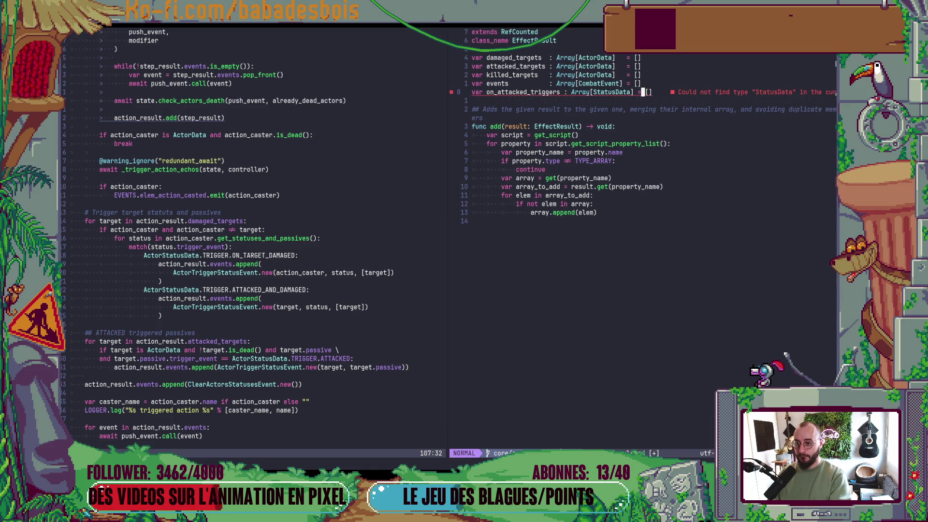
- Align the declaration block on its colons with ga:, save, then undo the realignment
{"action": "key", "text": "k"}
{"action": "key", "text": "k"}
{"action": "key", "text": "k"}
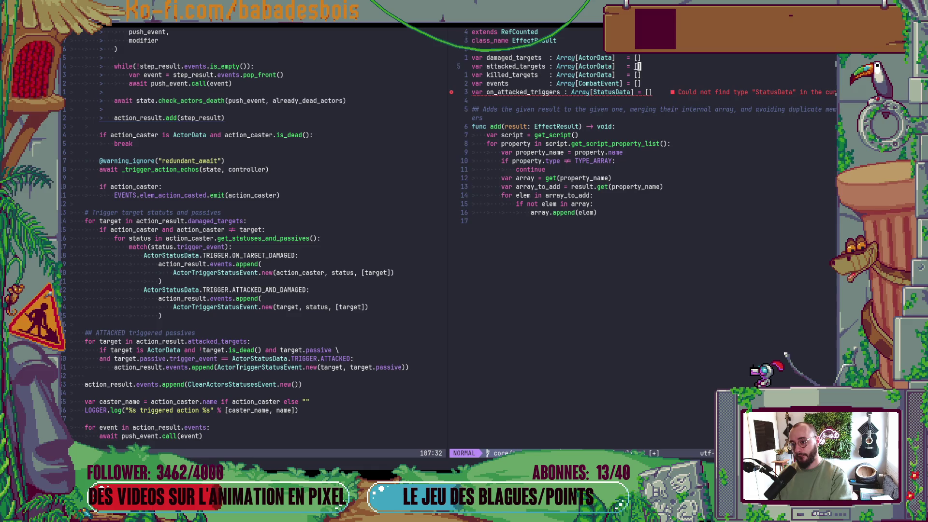
{"action": "key", "text": "j"}
{"action": "key", "text": "V"}
{"action": "key", "text": "j"}
{"action": "key", "text": "j"}
{"action": "key", "text": "j"}
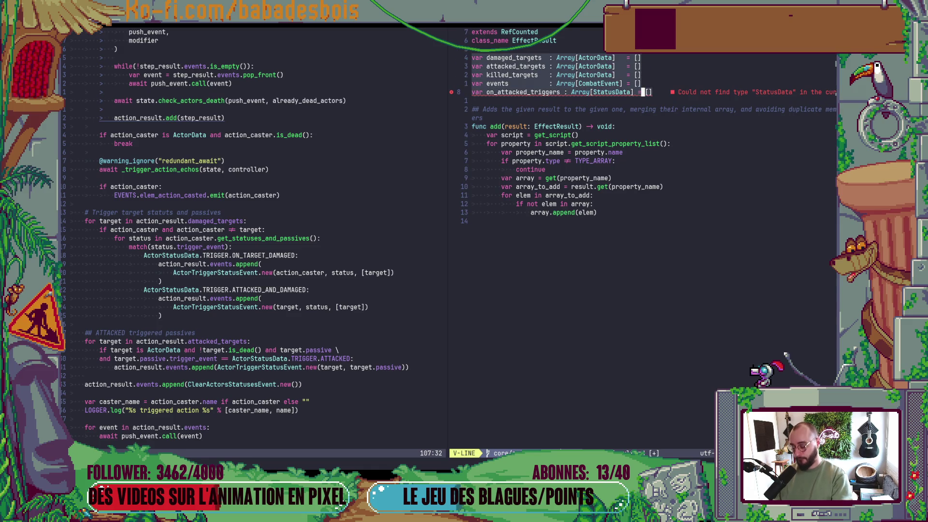
{"action": "type", "text": "ga:"}
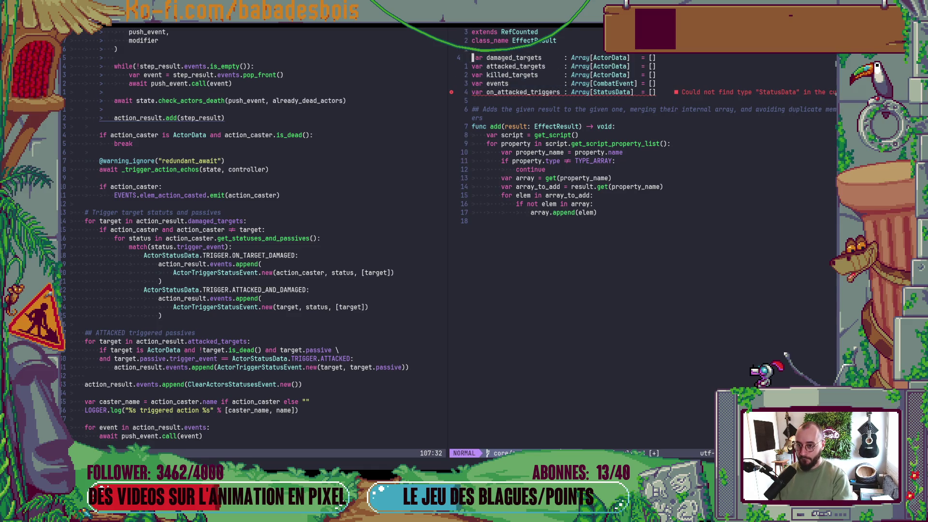
{"action": "type", "text": ":w"}
{"action": "key", "text": "Return"}
{"action": "key", "text": "j"}
{"action": "key", "text": "j"}
{"action": "key", "text": "j"}
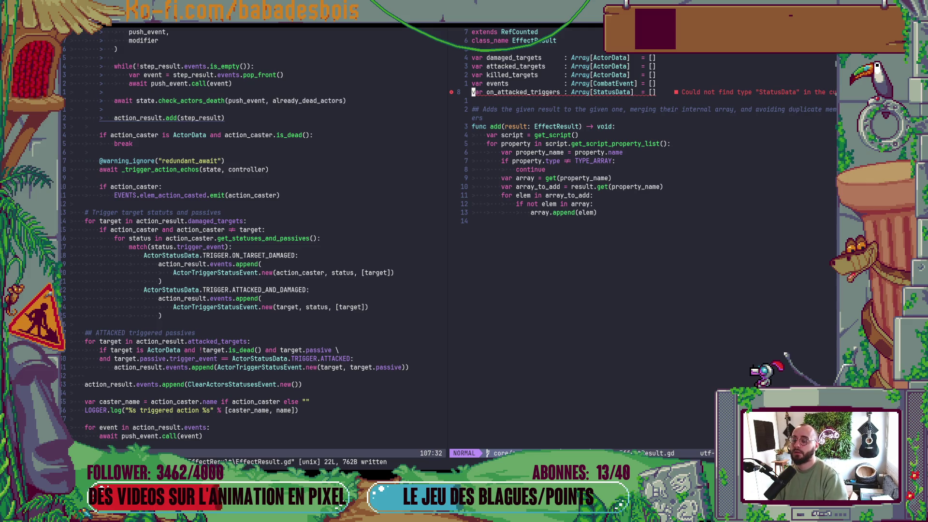
{"action": "key", "text": "u"}
- Change the on_attacked_triggers type to Array[ActorStatusData] and save EffectResult.gd
{"action": "key", "text": "j"}
{"action": "key", "text": "j"}
{"action": "key", "text": "j"}
{"action": "key", "text": "f"}
{"action": "key", "text": "bracketleft"}
{"action": "key", "text": "b"}
{"action": "key", "text": "b"}
{"action": "key", "text": "b"}
{"action": "type", "text": "iActor"}
{"action": "key", "text": "Escape"}
{"action": "type", "text": ":w"}
{"action": "key", "text": "Return"}
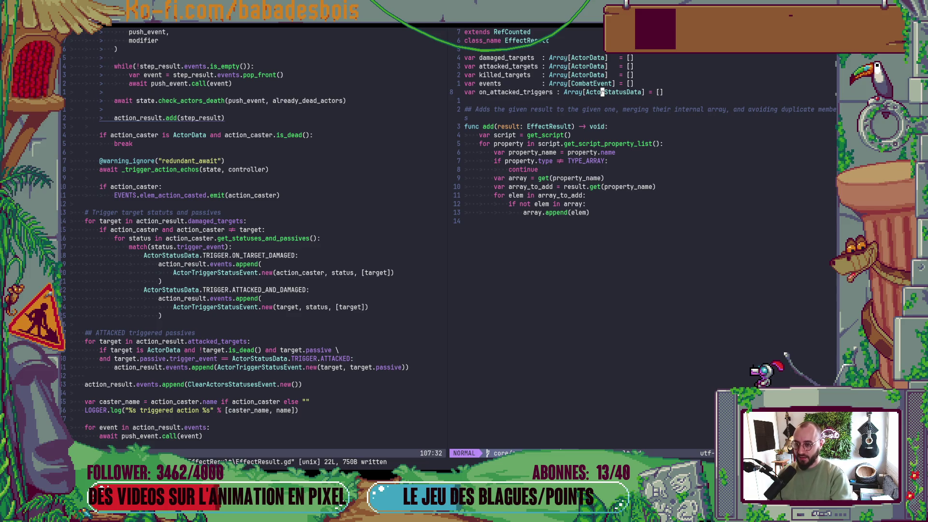
{"action": "key", "text": "ctrl+o"}
{"action": "key", "text": "ctrl+o"}
{"action": "key", "text": "ctrl+o"}
- Copy the three-line event append block, then jump back through recent files to EffectResult.gd
{"action": "key", "text": "j"}
{"action": "key", "text": "V"}
{"action": "key", "text": "j"}
{"action": "key", "text": "j"}
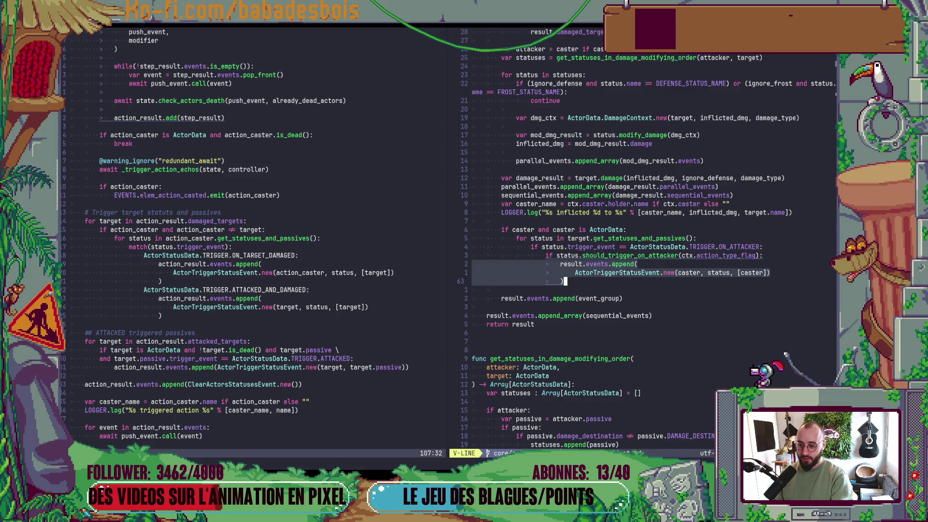
{"action": "key", "text": "y"}
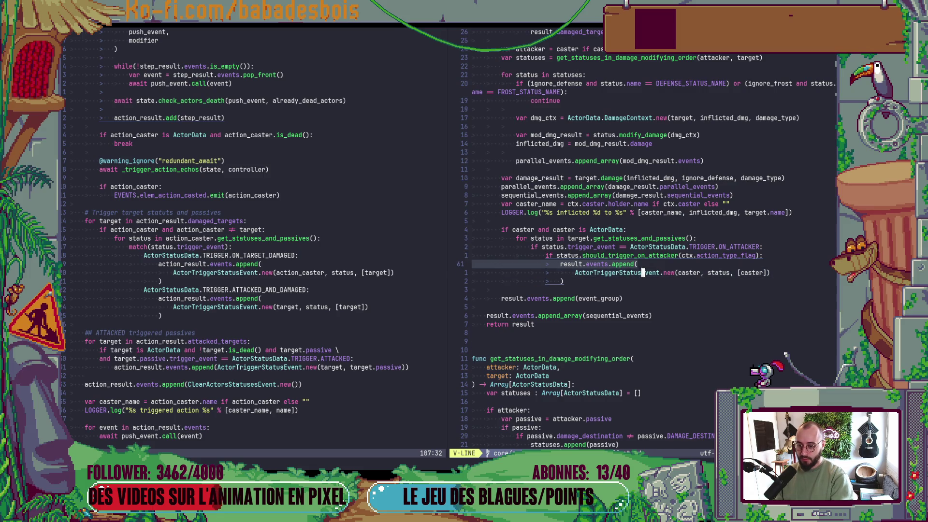
{"action": "key", "text": "b"}
{"action": "key", "text": "b"}
{"action": "key", "text": "b"}
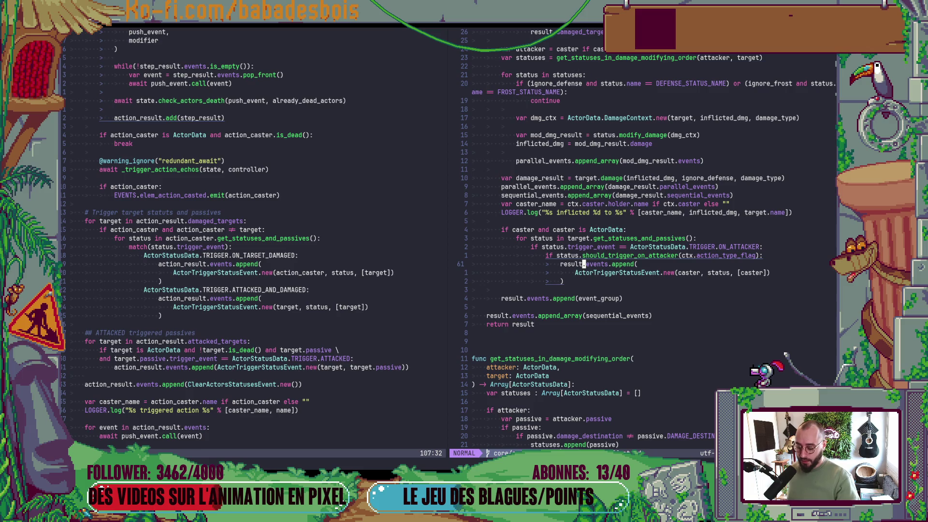
{"action": "key", "text": "ctrl+o"}
{"action": "key", "text": "ctrl+o"}
{"action": "key", "text": "ctrl+o"}
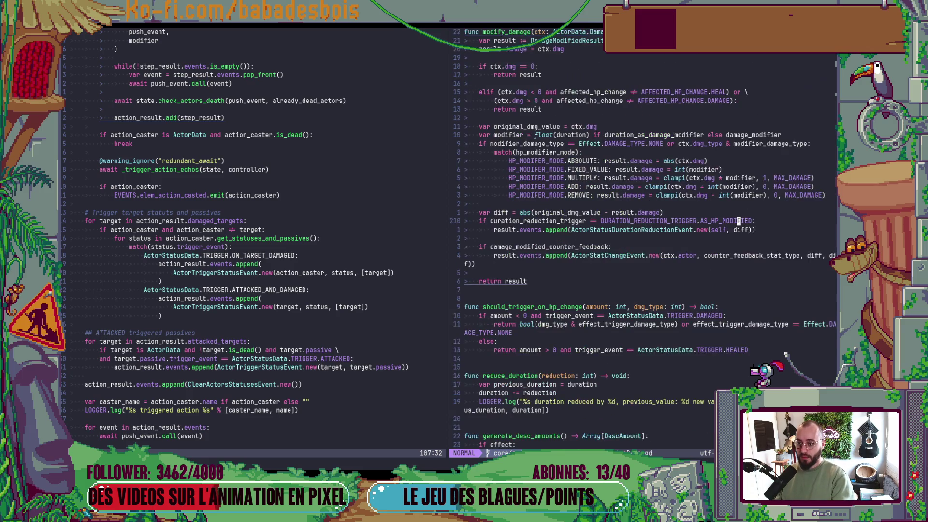
{"action": "key", "text": "ctrl+o"}
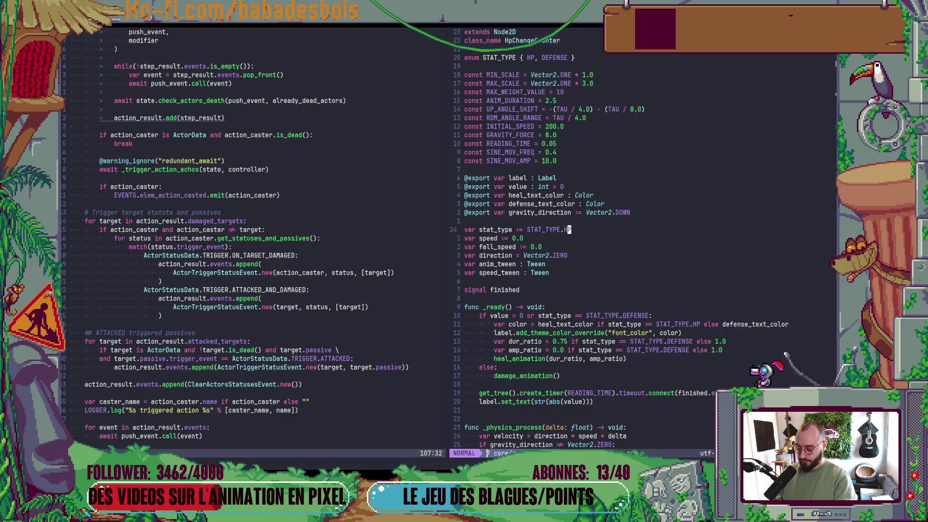
{"action": "key", "text": "ctrl+o"}
{"action": "key", "text": "ctrl+o"}
{"action": "key", "text": "ctrl+o"}
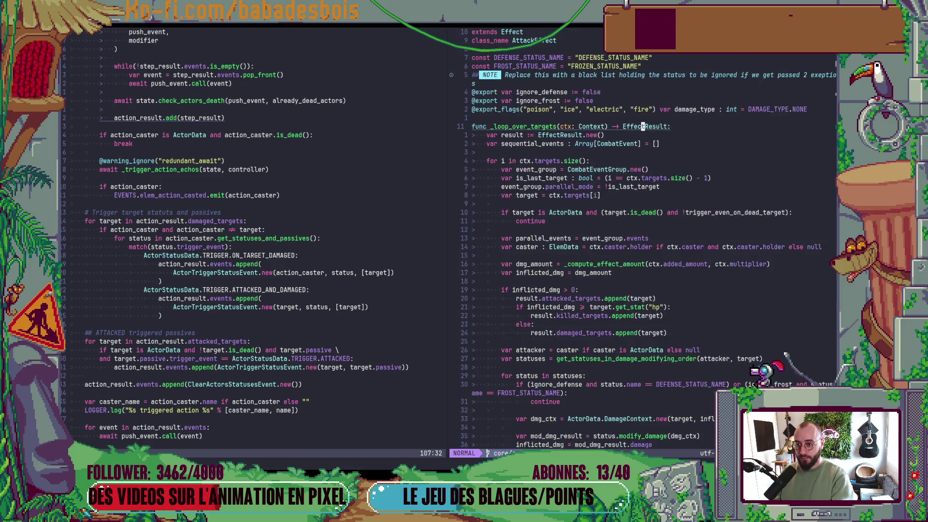
- Begin retyping the array type as StatusT…, checking AttackEffect's status trigger loop at line 47
{"action": "key", "text": "h"}
{"action": "key", "text": "h"}
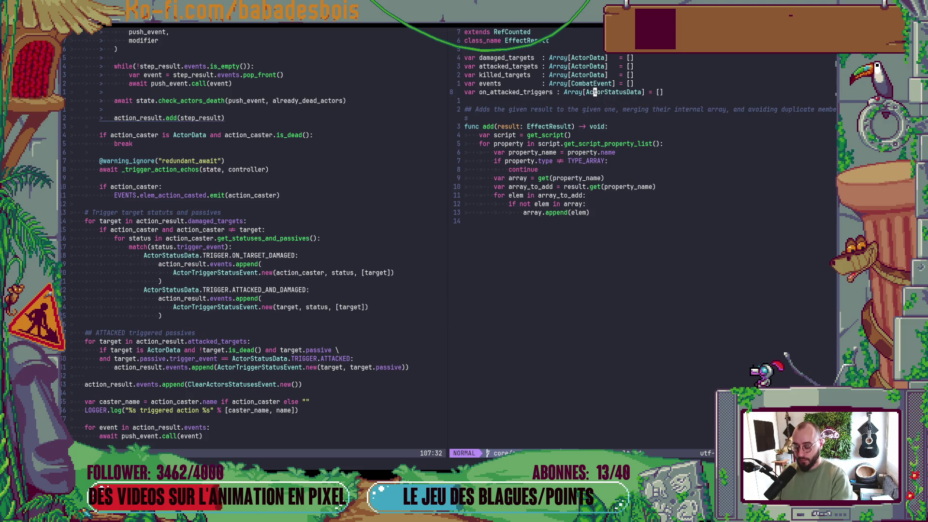
{"action": "type", "text": "ci["}
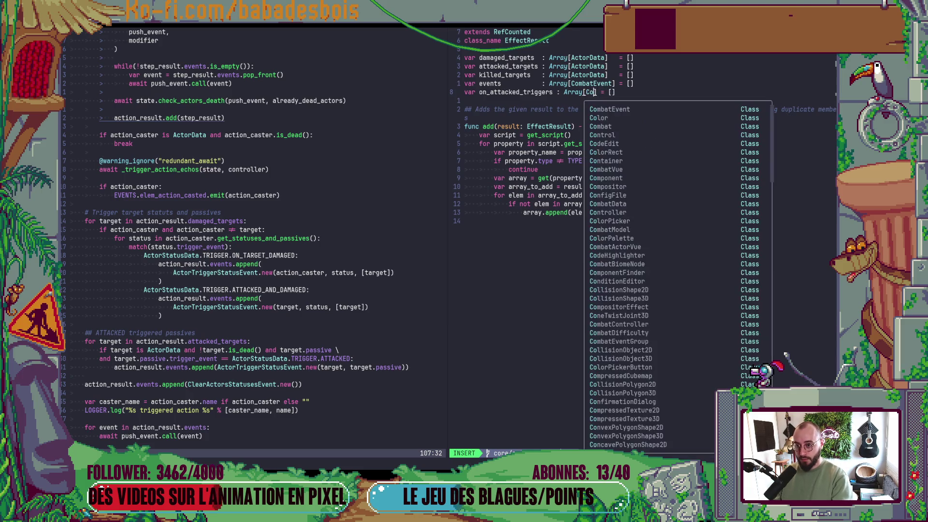
{"action": "type", "text": "Sta"}
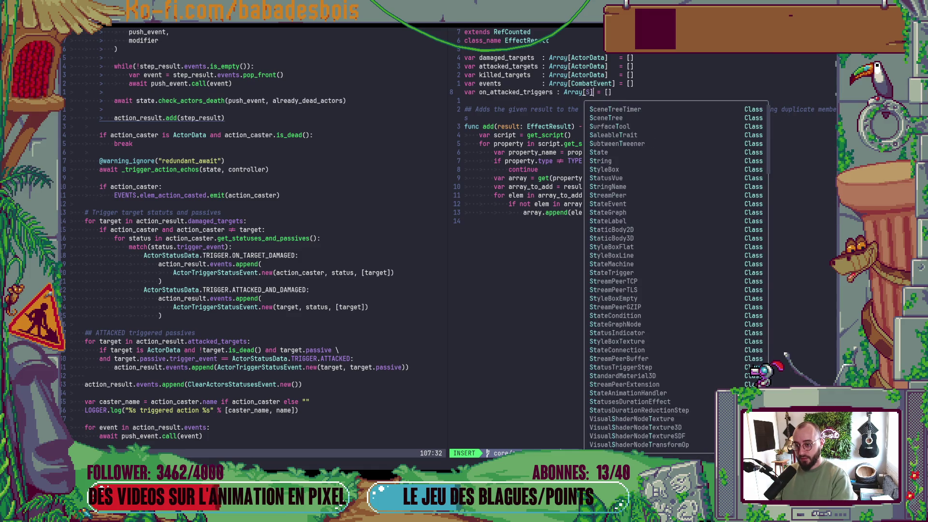
{"action": "type", "text": "t"}
{"action": "type", "text": "usT"}
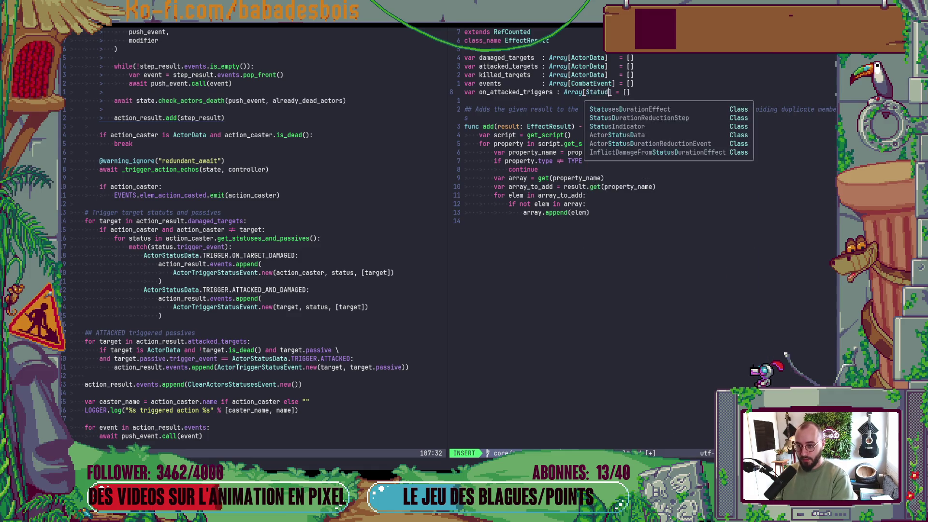
{"action": "key", "text": "Down"}
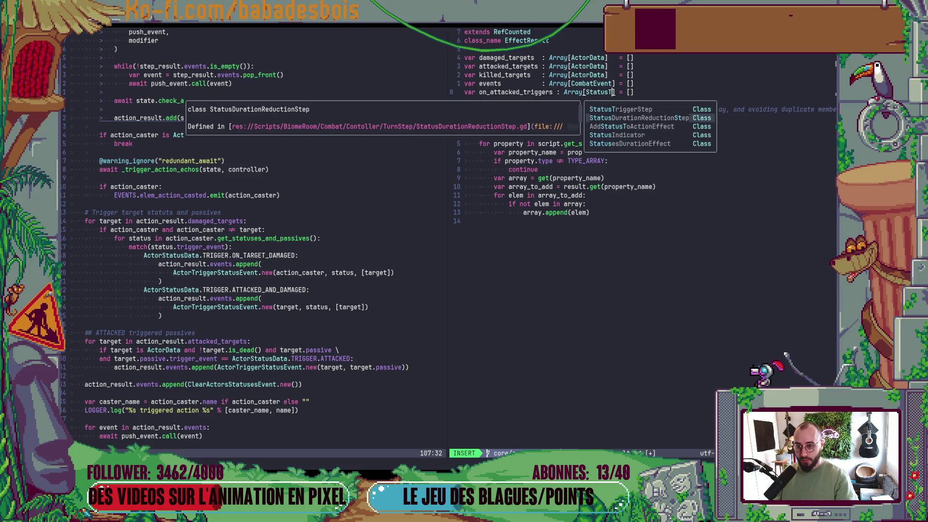
{"action": "key", "text": "Escape"}
{"action": "key", "text": "ctrl+w"}
{"action": "key", "text": "h"}
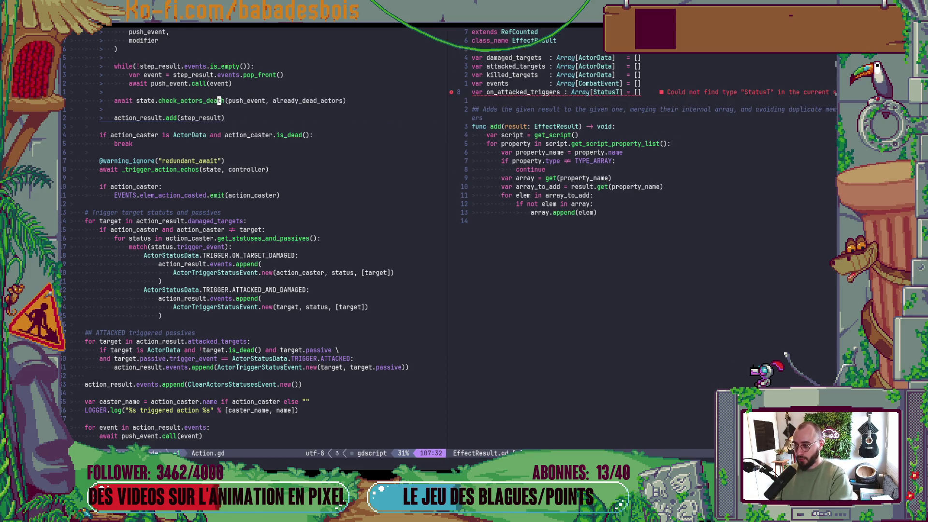
{"action": "key", "text": "ctrl+w"}
{"action": "key", "text": "l"}
{"action": "key", "text": "ctrl+o"}
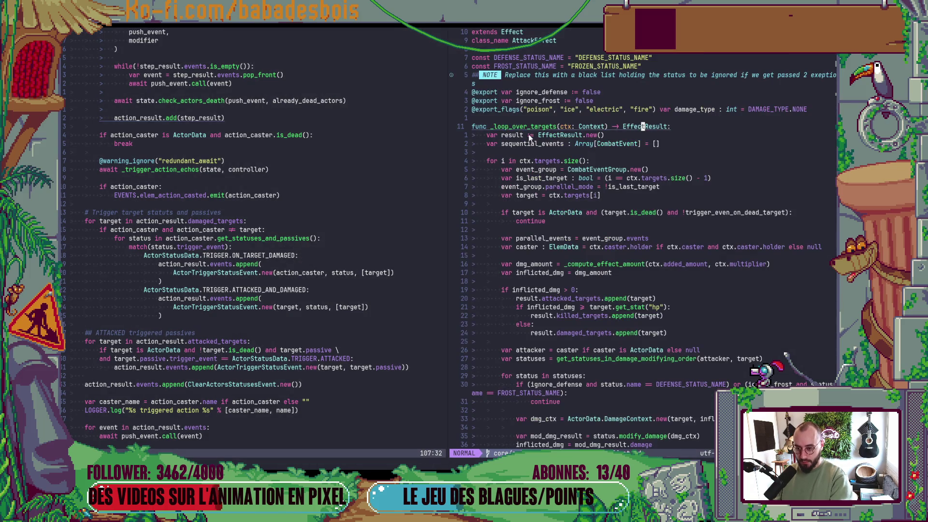
{"action": "key", "text": "4"}
{"action": "key", "text": "7"}
{"action": "key", "text": "j"}
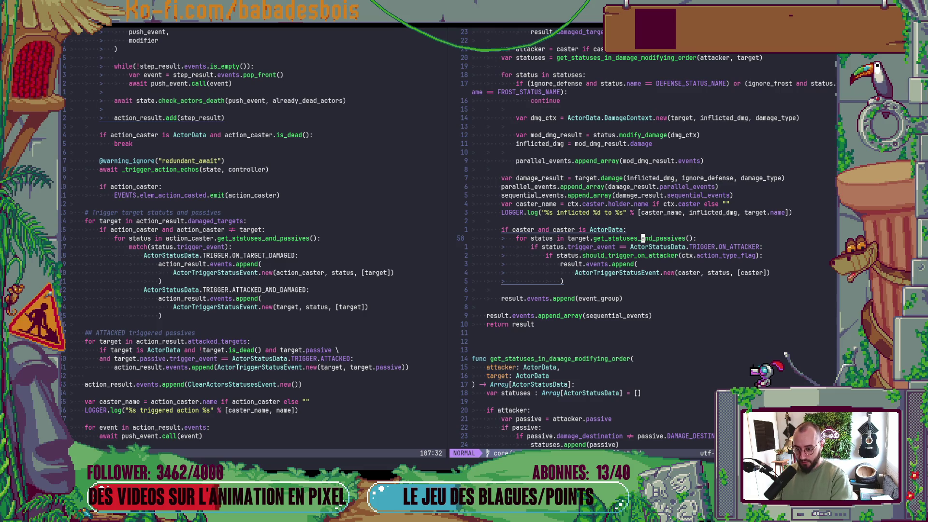
{"action": "key", "text": "ctrl+i"}
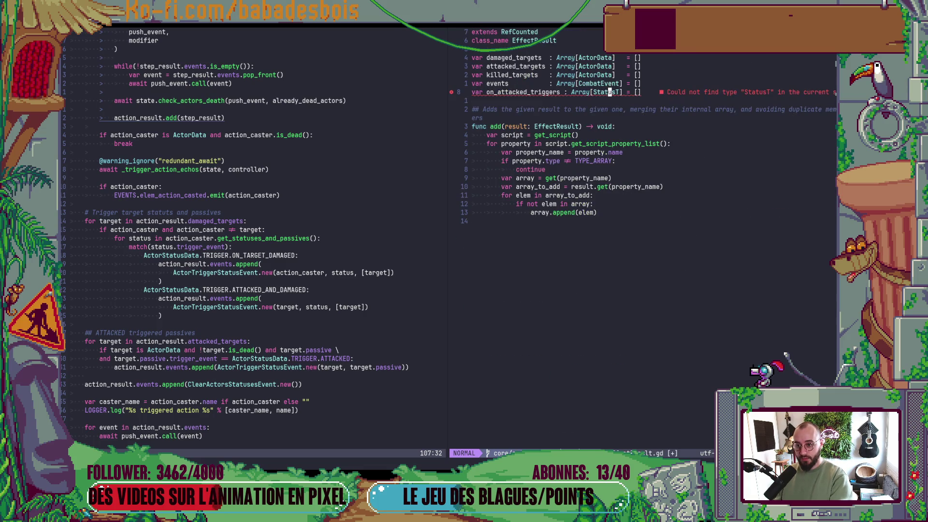
- Change the type to ActorTriggerStatusEvent and rename the variable to status_events
{"action": "type", "text": "ciwActor"}
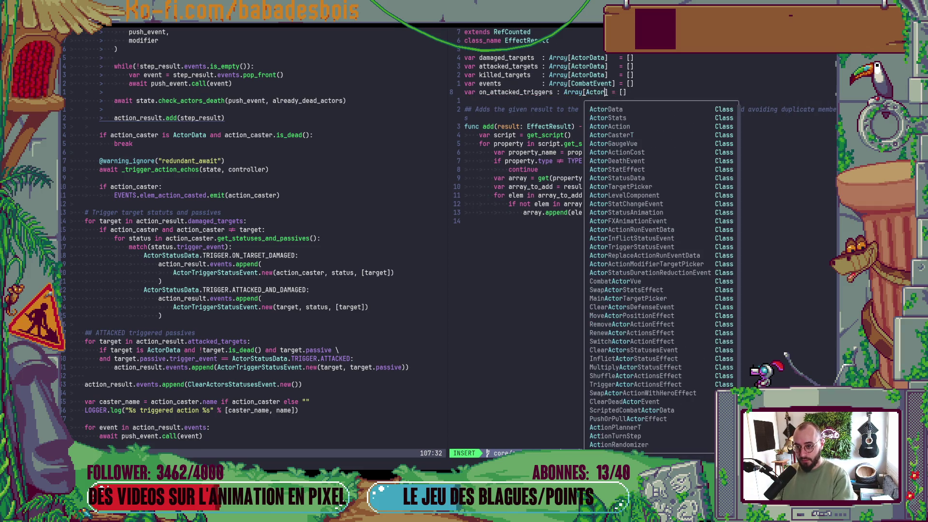
{"action": "type", "text": "Trig"}
{"action": "key", "text": "Tab"}
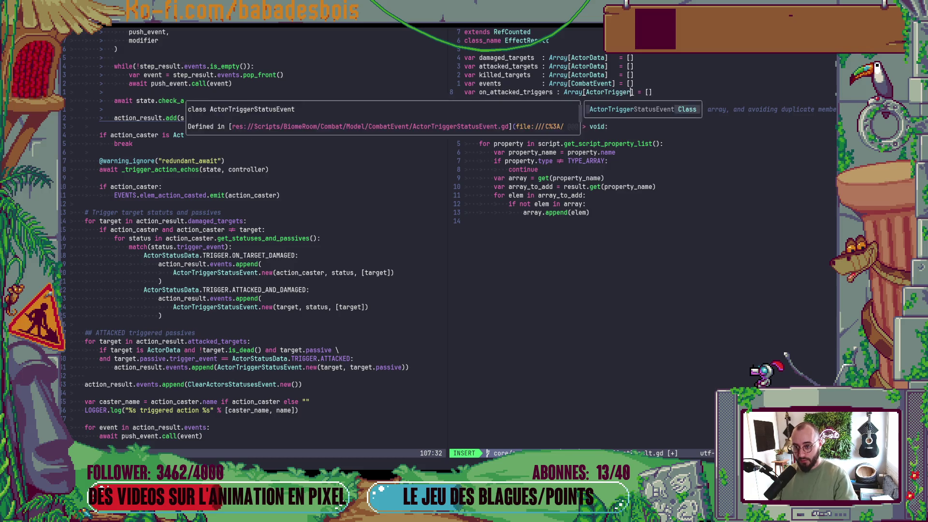
{"action": "key", "text": "Escape"}
{"action": "key", "text": "B"}
{"action": "key", "text": "B"}
{"action": "type", "text": "ciwstatus"}
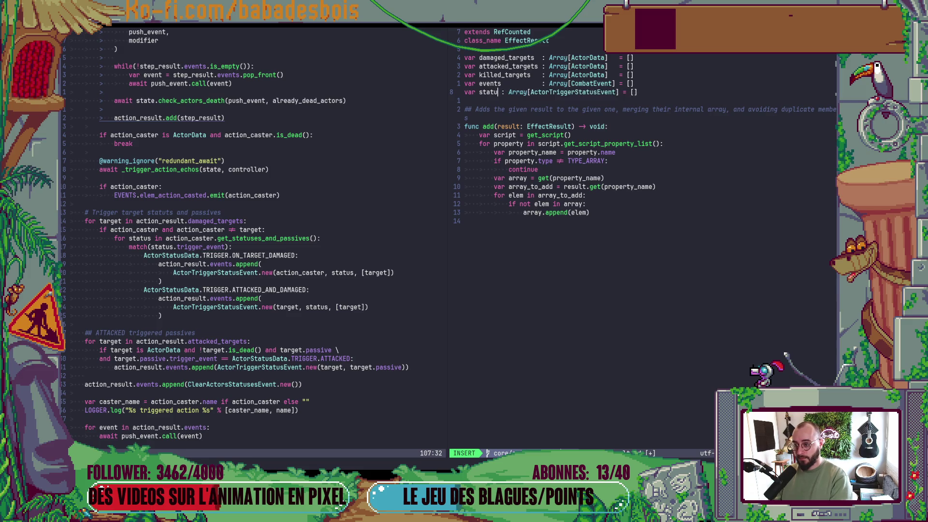
{"action": "type", "text": "_"}
{"action": "type", "text": "events"}
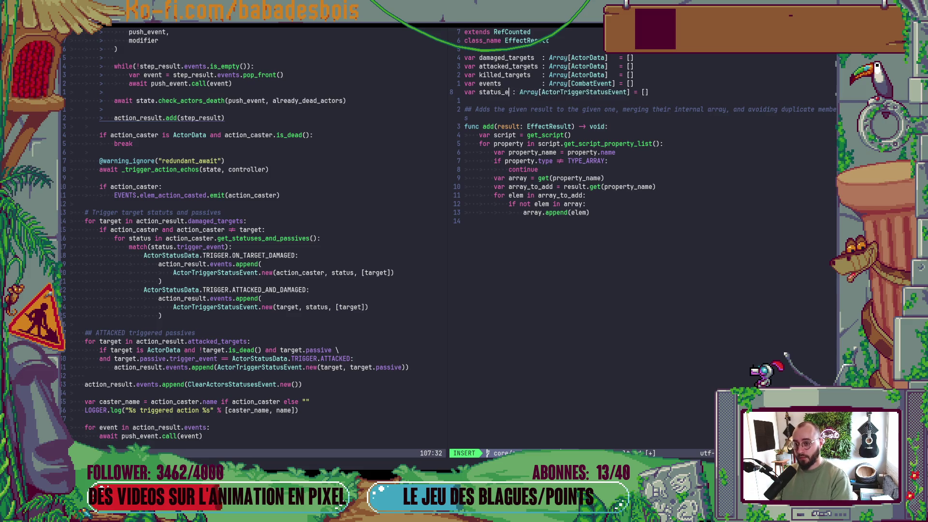
- Pad status_events so its colon aligns with the other declarations, and save EffectResult.gd
{"action": "key", "text": "Escape"}
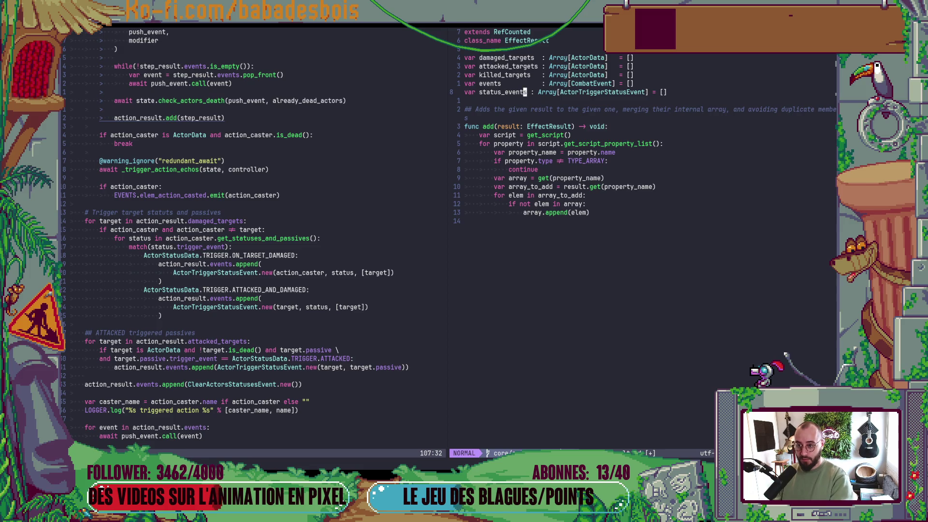
{"action": "key", "text": "shift+v"}
{"action": "key", "text": "k"}
{"action": "key", "text": "k"}
{"action": "key", "text": "k"}
{"action": "key", "text": "k"}
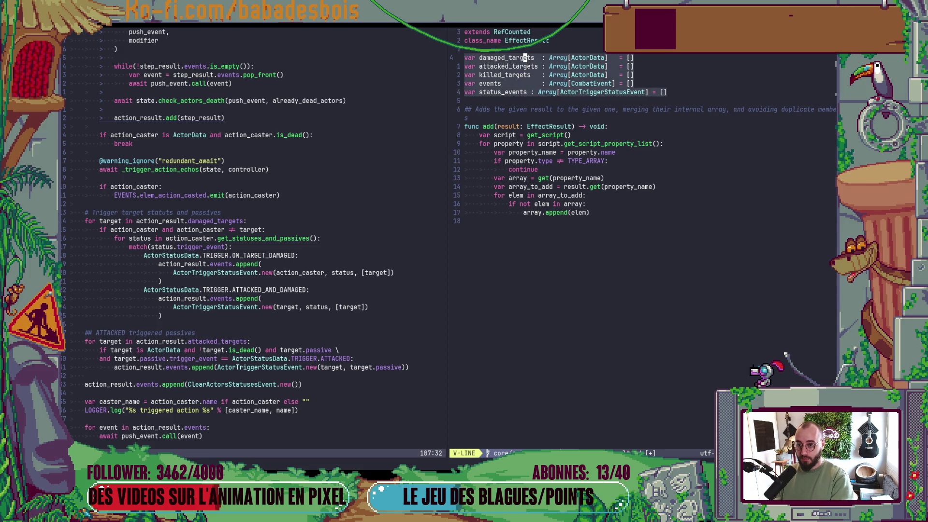
{"action": "key", "text": "j"}
{"action": "key", "text": "j"}
{"action": "key", "text": "j"}
{"action": "key", "text": "Escape"}
{"action": "key", "text": "l"}
{"action": "key", "text": "l"}
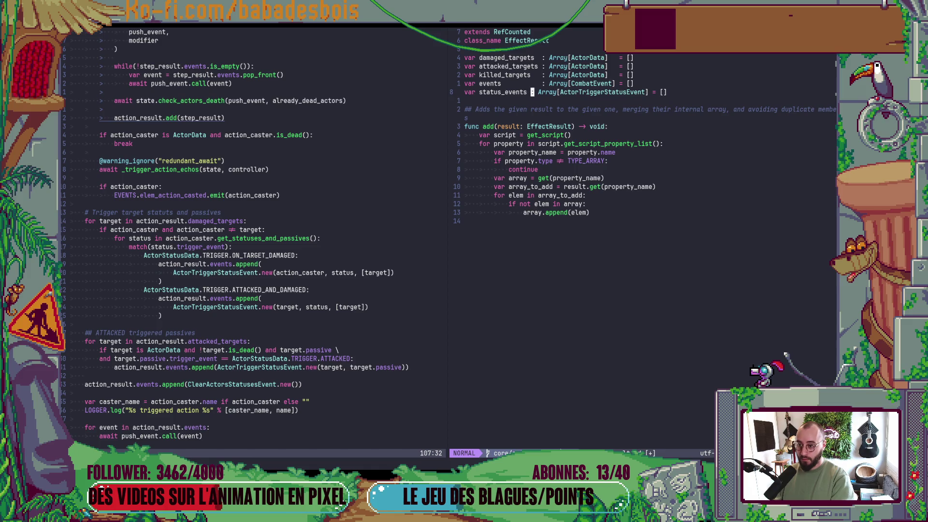
{"action": "key", "text": "i"}
{"action": "key", "text": "Escape"}
{"action": "type", "text": ":w"}
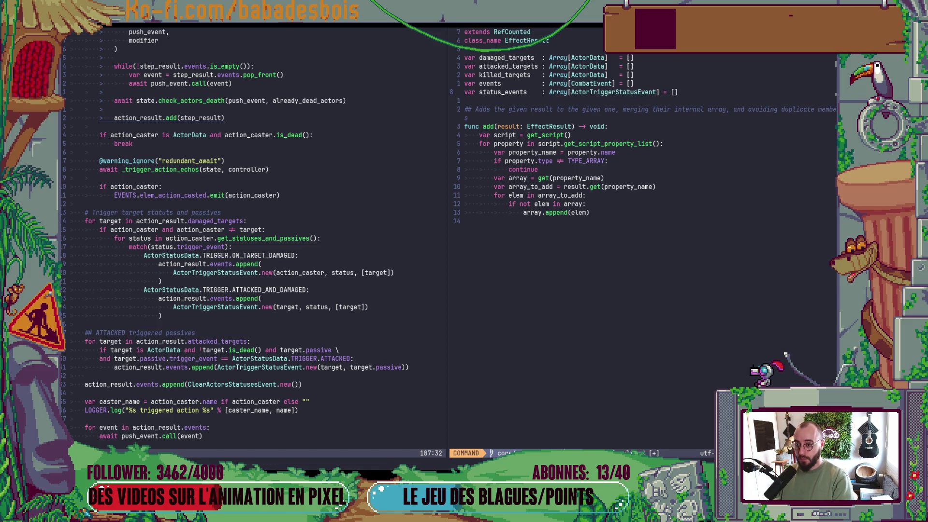
{"action": "key", "text": "Return"}
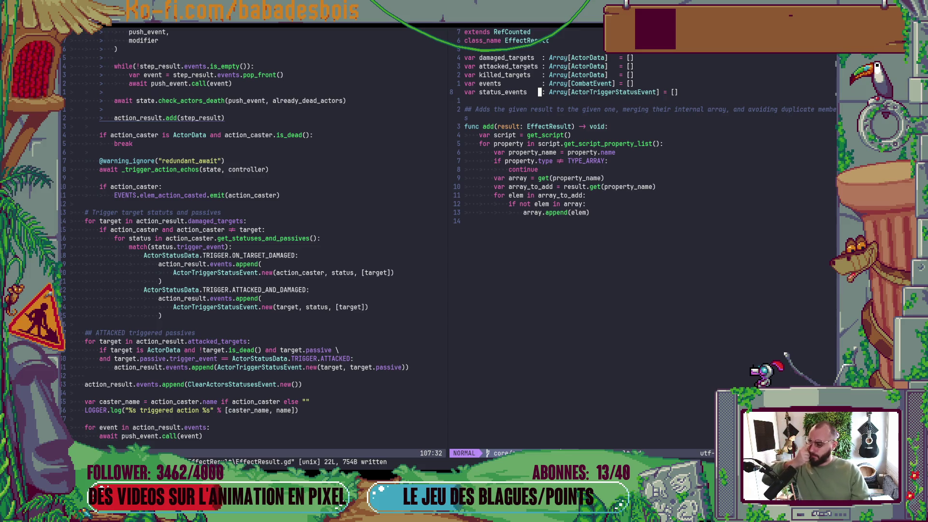
{"action": "key", "text": "ctrl+o"}
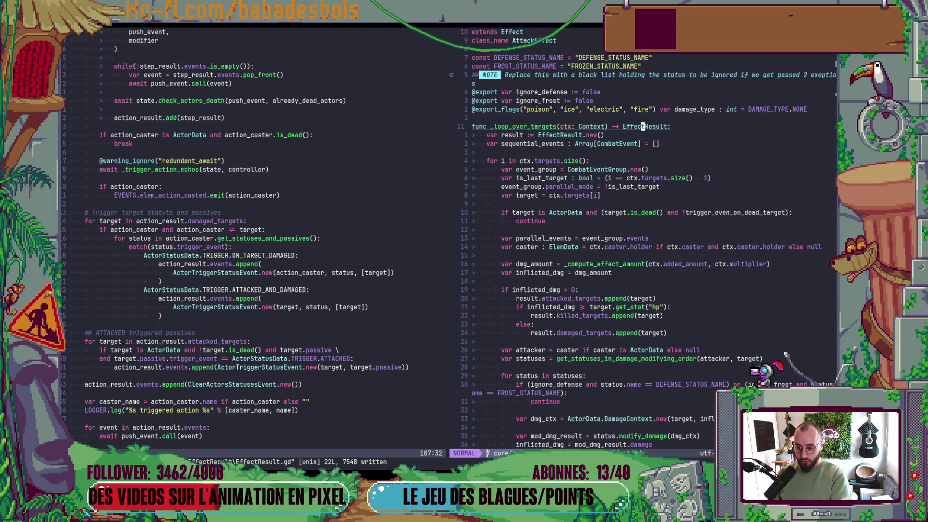
- Change result.events.append to result.status_events.append in AttackEffect.gd and save
{"action": "key", "text": "j"}
{"action": "key", "text": "j"}
{"action": "key", "text": "b"}
{"action": "key", "text": "b"}
{"action": "type", "text": "istatus_"}
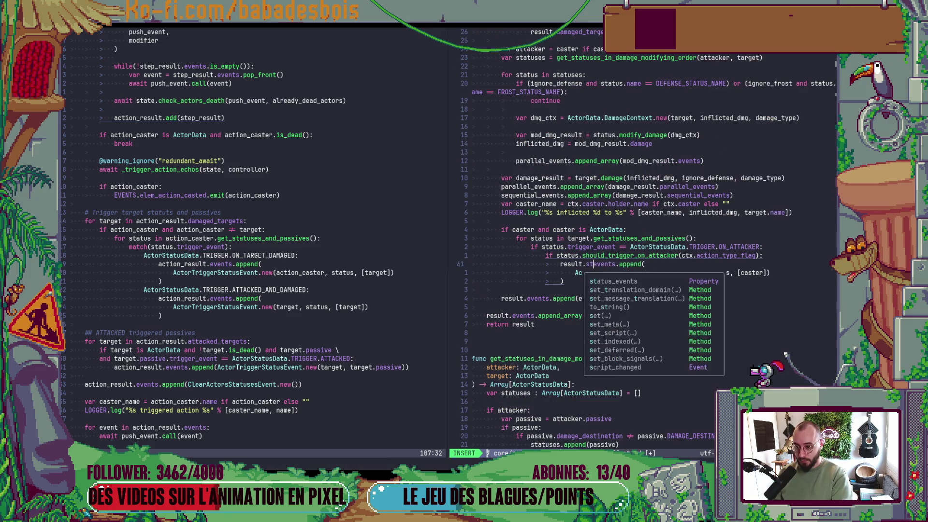
{"action": "key", "text": "Escape"}
{"action": "type", "text": ":w"}
{"action": "key", "text": "Return"}
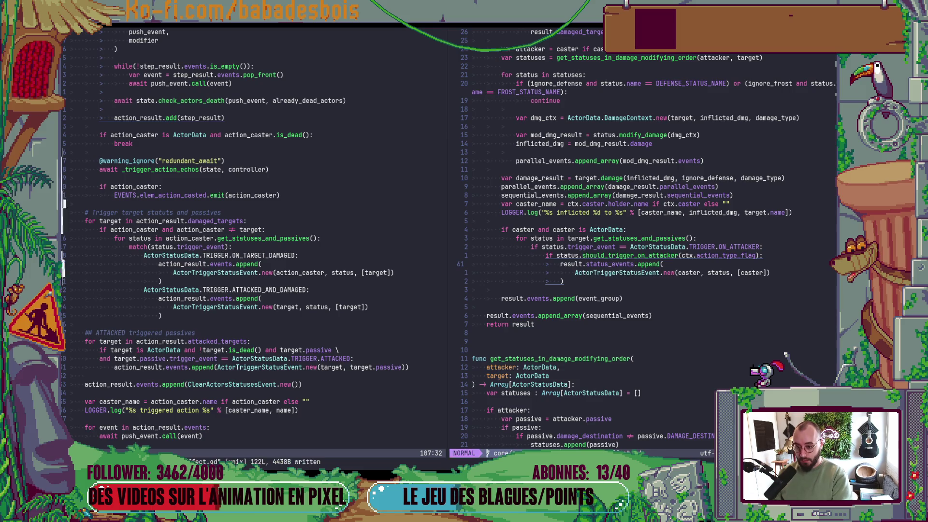
{"action": "key", "text": "j"}
- Return to the Action.gd split and place the cursor after the trigger block
{"action": "key", "text": "ctrl+w"}
{"action": "key", "text": "h"}
{"action": "key", "text": "j"}
{"action": "key", "text": "j"}
{"action": "key", "text": "j"}
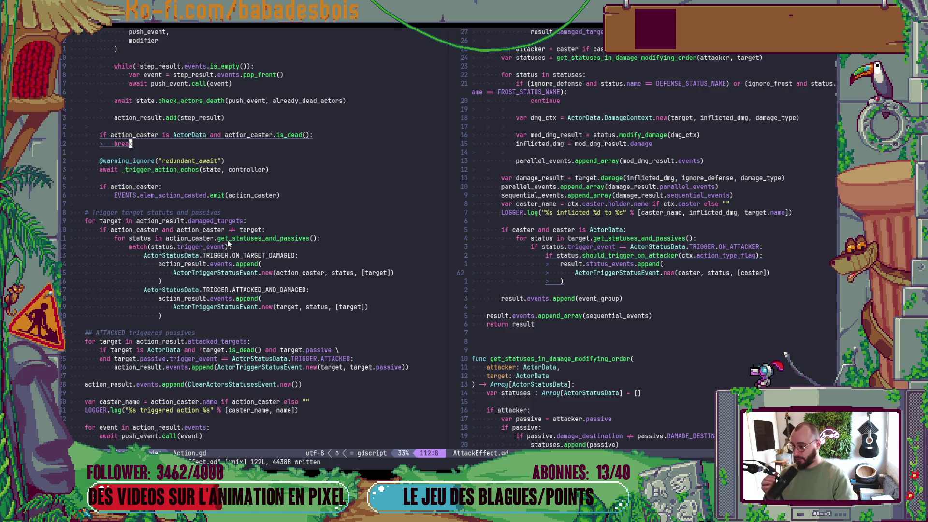
{"action": "left_click", "coordinate": [193, 315]}
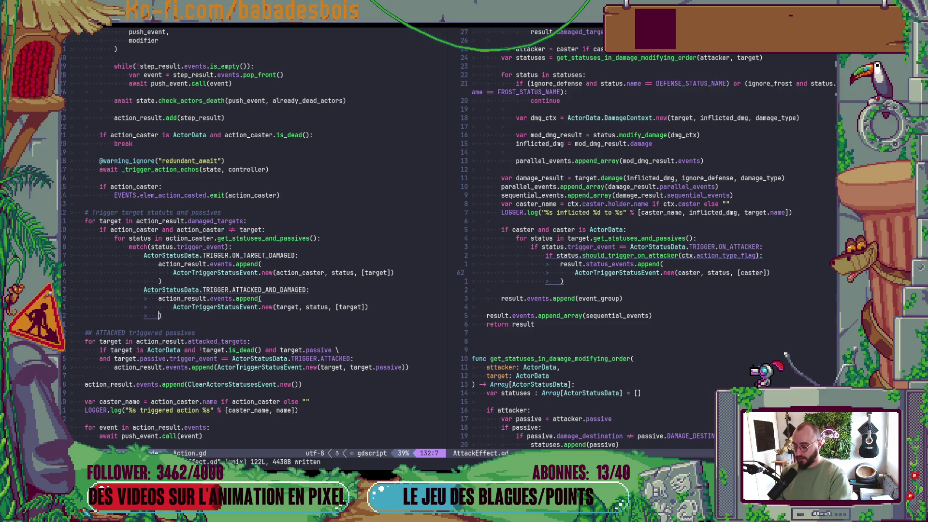
- Open an indented blank line above the target statuses comment in Action.gd
{"action": "key", "text": "o"}
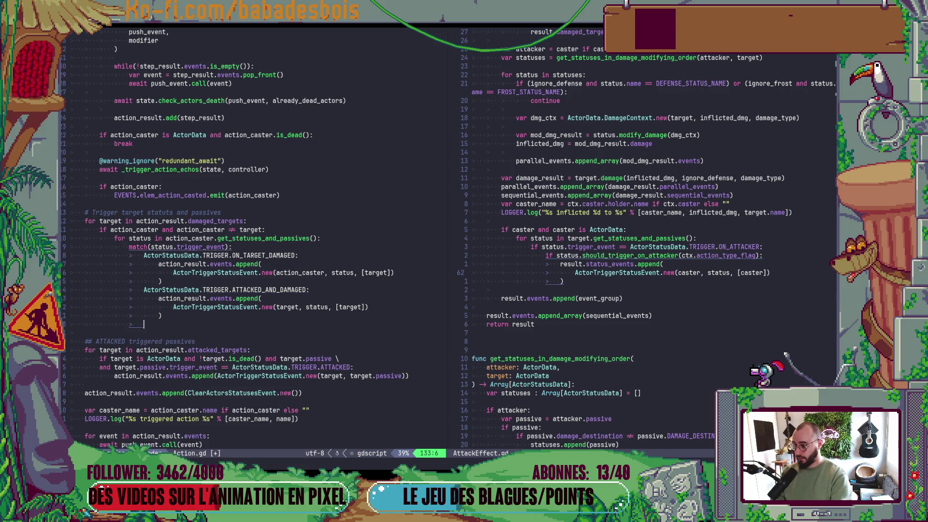
{"action": "key", "text": "Escape"}
{"action": "key", "text": "d"}
{"action": "key", "text": "d"}
{"action": "key", "text": "k"}
{"action": "key", "text": "k"}
{"action": "key", "text": "k"}
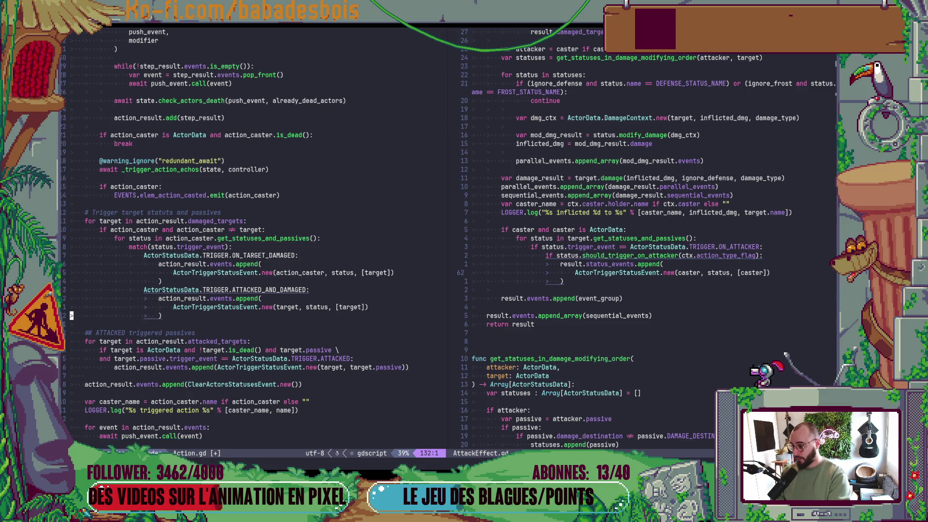
{"action": "key", "text": "o"}
{"action": "key", "text": "Return"}
{"action": "key", "text": "Return"}
{"action": "key", "text": "Up"}
{"action": "key", "text": "Up"}
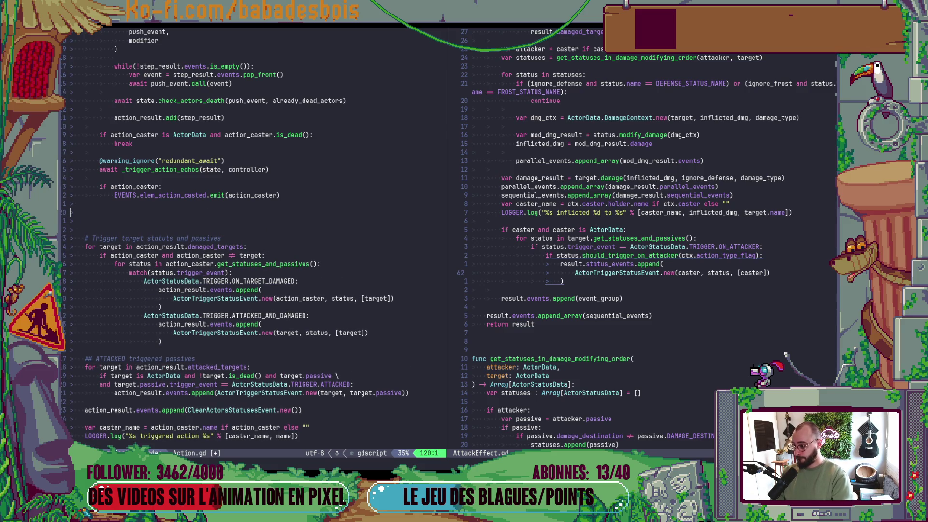
{"action": "key", "text": "Tab"}
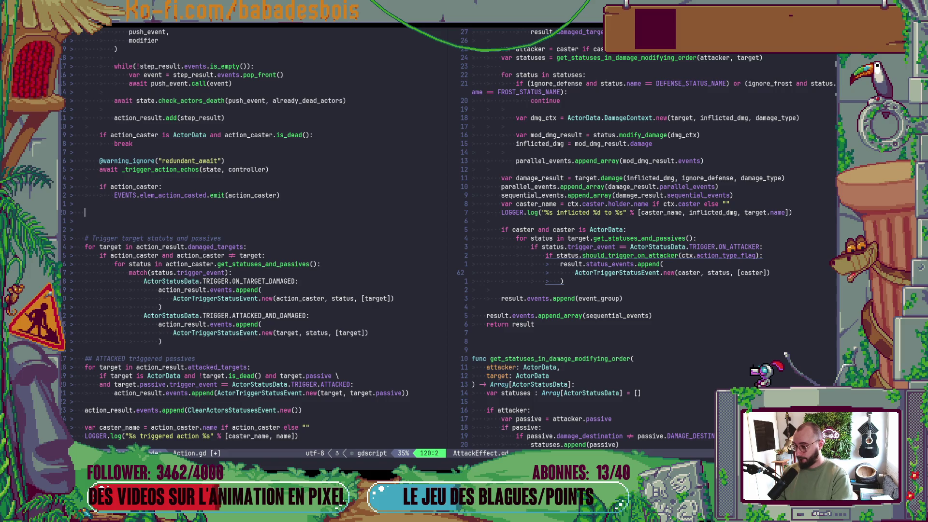
- Write the comment '# Trigger targets statuses on the attacker' and start a new line below
{"action": "type", "text": "# Trigger"}
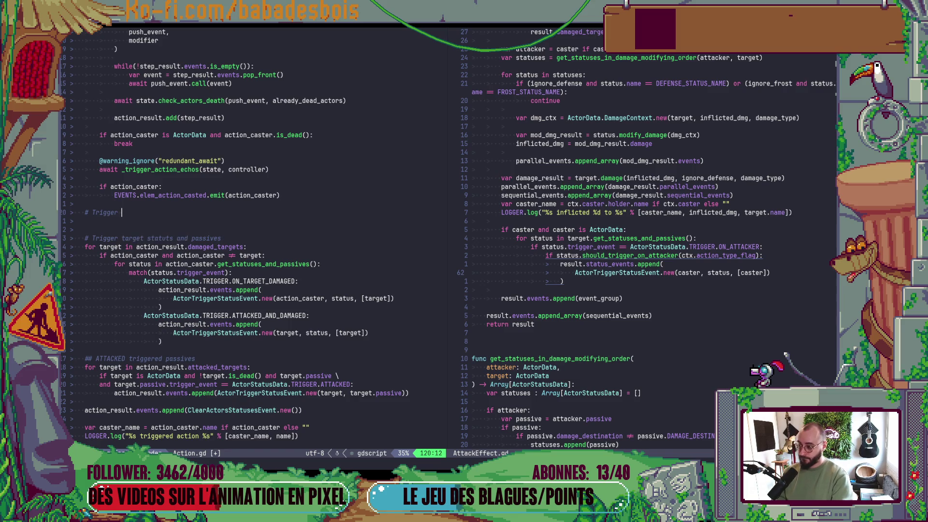
{"action": "type", "text": " status"}
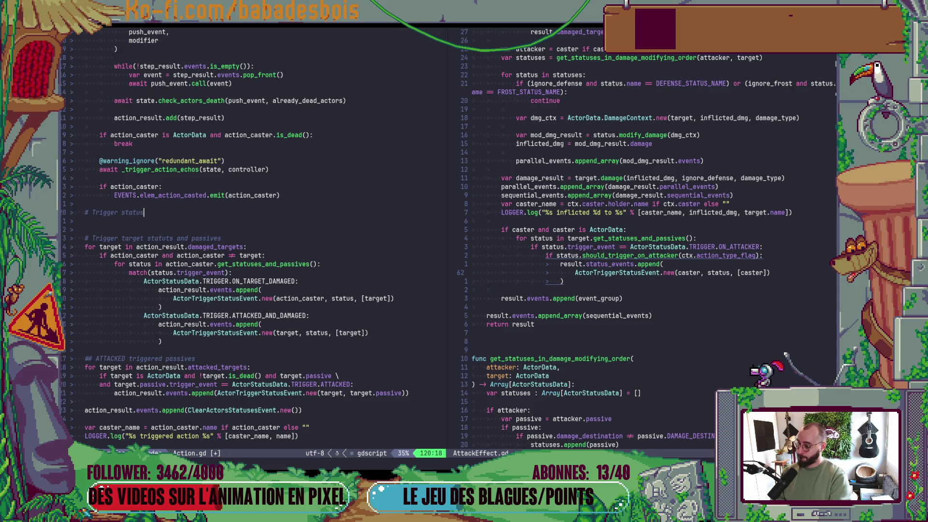
{"action": "type", "text": "es triggerd"}
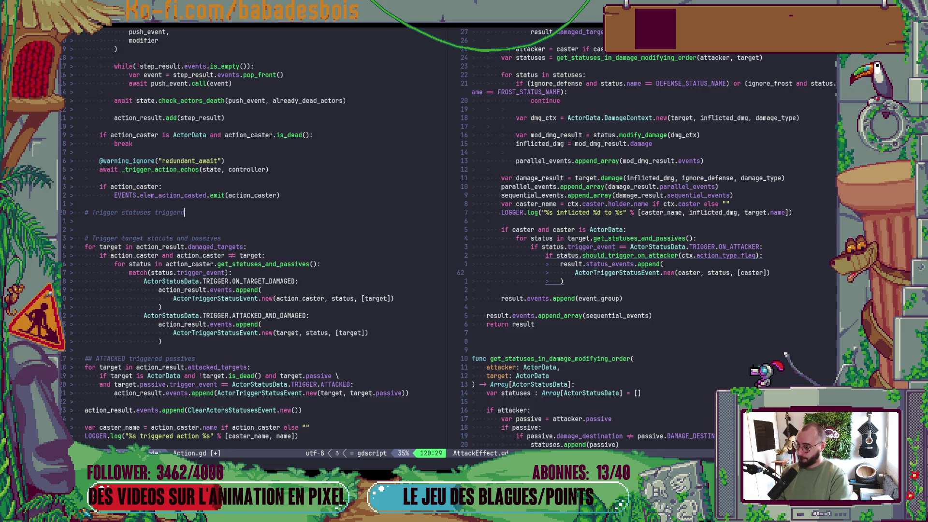
{"action": "key", "text": "BackSpace"}
{"action": "type", "text": "ed on th"}
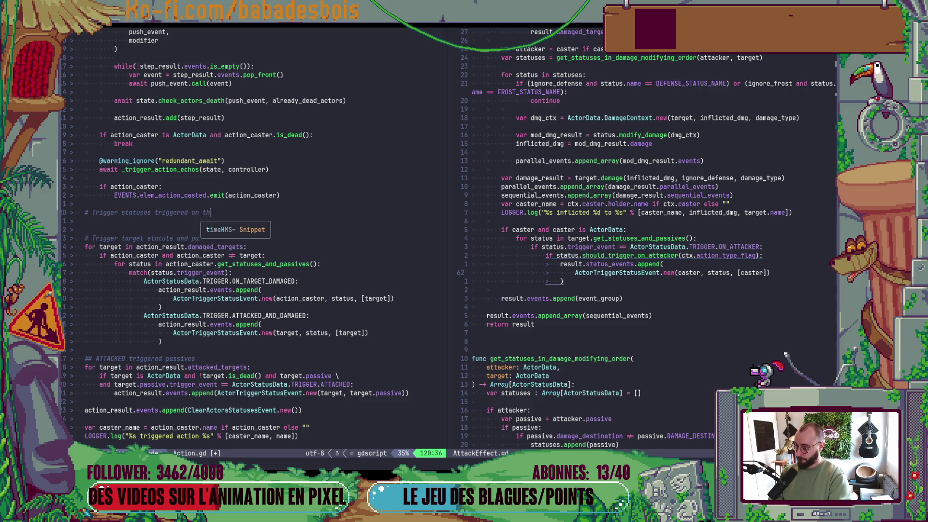
{"action": "key", "text": "BackSpace"}
{"action": "key", "text": "BackSpace"}
{"action": "key", "text": "BackSpace"}
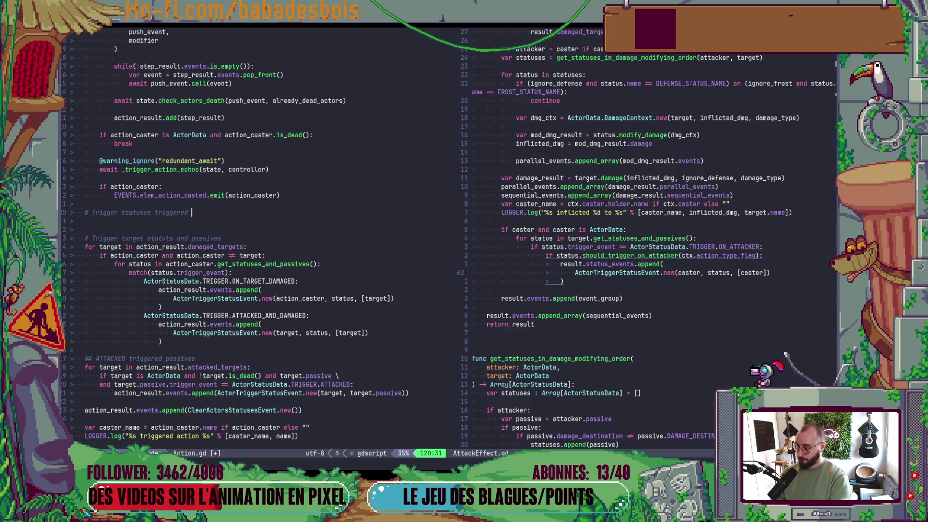
{"action": "key", "text": "BackSpace"}
{"action": "key", "text": "BackSpace"}
{"action": "key", "text": "BackSpace"}
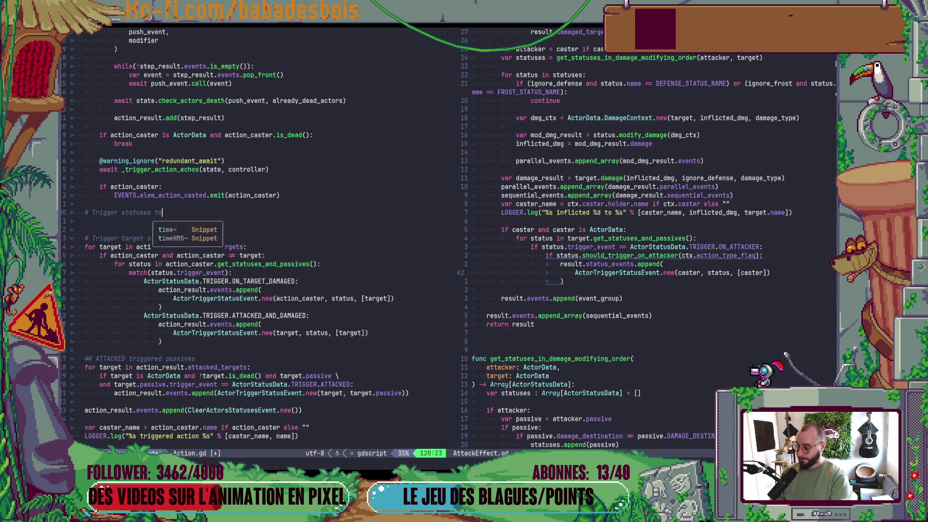
{"action": "key", "text": "Escape"}
{"action": "type", "text": "bi"}
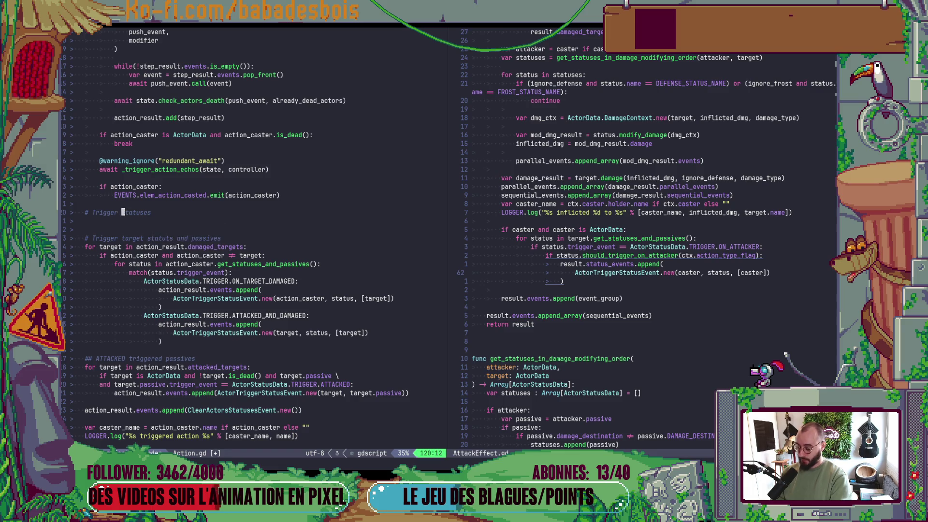
{"action": "type", "text": "targets"}
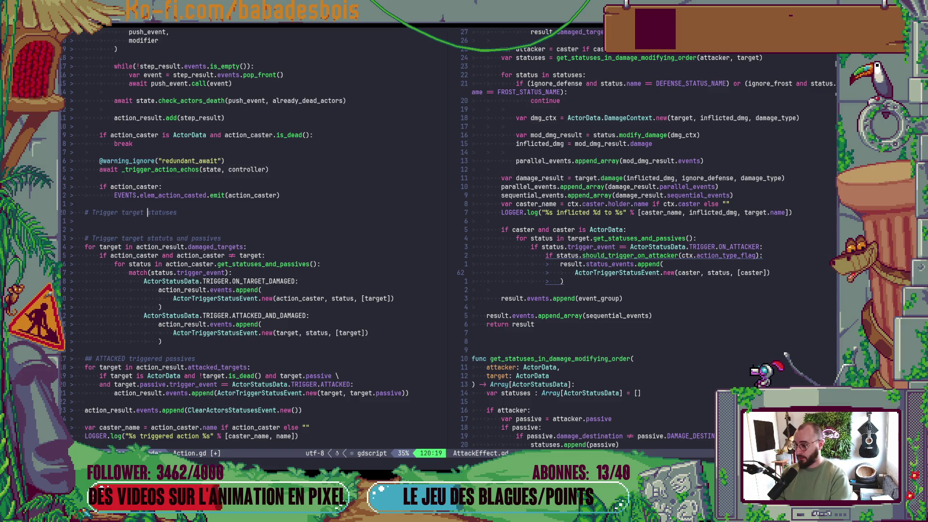
{"action": "key", "text": "Escape"}
{"action": "type", "text": "A"}
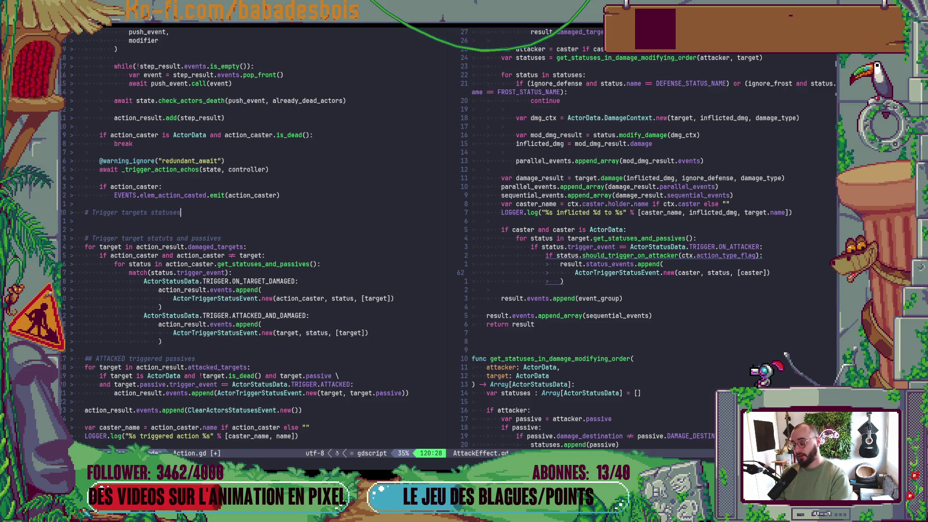
{"action": "type", "text": "on c"}
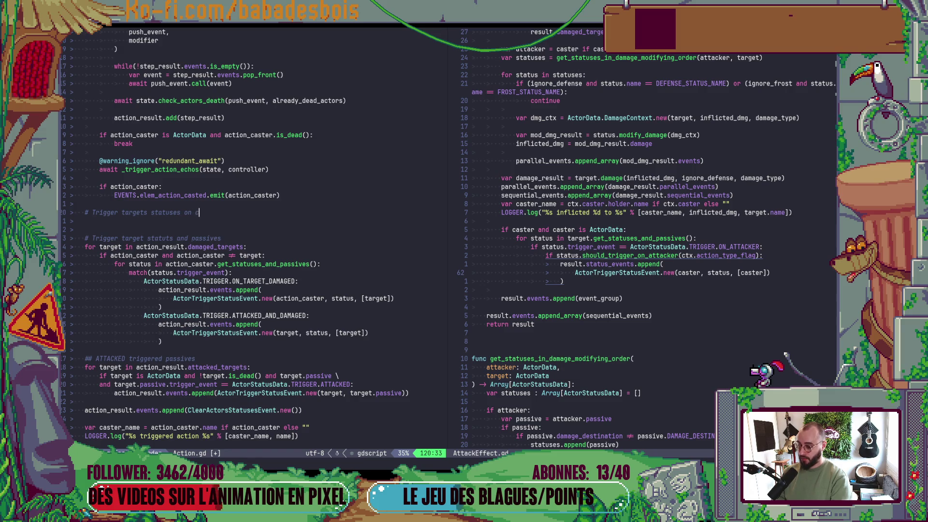
{"action": "key", "text": "BackSpace"}
{"action": "type", "text": "t"}
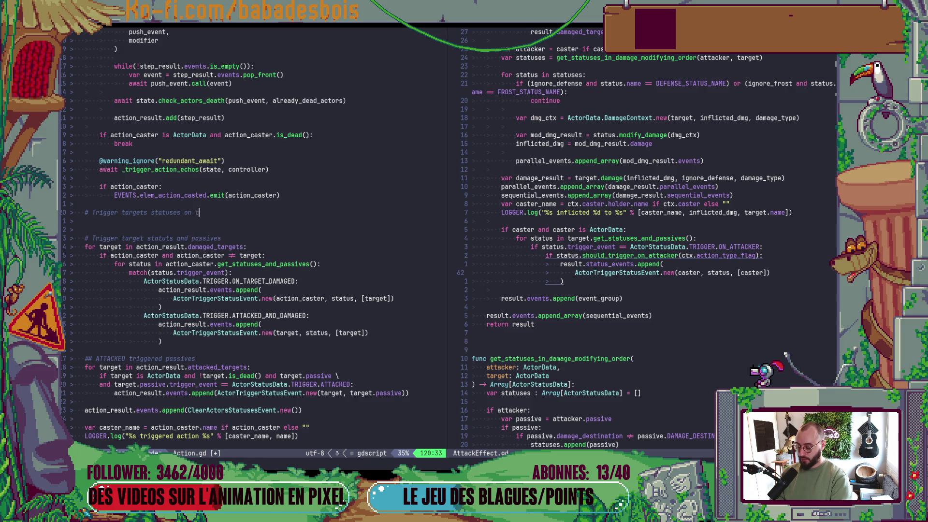
{"action": "type", "text": "he attacker"}
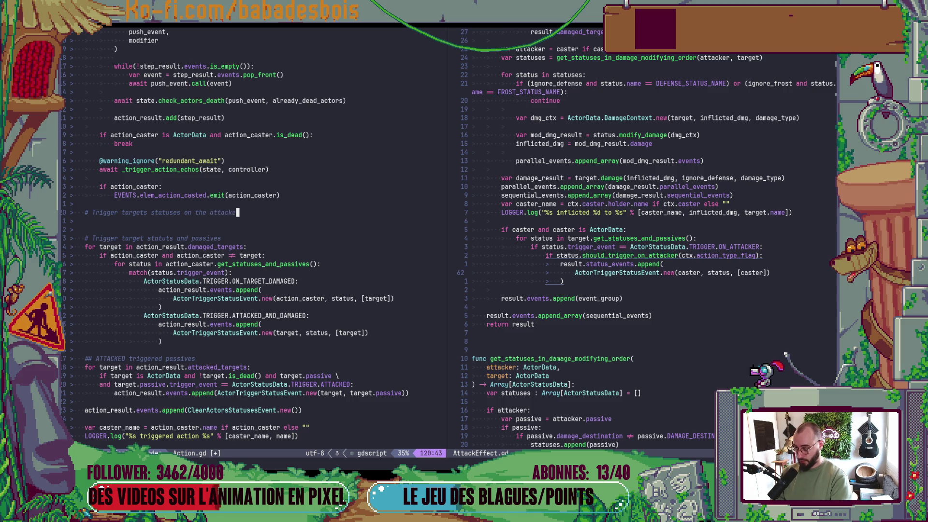
{"action": "key", "text": "Return"}
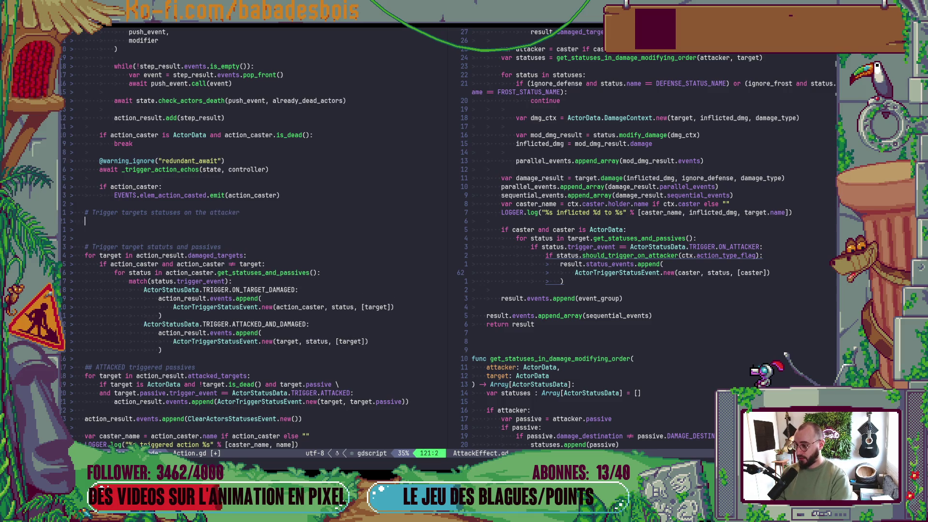
- Start a body line reading 'action_result.' using completion
{"action": "type", "text": "ac"}
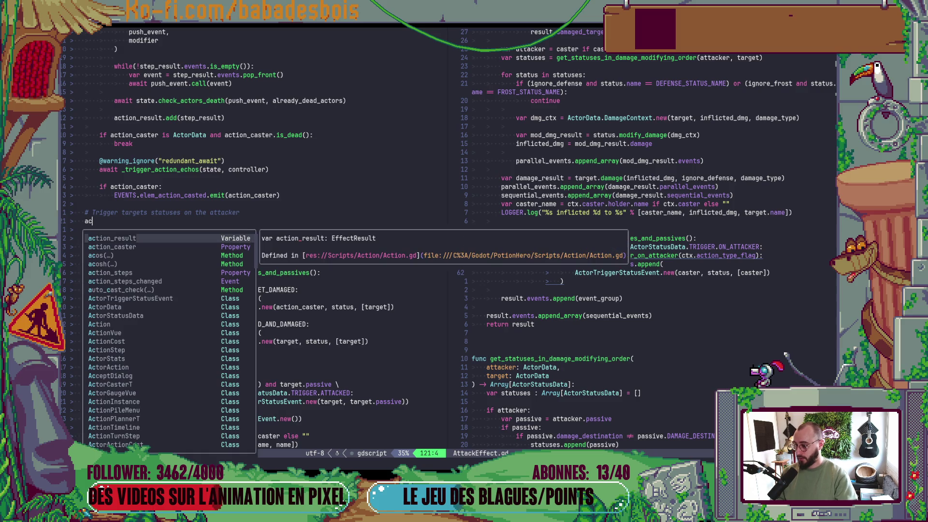
{"action": "key", "text": "Tab"}
{"action": "type", "text": "."}
{"action": "key", "text": "Escape"}
- Add 'for event in action_result.status_events:' above it, correcting the semicolon to a colon
{"action": "key", "text": "shift+o"}
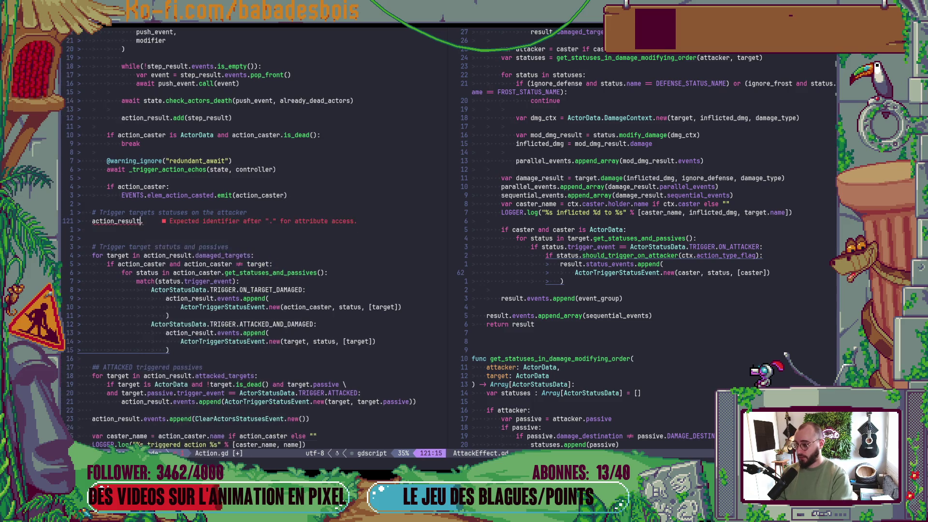
{"action": "type", "text": "ofr"}
{"action": "key", "text": "BackSpace"}
{"action": "key", "text": "BackSpace"}
{"action": "key", "text": "BackSpace"}
{"action": "type", "text": "for"}
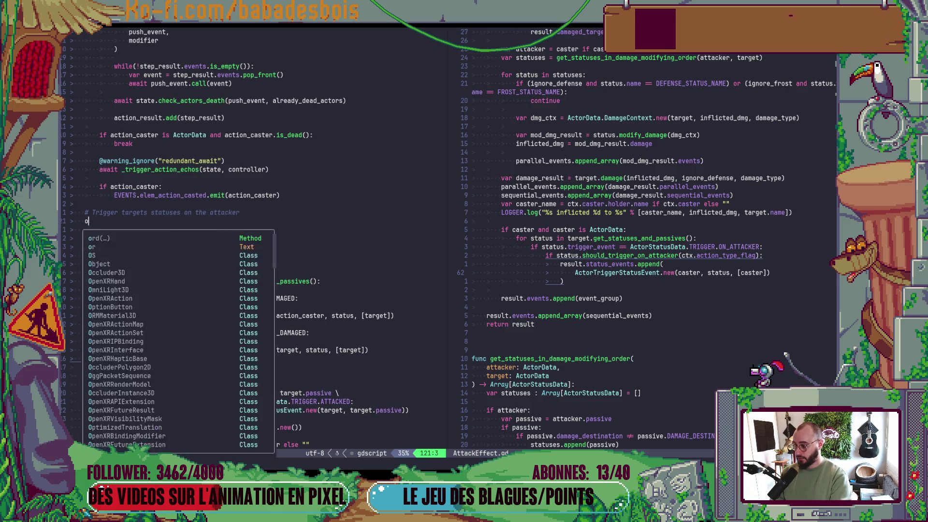
{"action": "type", "text": " event i"}
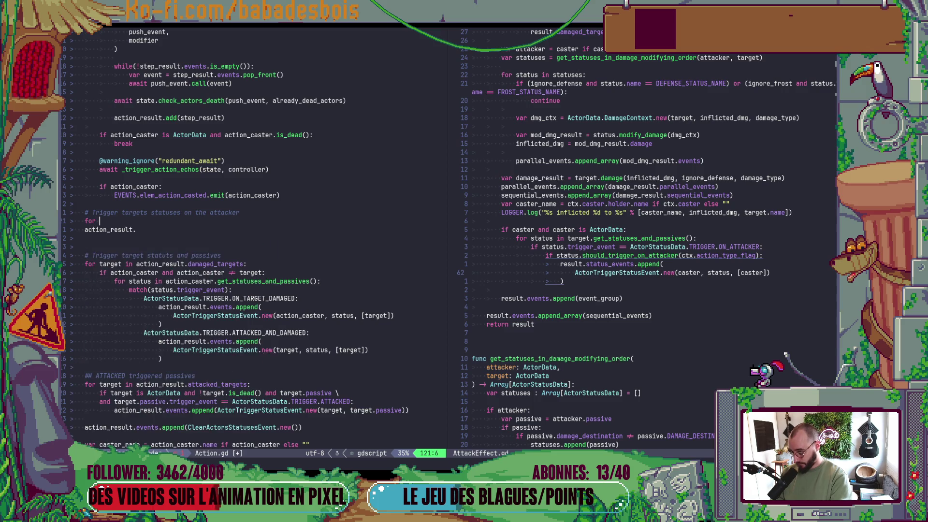
{"action": "type", "text": "n a"}
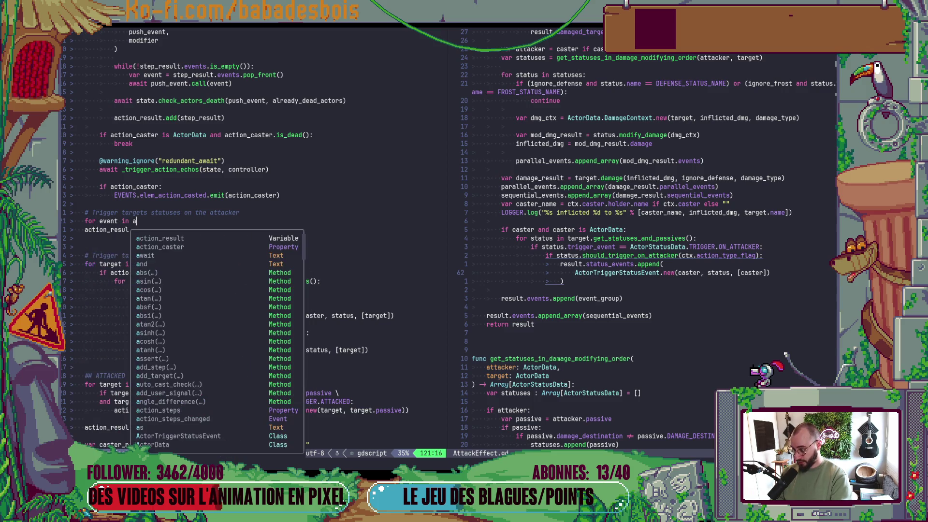
{"action": "key", "text": "Return"}
{"action": "type", "text": "."}
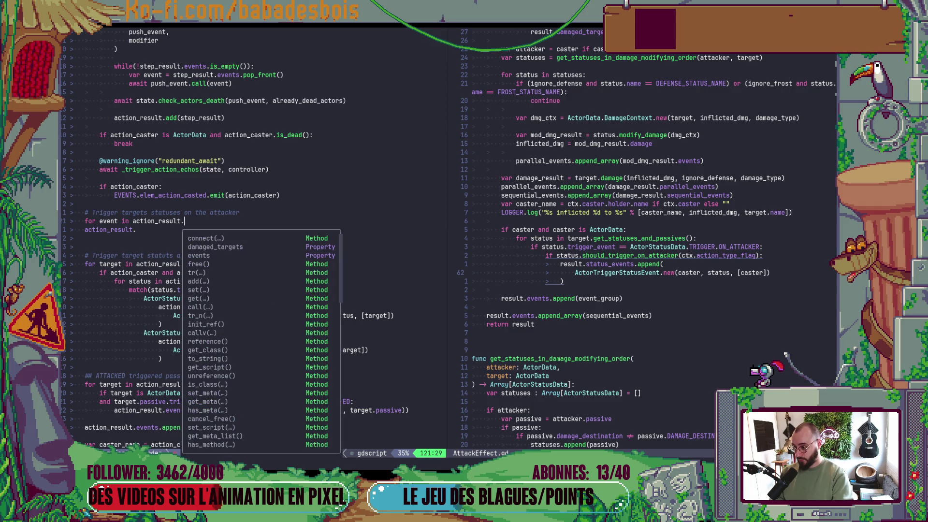
{"action": "type", "text": "e"}
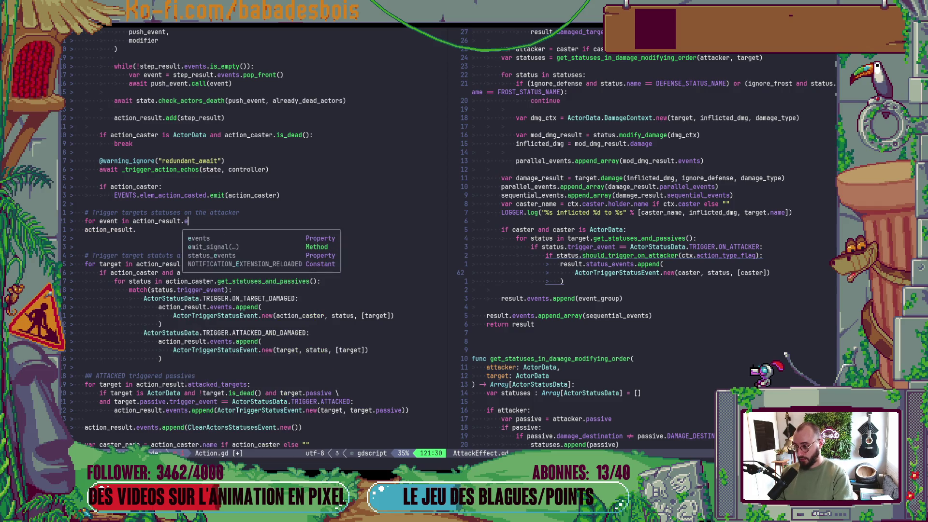
{"action": "key", "text": "Down"}
{"action": "key", "text": "Down"}
{"action": "key", "text": "Return"}
{"action": "type", "text": ":"}
{"action": "key", "text": "Escape"}
{"action": "key", "text": "r"}
{"action": "key", "text": "colon"}
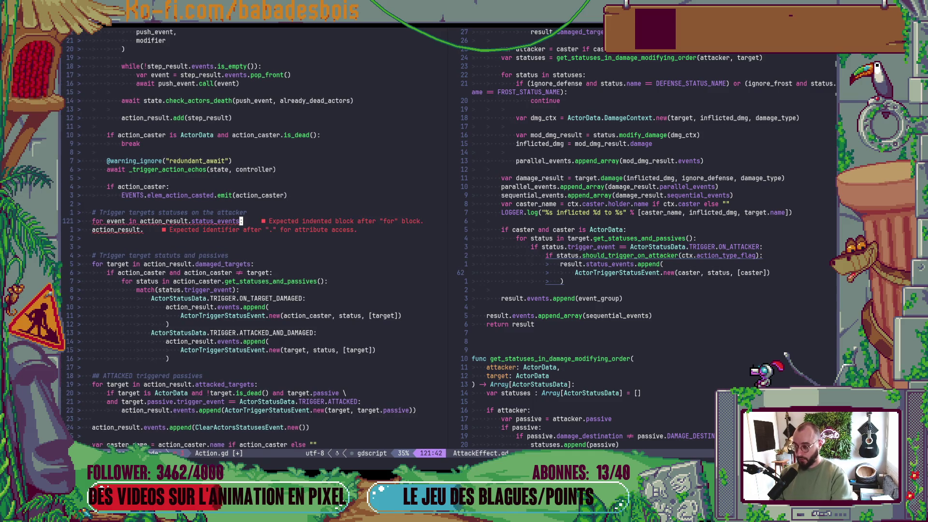
- Indent the action_result. line into the loop and delete the blank line beneath
{"action": "key", "text": "j"}
{"action": "key", "text": "A"}
{"action": "key", "text": "ctrl+t"}
{"action": "key", "text": "Escape"}
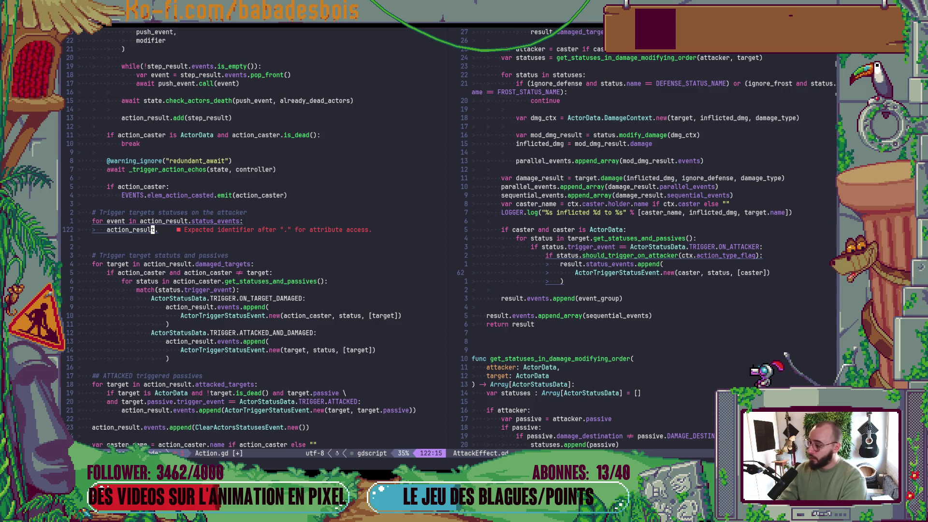
{"action": "key", "text": "j"}
{"action": "key", "text": "d"}
{"action": "key", "text": "d"}
{"action": "key", "text": "k"}
{"action": "key", "text": "k"}
{"action": "key", "text": "k"}
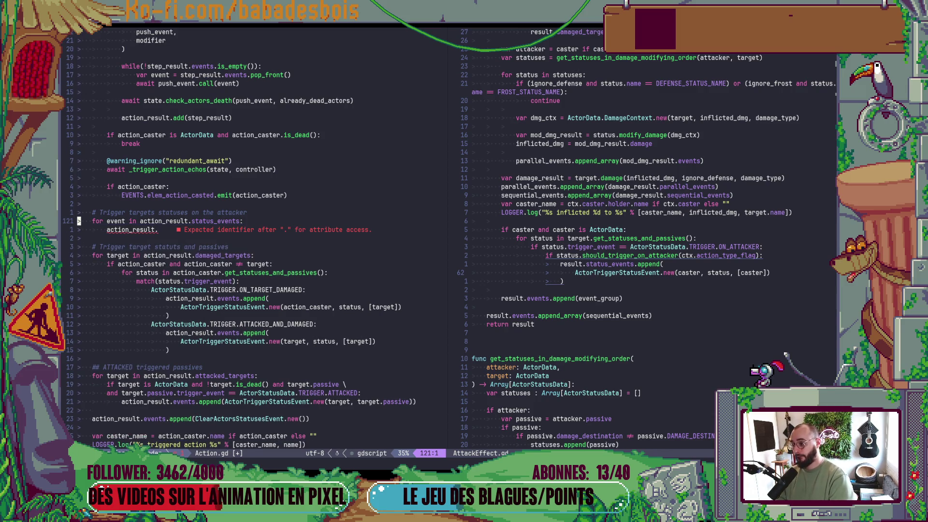
{"action": "key", "text": "$"}
{"action": "key", "text": "b"}
{"action": "key", "text": "b"}
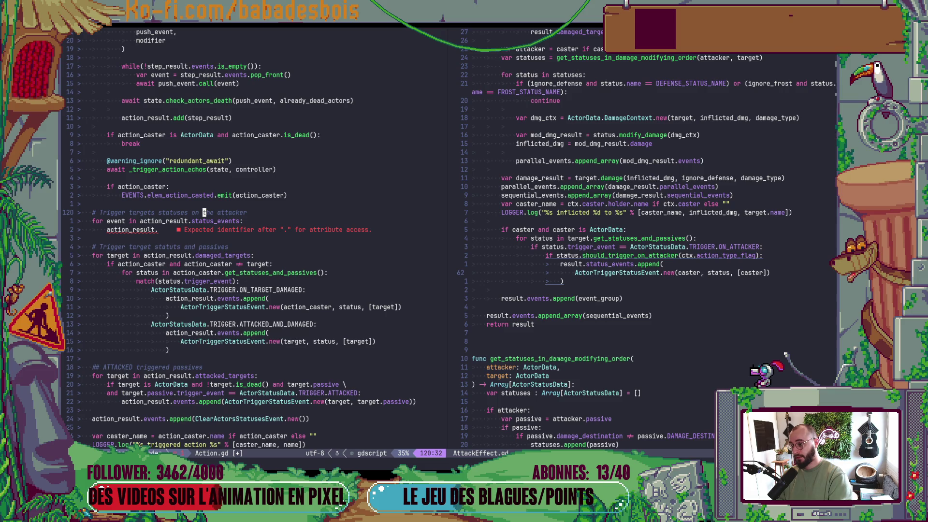
- Reword the comment to end 'accumulated during the action resolution' and save Action.gd
{"action": "key", "text": "b"}
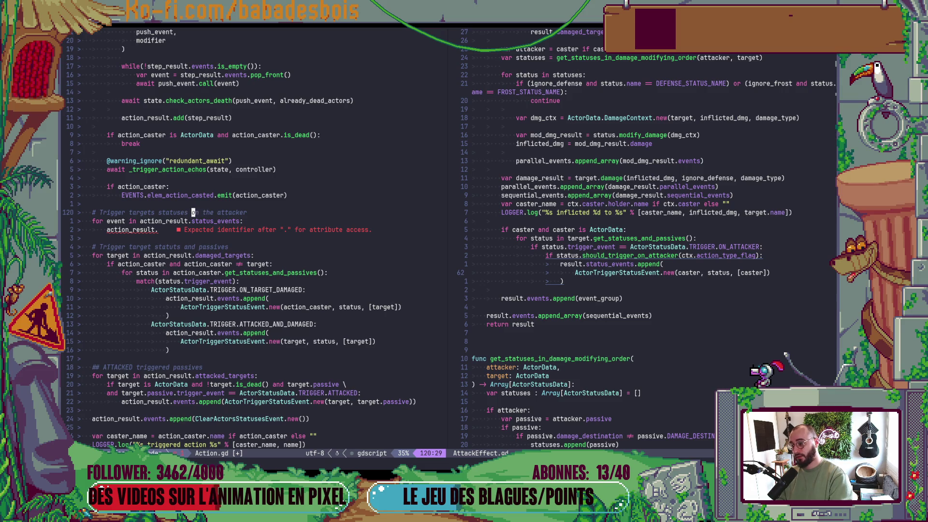
{"action": "key", "text": "shift+c"}
{"action": "type", "text": "ccu"}
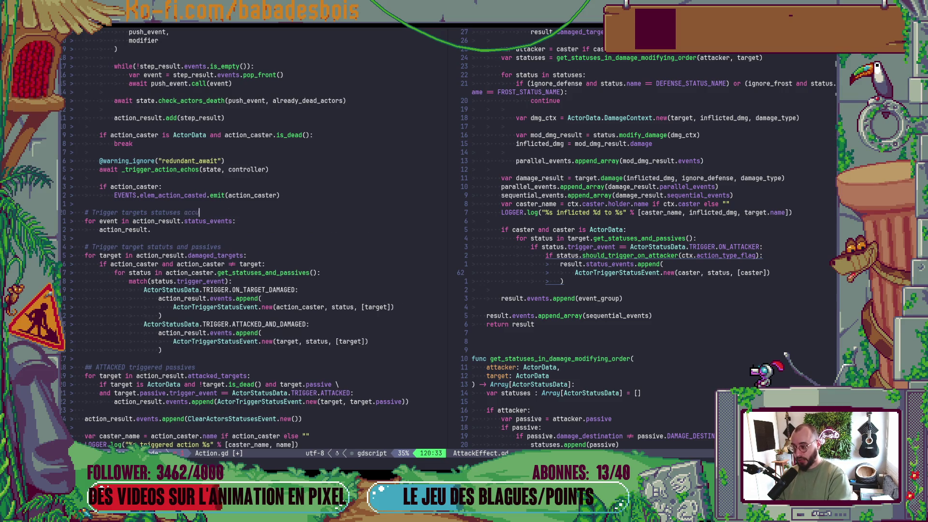
{"action": "type", "text": "mulated durui"}
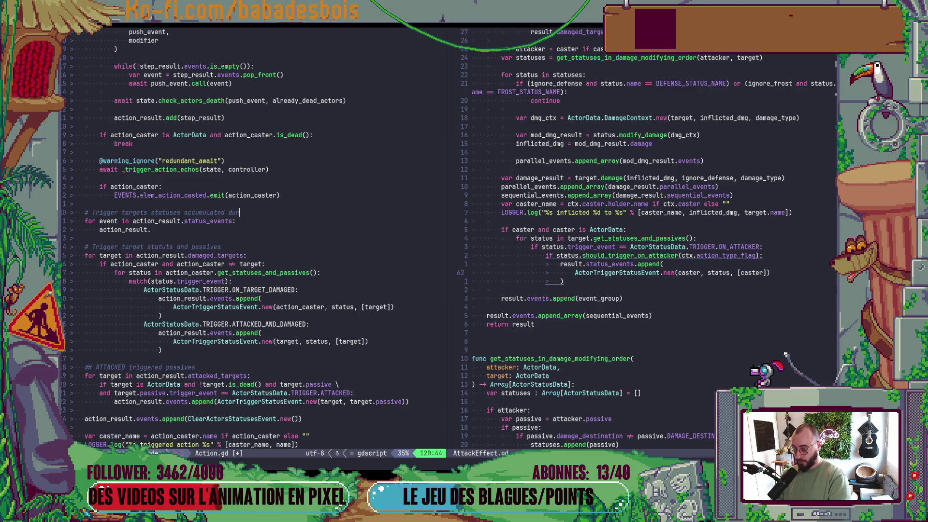
{"action": "type", "text": "ing "}
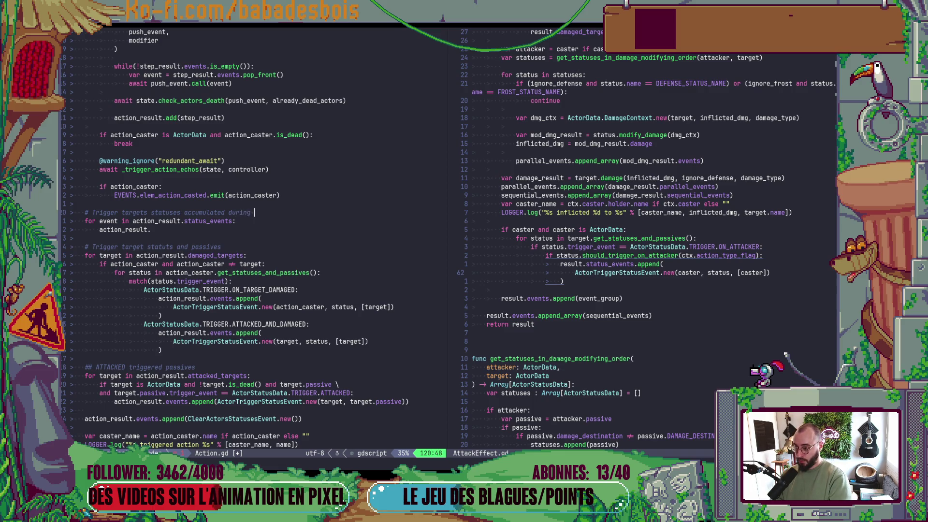
{"action": "type", "text": "the action re"}
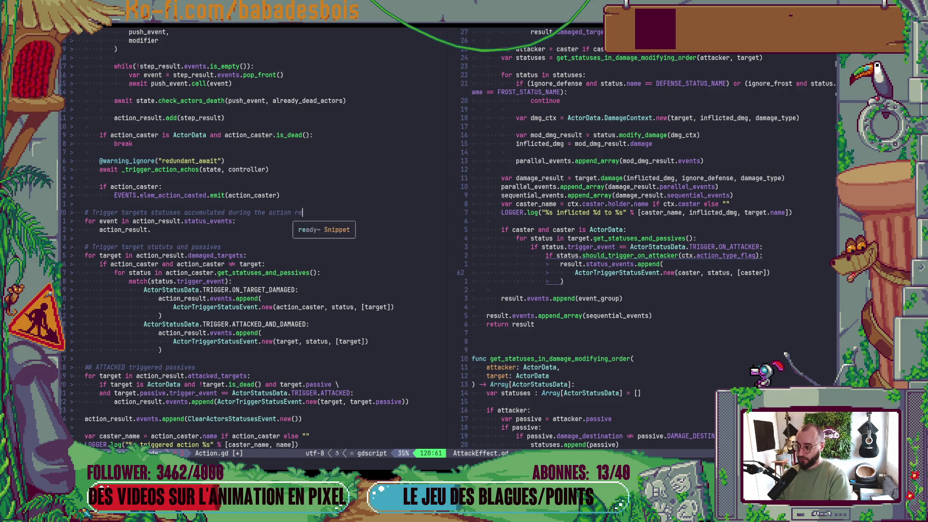
{"action": "type", "text": "solution"}
{"action": "key", "text": "Escape"}
{"action": "type", "text": ":w"}
{"action": "key", "text": "Return"}
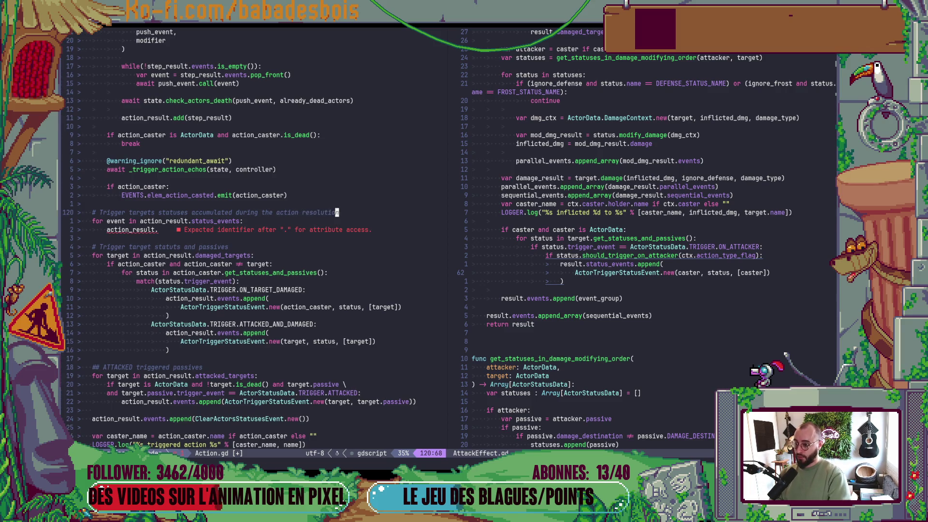
{"action": "key", "text": "j"}
{"action": "key", "text": "j"}
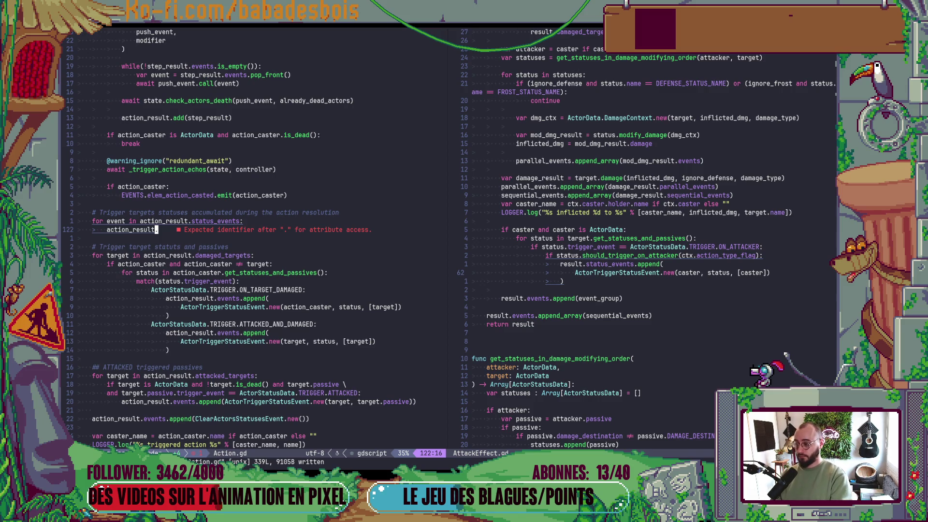
- Look at ActorTriggerStatusEvent on line 62 of AttackEffect.gd, then return to Action.gd
{"action": "key", "text": "ctrl+l"}
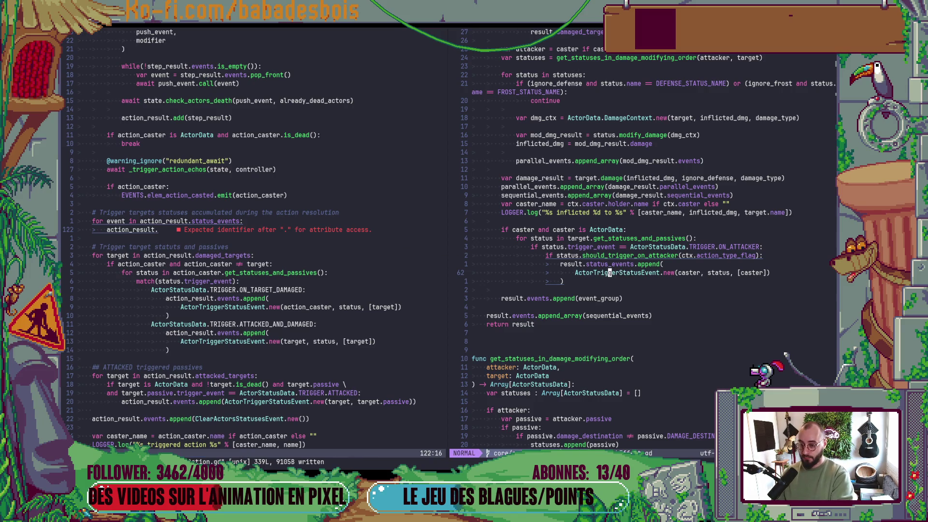
{"action": "left_click", "coordinate": [575, 273]}
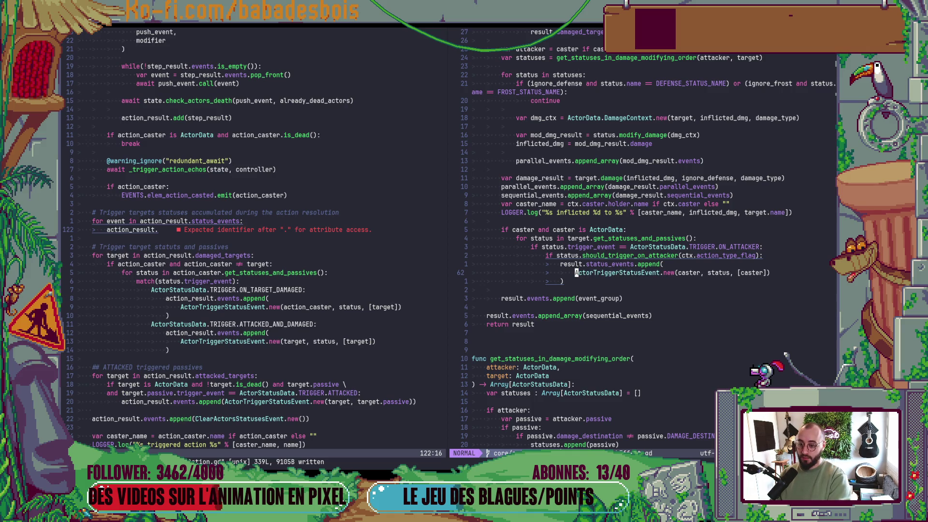
{"action": "key", "text": "ctrl+h"}
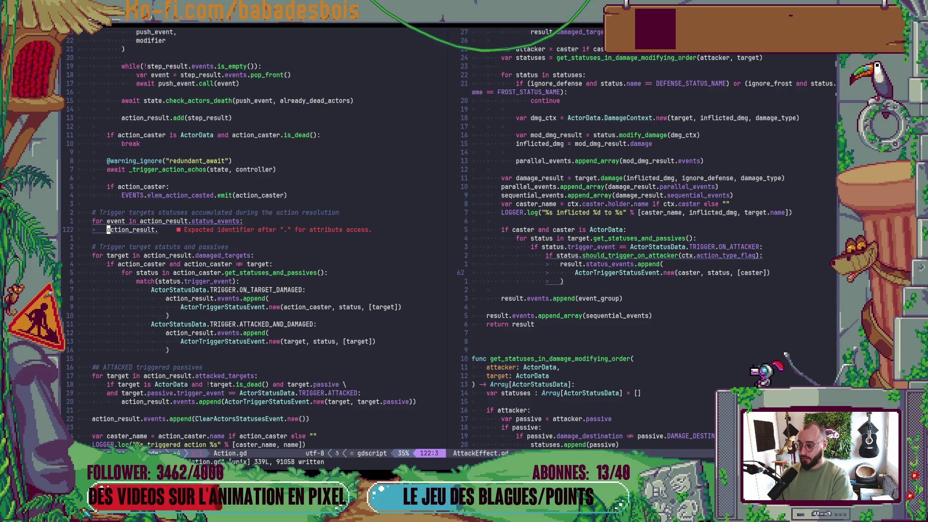
- Rewrite the unfinished status_events loop line so it starts with action_result.events
{"action": "key", "text": "c"}
{"action": "key", "text": "c"}
{"action": "type", "text": "event"}
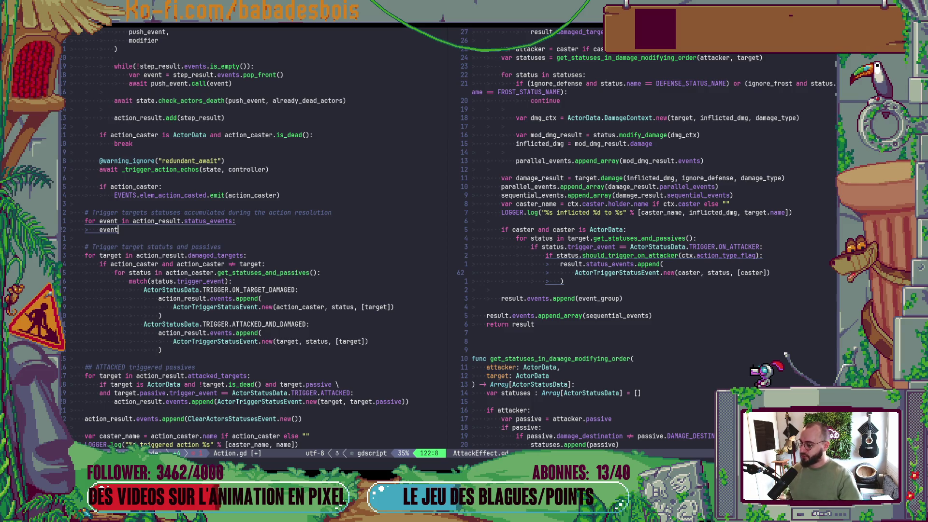
{"action": "scroll", "coordinate": [155, 395], "scroll_direction": "down", "scroll_amount": 2}
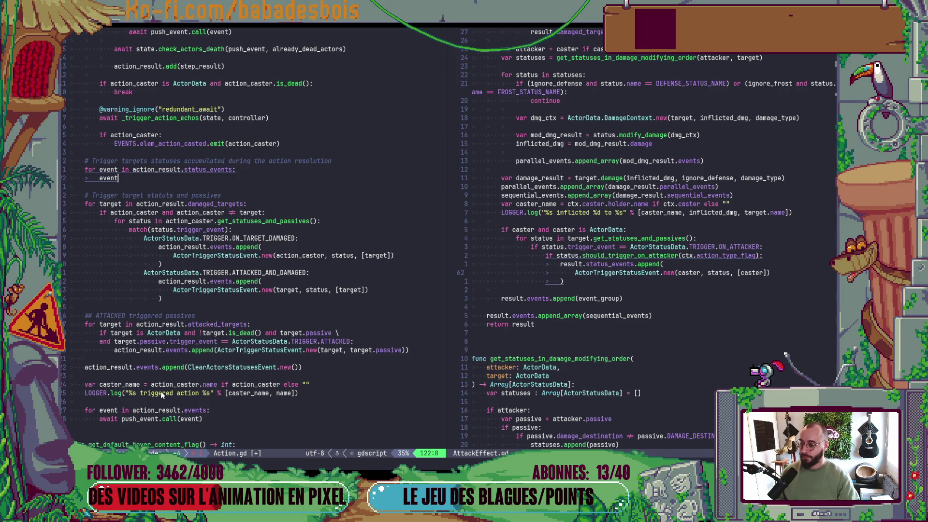
{"action": "type", "text": ".a"}
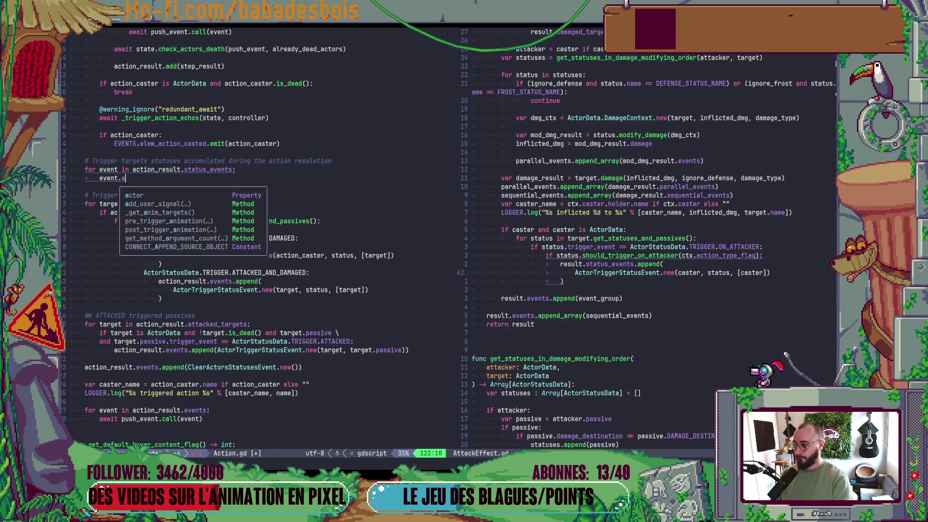
{"action": "key", "text": "BackSpace"}
{"action": "key", "text": "BackSpace"}
{"action": "key", "text": "BackSpace"}
{"action": "type", "text": "ac"}
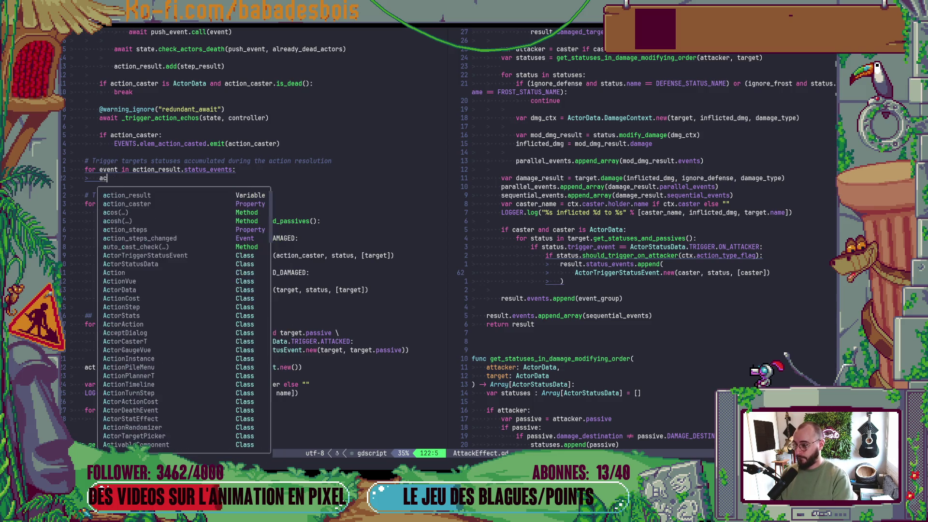
{"action": "key", "text": "Return"}
{"action": "type", "text": ".ap"}
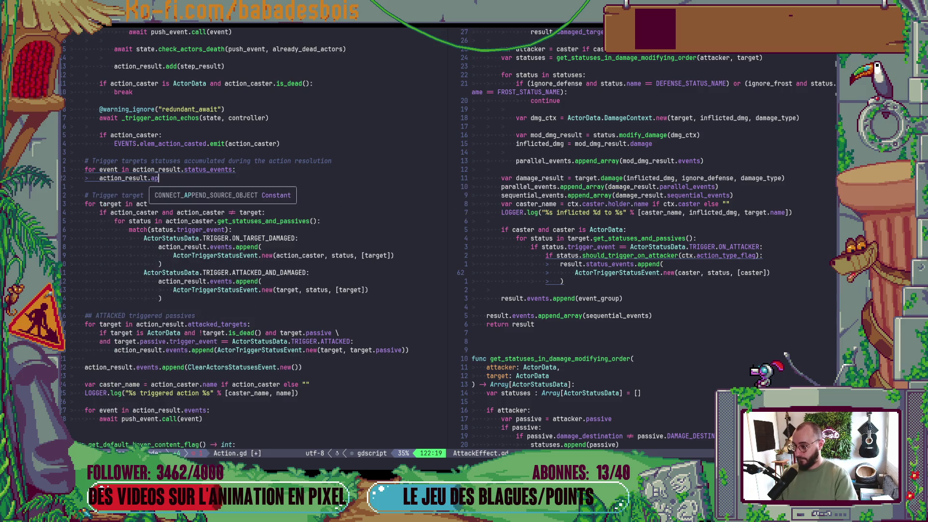
{"action": "type", "text": "p"}
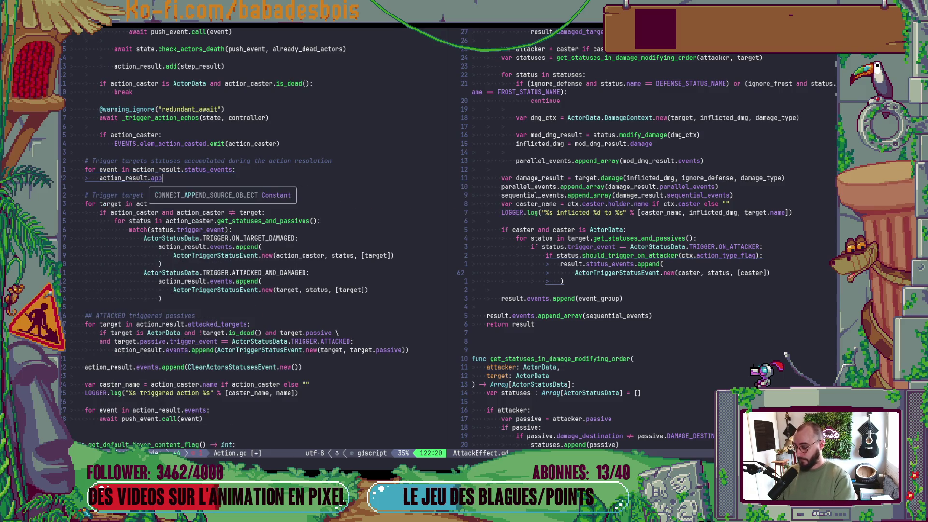
{"action": "key", "text": "BackSpace"}
{"action": "key", "text": "BackSpace"}
{"action": "key", "text": "BackSpace"}
{"action": "type", "text": "events."}
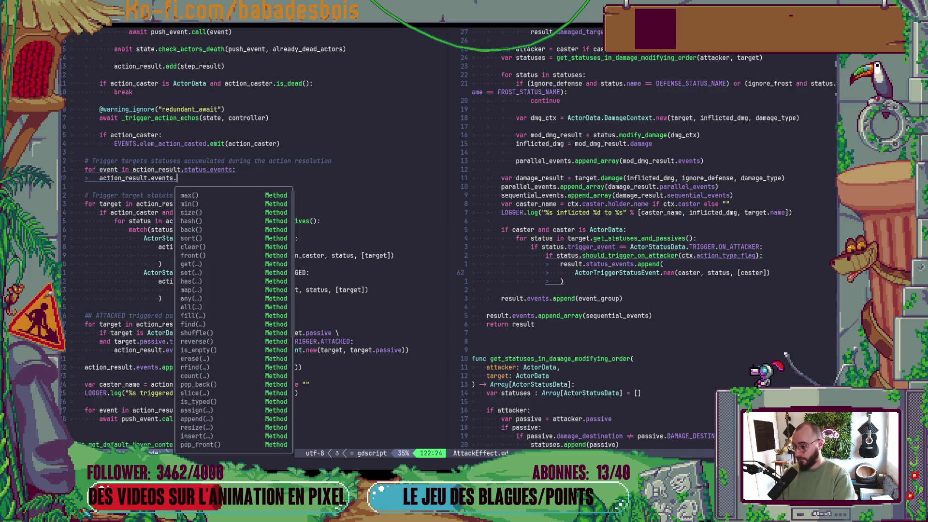
{"action": "key", "text": "Escape"}
{"action": "key", "text": "k"}
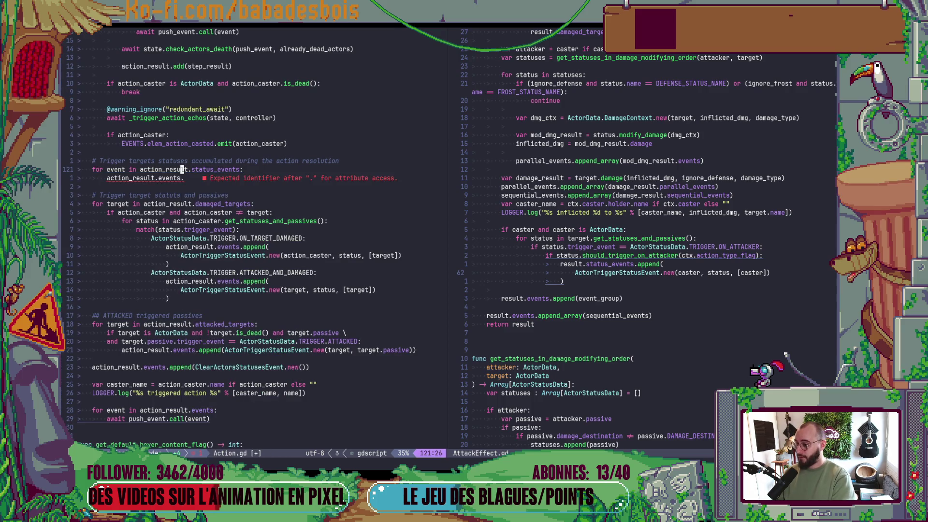
- Complete line 122 as action_result.events.append_array(action_result.status_events)
{"action": "key", "text": "j"}
{"action": "type", "text": "a"}
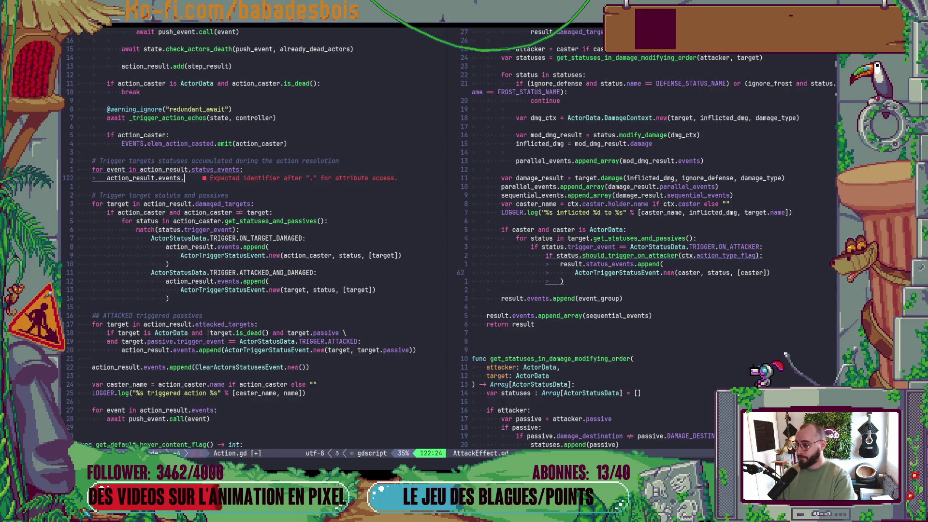
{"action": "type", "text": "append_array("}
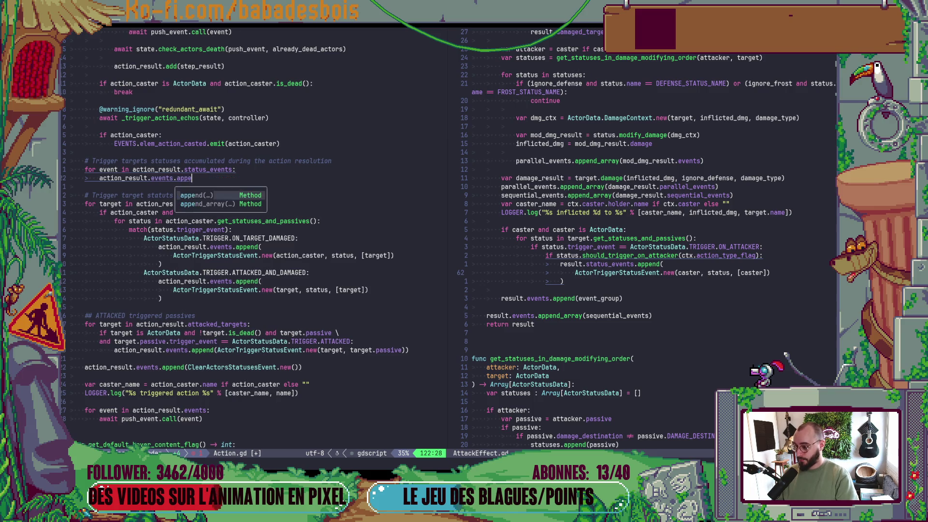
{"action": "key", "text": "Escape"}
{"action": "key", "text": "k"}
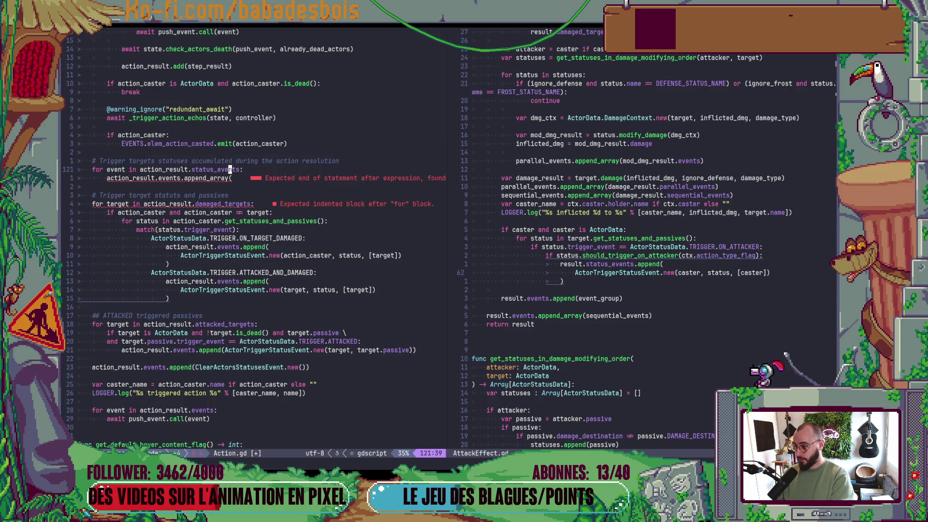
{"action": "type", "text": "j"}
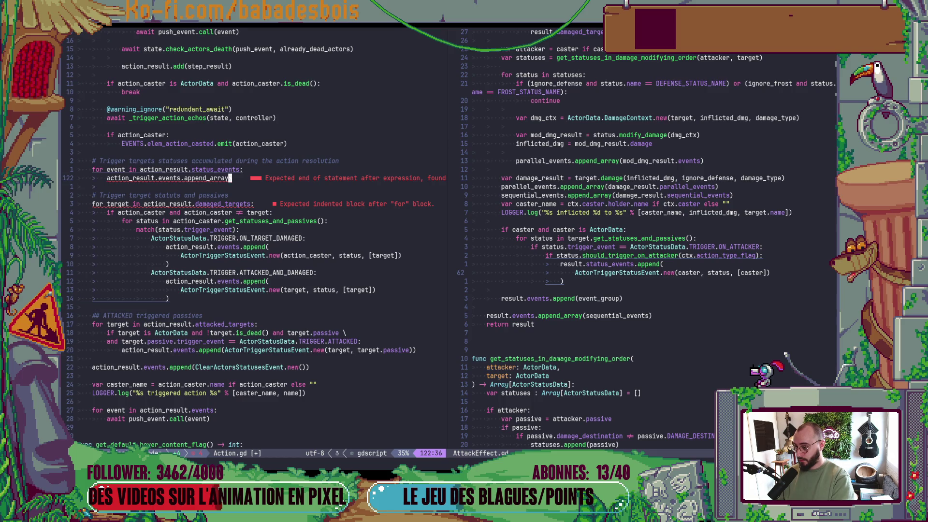
{"action": "type", "text": "Aaction_result"}
{"action": "type", "text": "."}
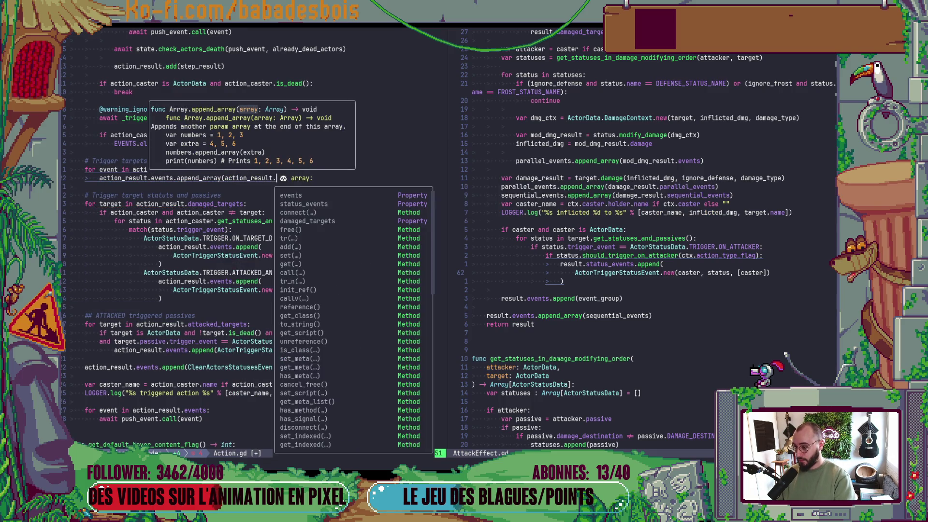
{"action": "type", "text": "status_events)"}
- Delete the for-loop line, dedent the new append line, and save Action.gd with :w
{"action": "key", "text": "Escape"}
{"action": "key", "text": "k"}
{"action": "key", "text": "d"}
{"action": "key", "text": "d"}
{"action": "key", "text": "less"}
{"action": "key", "text": "less"}
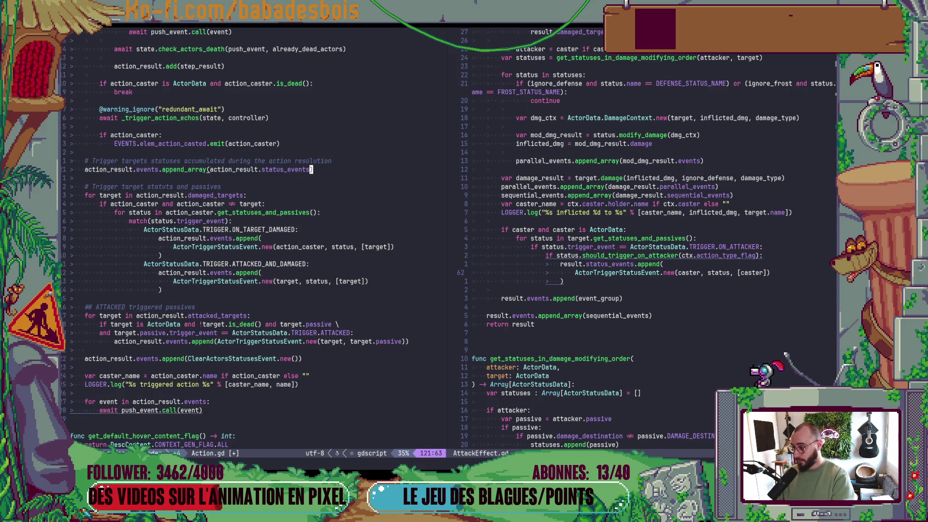
{"action": "type", "text": ":w"}
{"action": "key", "text": "Return"}
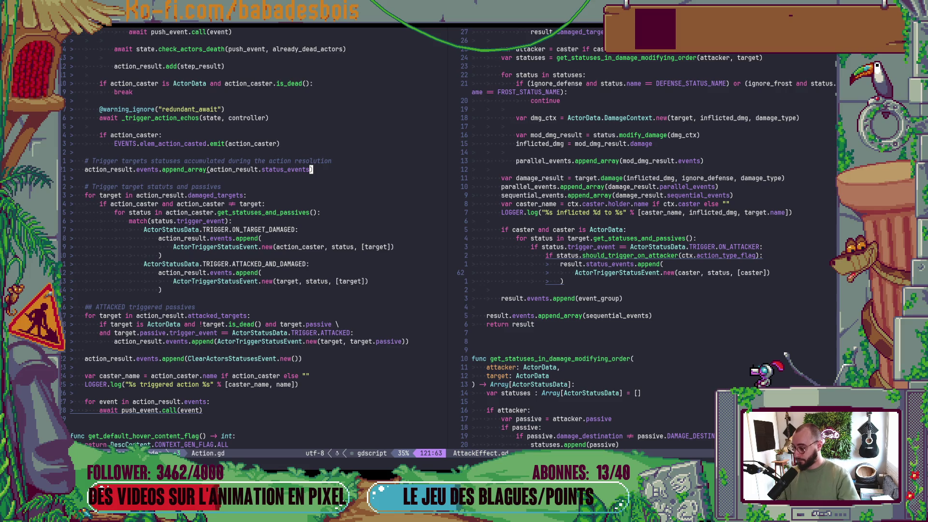
{"action": "scroll", "coordinate": [210, 338], "scroll_direction": "down", "scroll_amount": 1}
{"action": "left_click", "coordinate": [136, 375]}
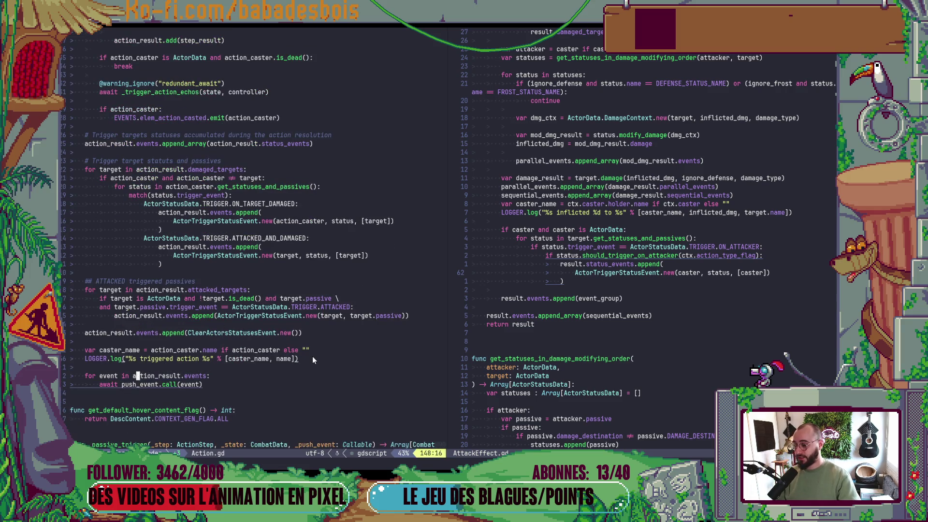
{"action": "left_click", "coordinate": [309, 255]}
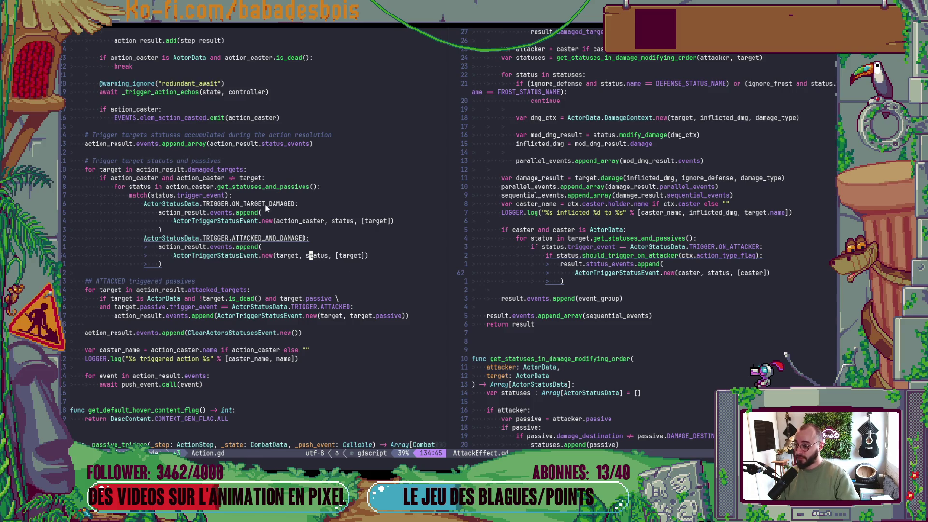
{"action": "left_click", "coordinate": [278, 256]}
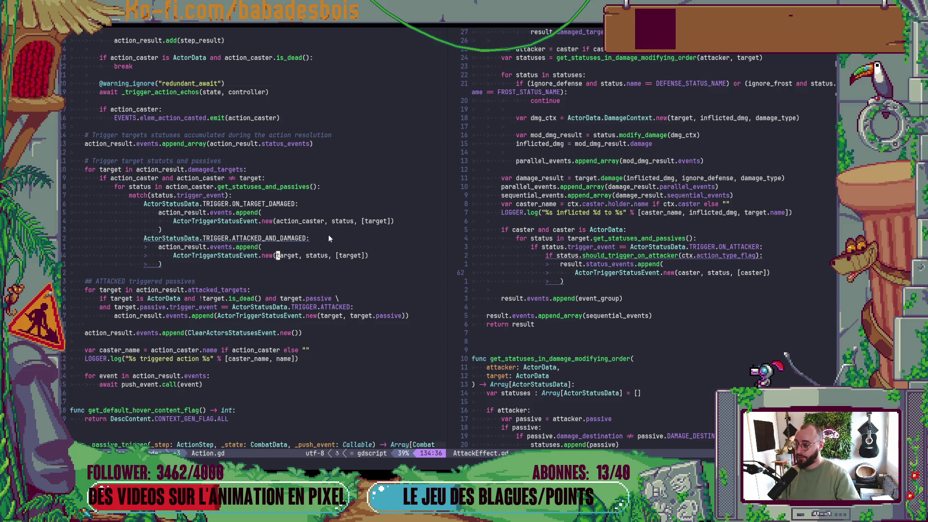
{"action": "left_click", "coordinate": [175, 238]}
{"action": "left_click", "coordinate": [281, 212]}
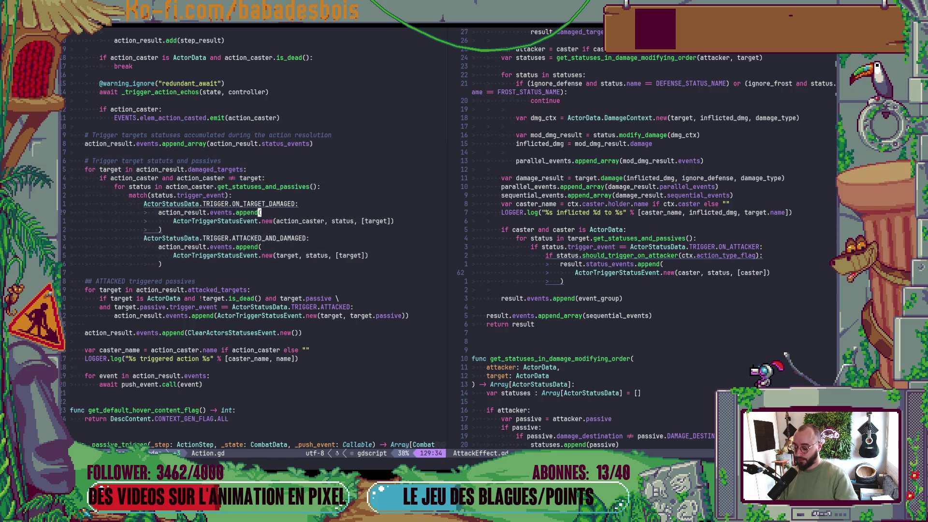
{"action": "key", "text": "alt+Tab"}
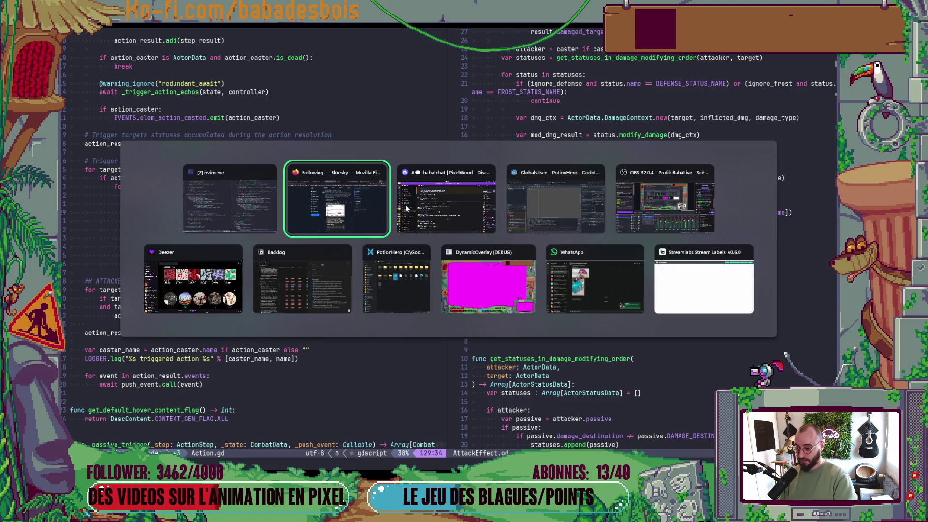
{"action": "key", "text": "Tab"}
{"action": "key", "text": "Tab"}
{"action": "key", "text": "F5"}
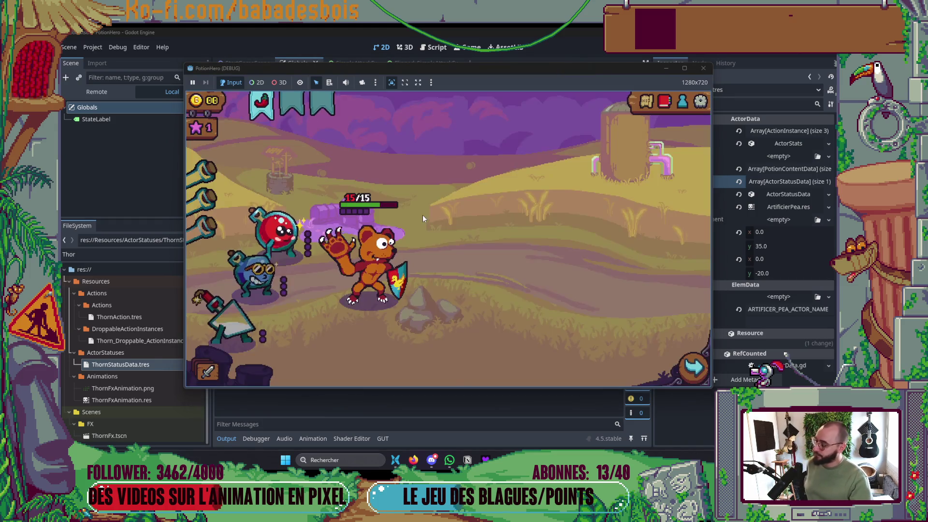
{"action": "left_click", "coordinate": [693, 367]}
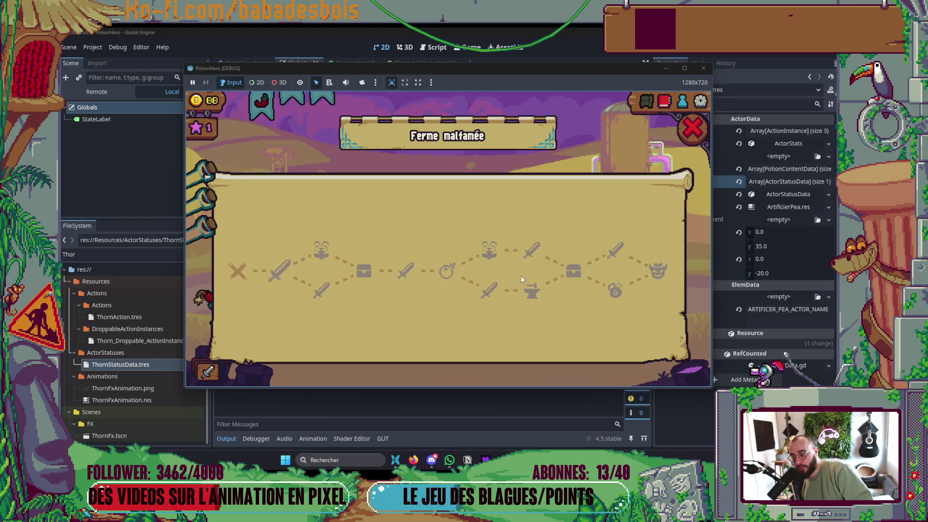
{"action": "left_click", "coordinate": [289, 270]}
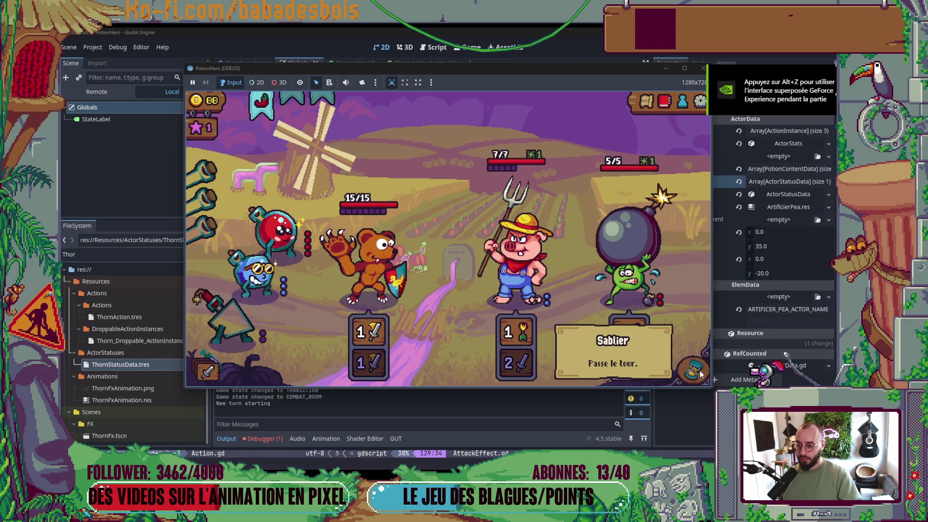
{"action": "left_click", "coordinate": [694, 365]}
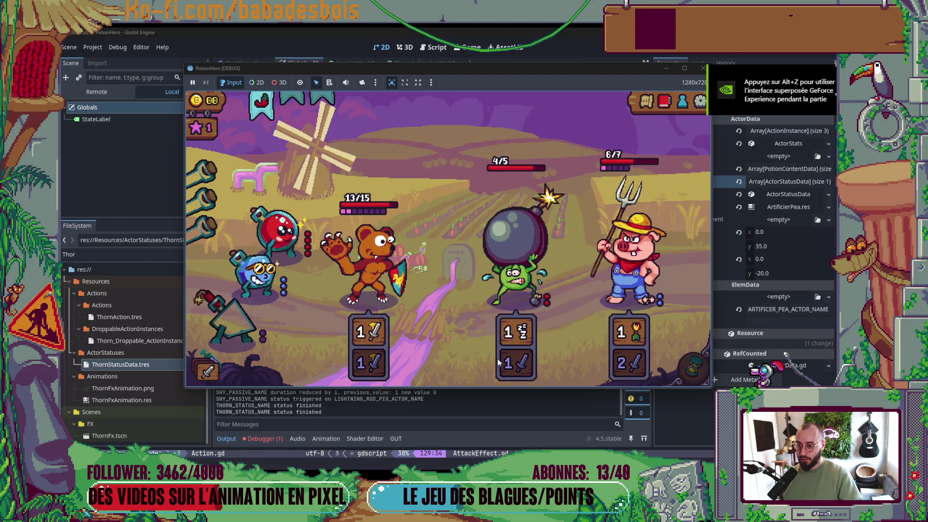
{"action": "left_click", "coordinate": [703, 68]}
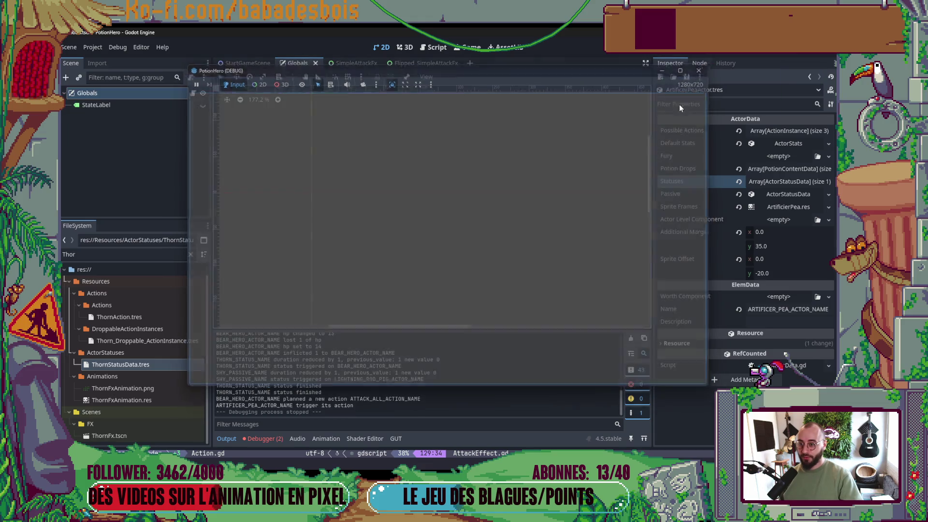
{"action": "key", "text": "alt+Tab"}
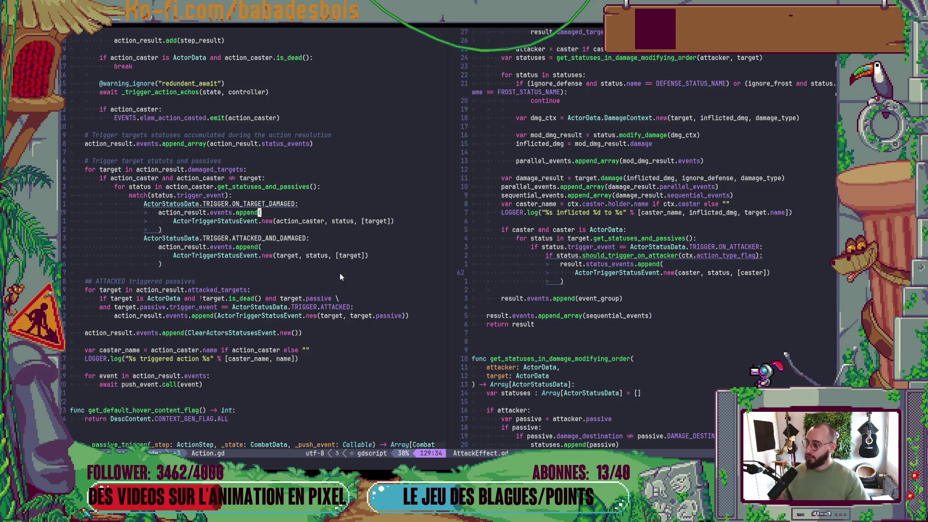
{"action": "scroll", "coordinate": [341, 277], "scroll_direction": "up", "scroll_amount": 5}
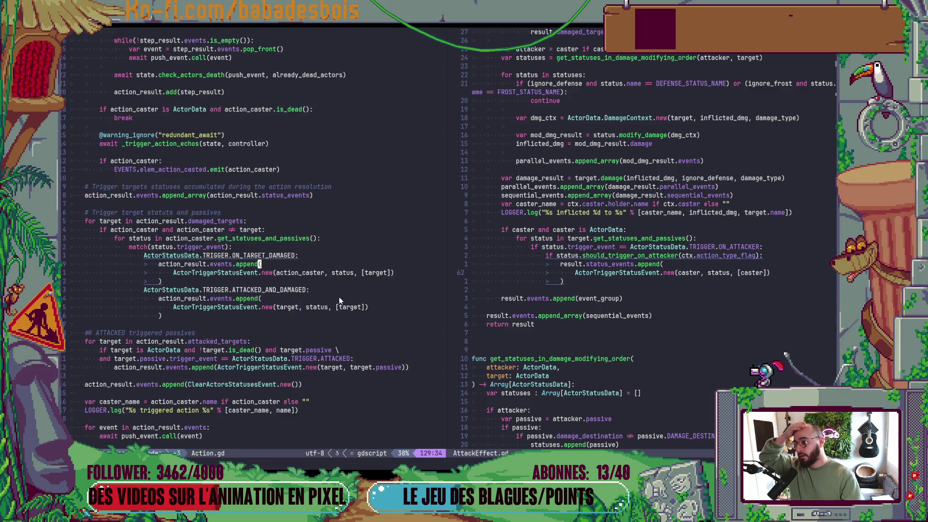
{"action": "scroll", "coordinate": [308, 328], "scroll_direction": "up", "scroll_amount": 5}
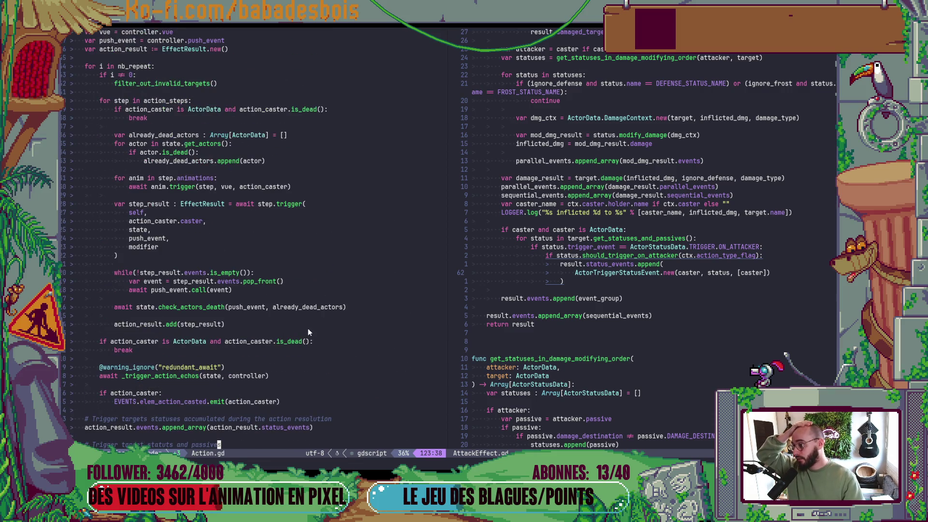
{"action": "scroll", "coordinate": [308, 329], "scroll_direction": "down", "scroll_amount": 7}
{"action": "scroll", "coordinate": [306, 330], "scroll_direction": "down", "scroll_amount": 3}
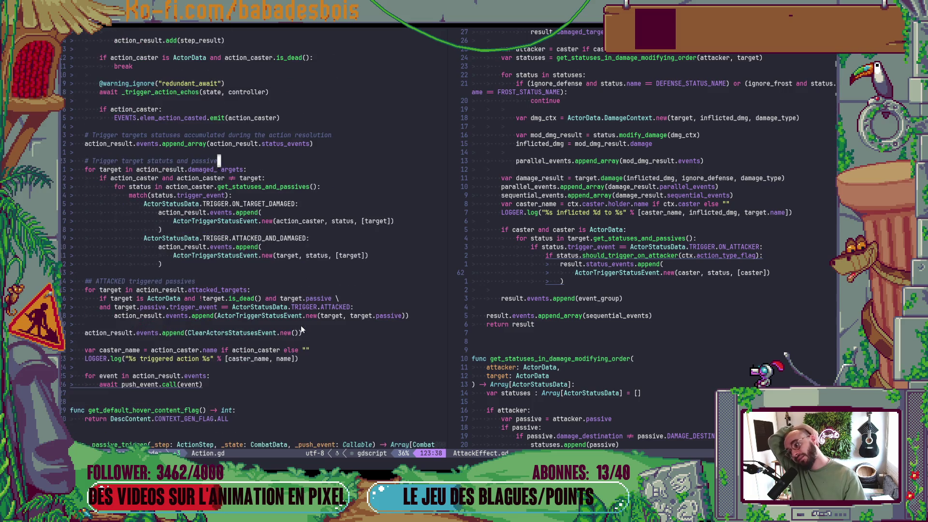
{"action": "left_click", "coordinate": [194, 128]}
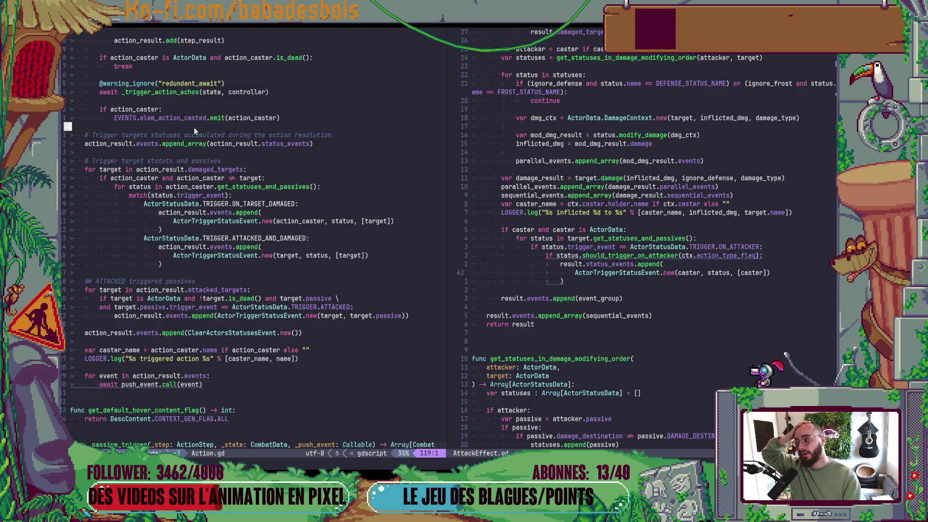
{"action": "left_click", "coordinate": [785, 227]}
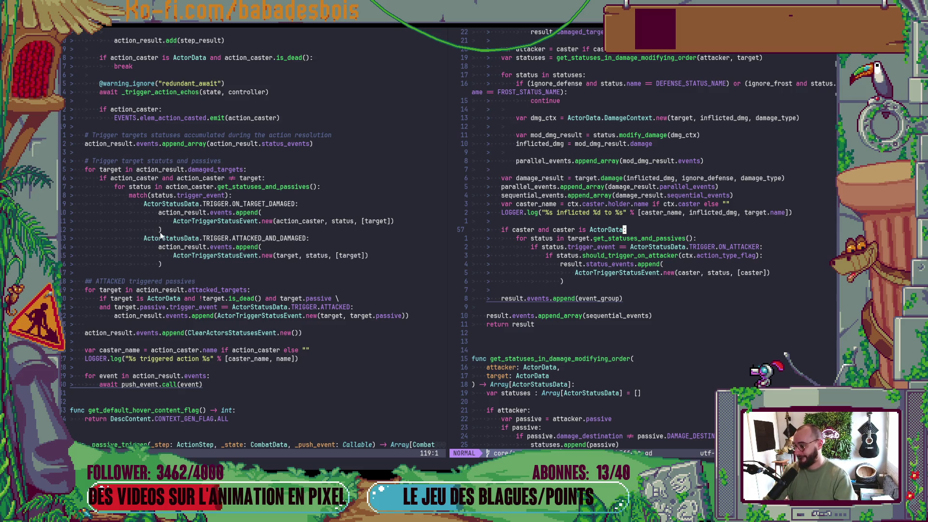
{"action": "key", "text": "space"}
{"action": "key", "text": "f"}
{"action": "key", "text": "f"}
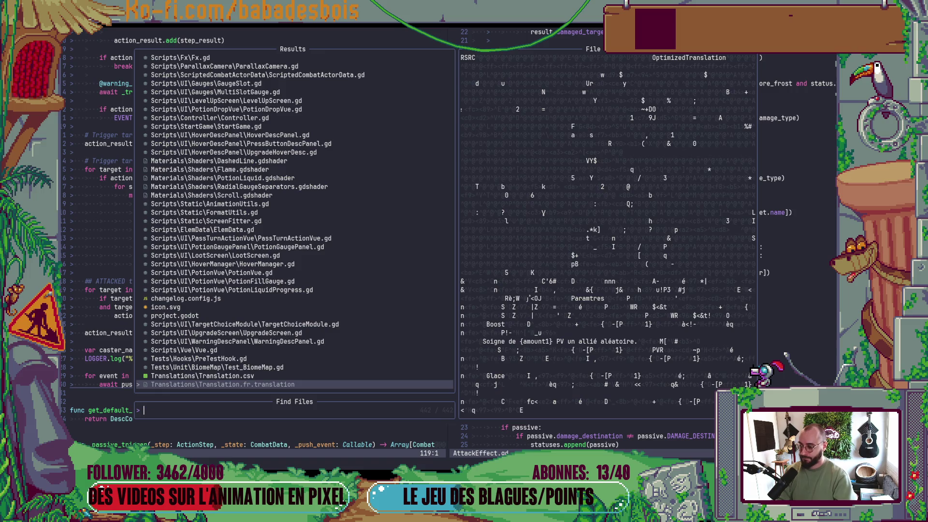
{"action": "type", "text": "Comabt"}
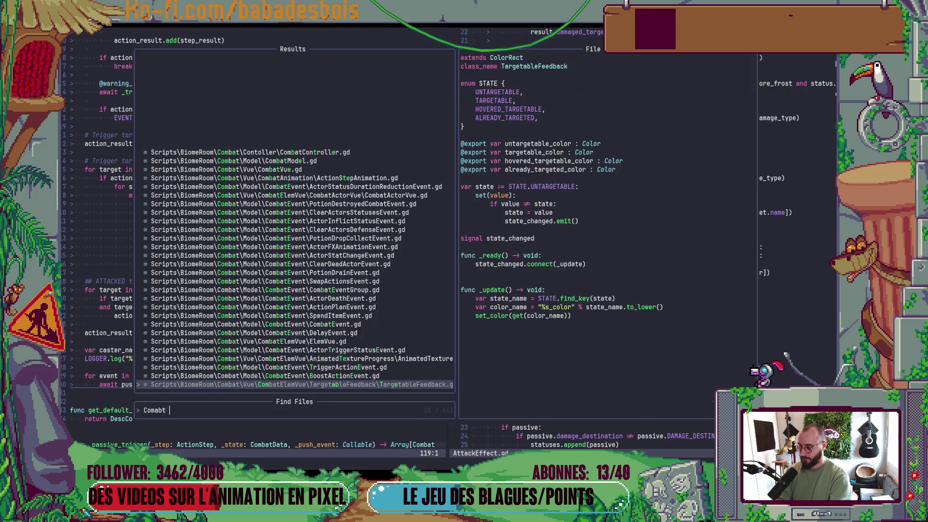
{"action": "type", "text": "ponent"}
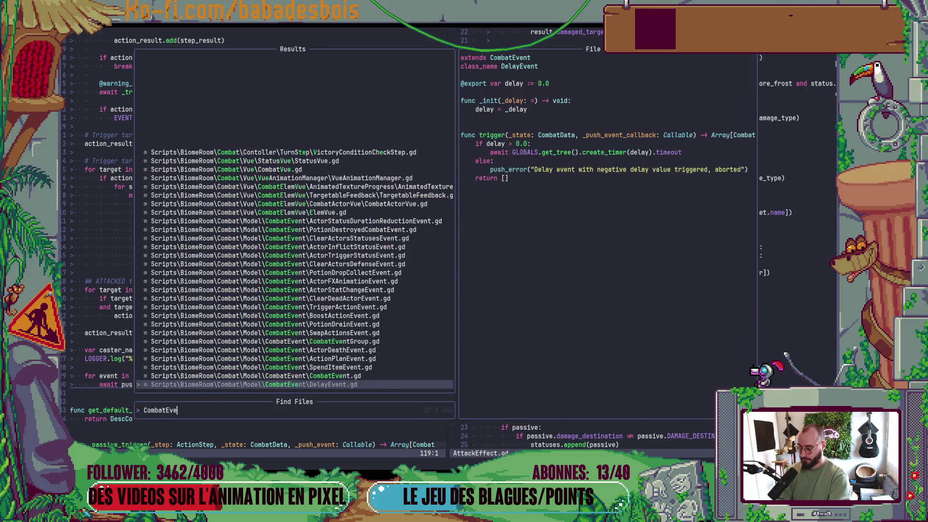
{"action": "key", "text": "Escape"}
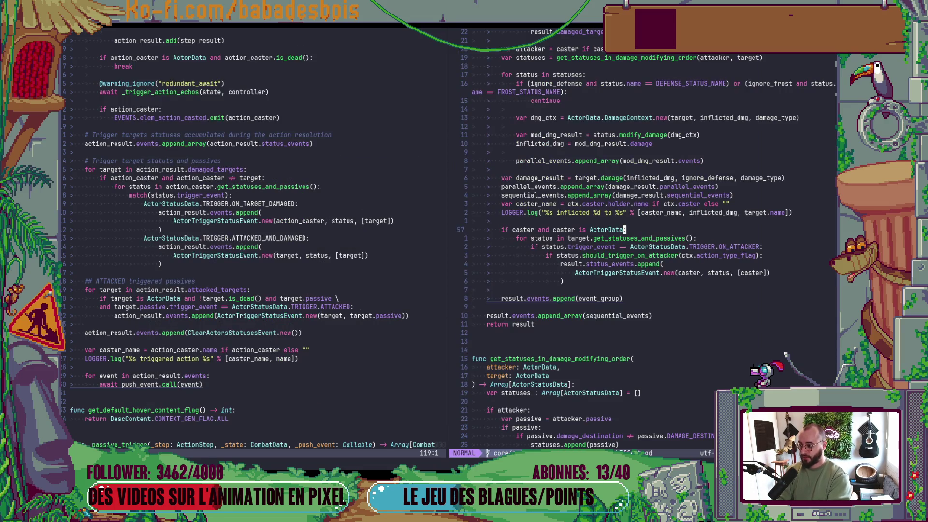
{"action": "key", "text": "ctrl+w"}
{"action": "key", "text": "h"}
- Type an action_result.events.append line above the statuses comment, then undo it
{"action": "type", "text": "A"}
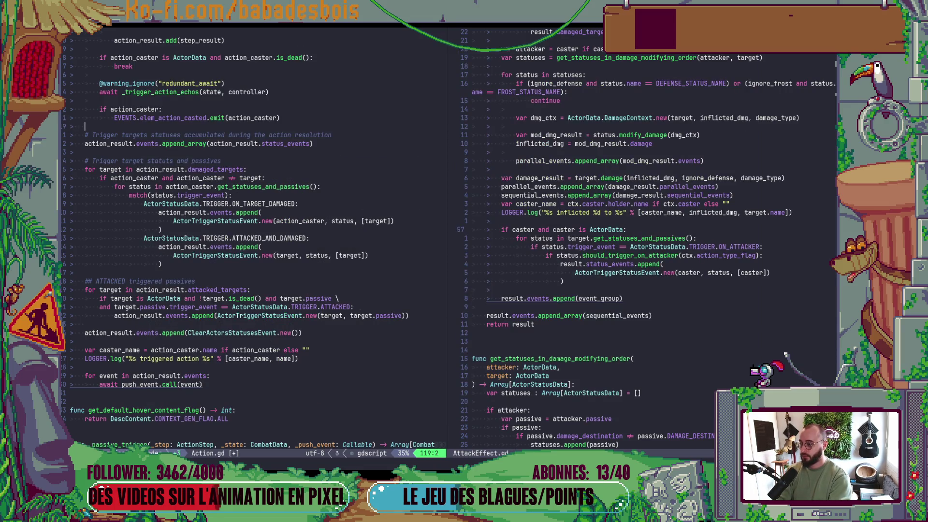
{"action": "type", "text": "ac"}
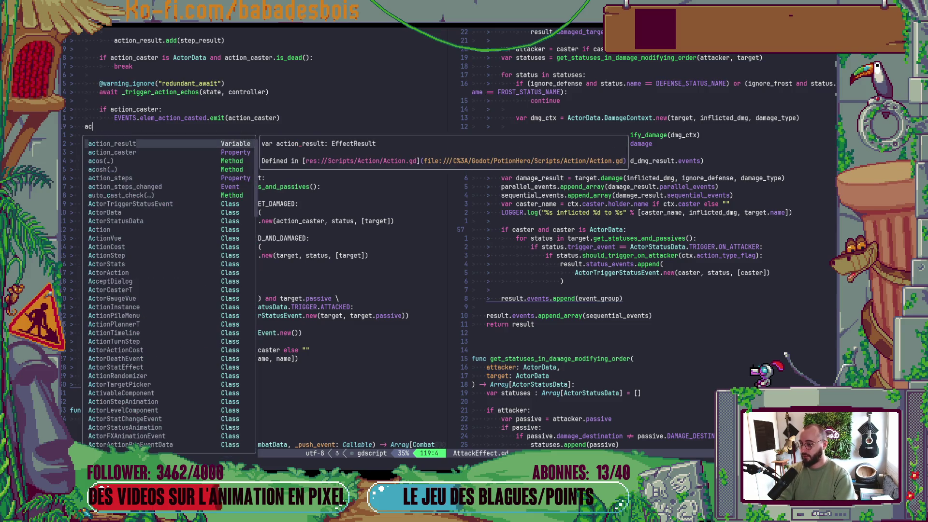
{"action": "key", "text": "Tab"}
{"action": "type", "text": ".e"}
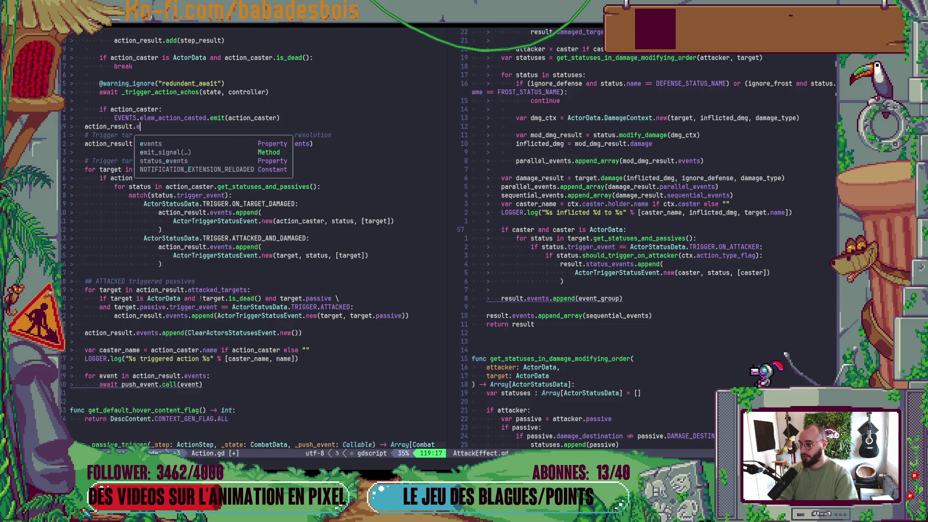
{"action": "type", "text": "vents.a"}
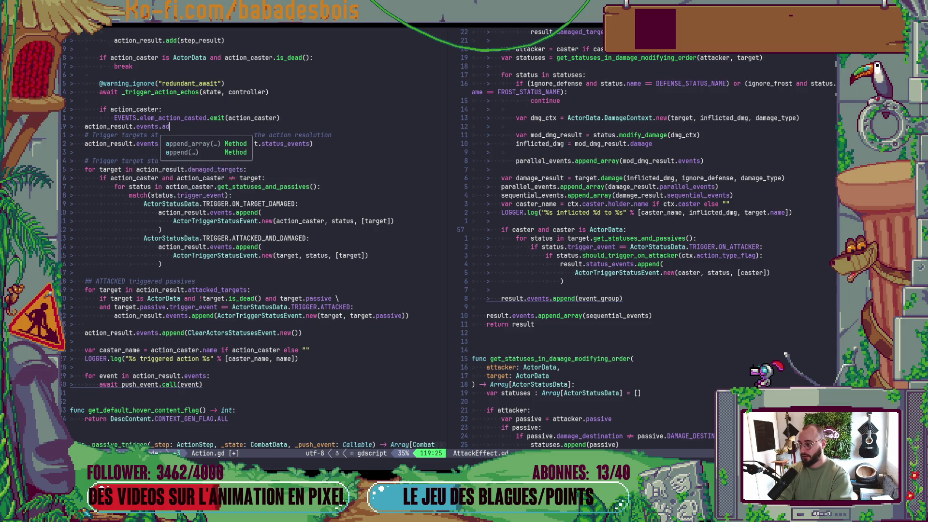
{"action": "type", "text": "p"}
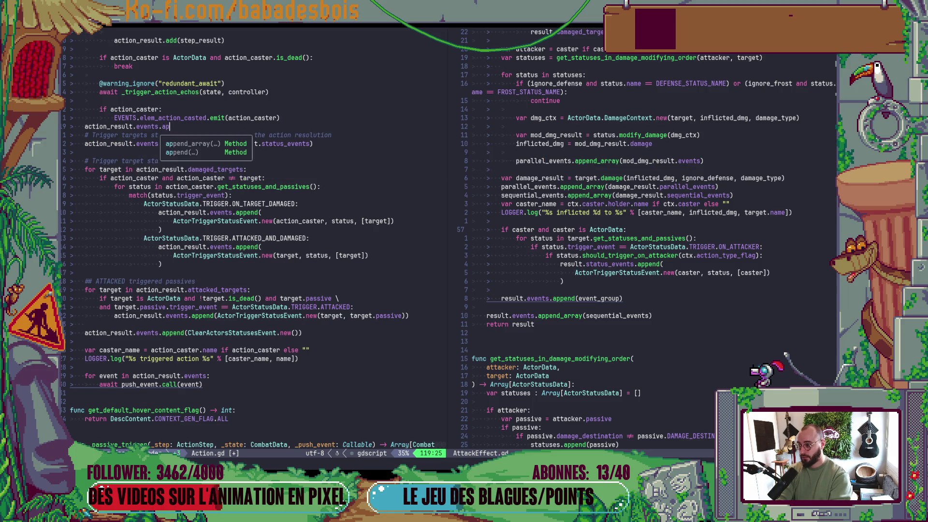
{"action": "key", "text": "Down"}
{"action": "key", "text": "Return"}
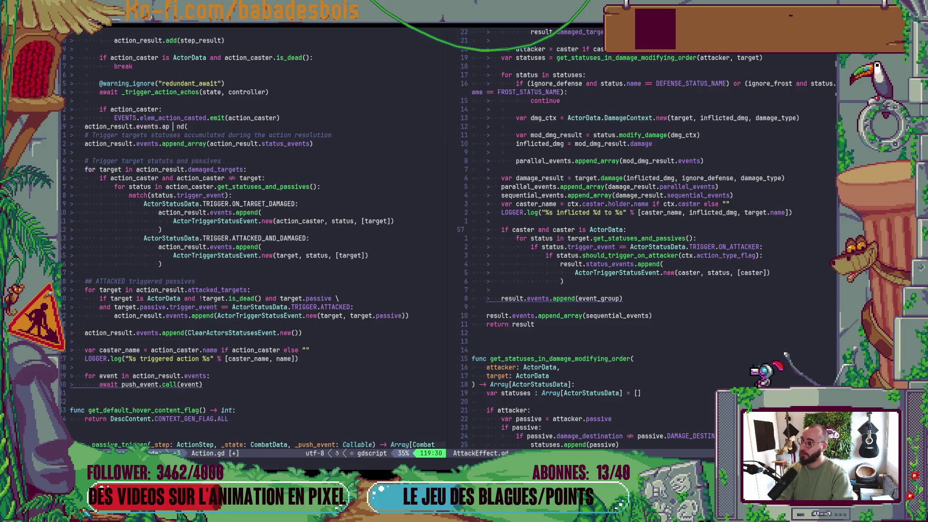
{"action": "type", "text": "de"}
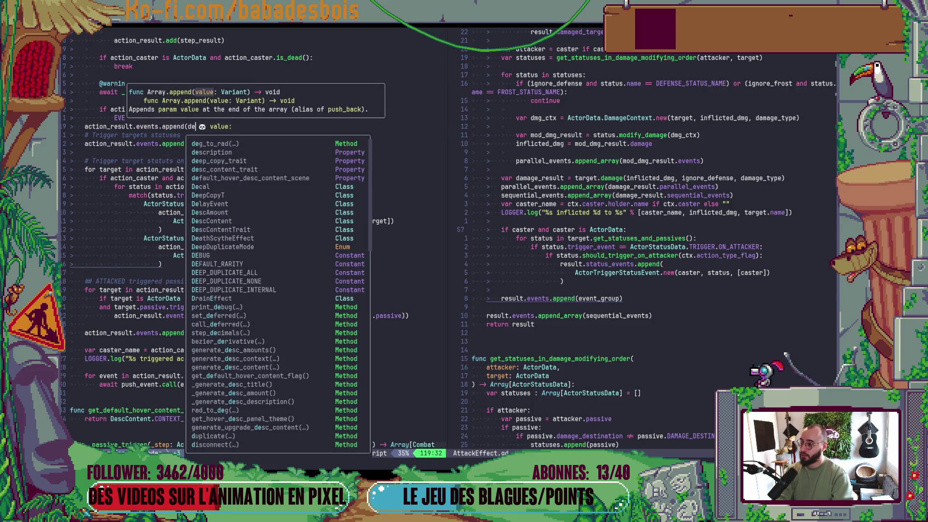
{"action": "key", "text": "Escape"}
{"action": "key", "text": "u"}
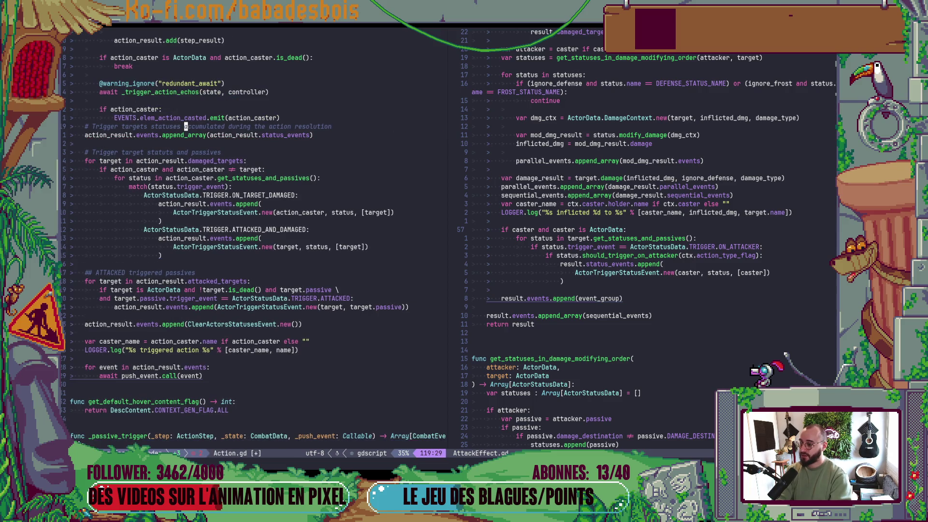
- Add a blank line above the comment and start a 'var statuses_events =' declaration there
{"action": "key", "text": "bracketleft"}
{"action": "key", "text": "space"}
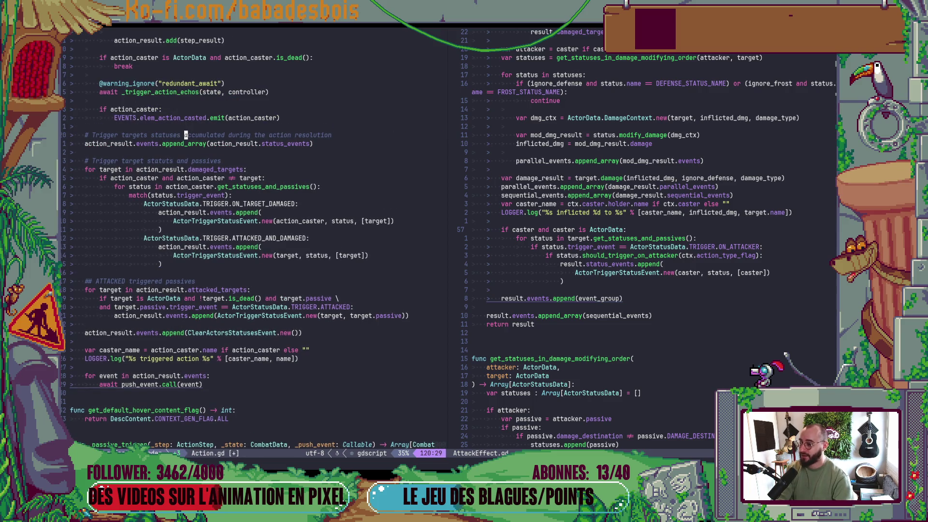
{"action": "mouse_move", "coordinate": [185, 135]}
{"action": "left_mouse_down"}
{"action": "mouse_move", "coordinate": [184, 224]}
{"action": "mouse_move", "coordinate": [202, 321]}
{"action": "left_mouse_up"}
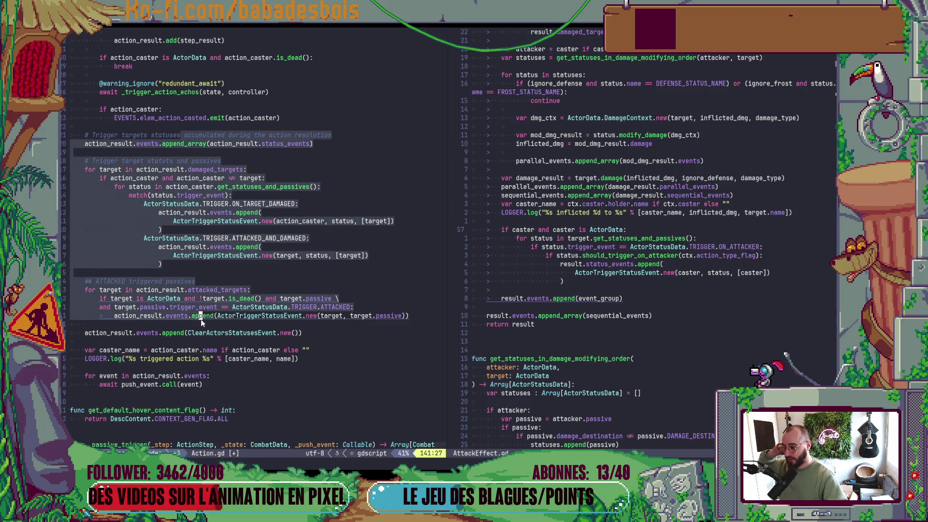
{"action": "left_click", "coordinate": [152, 126]}
{"action": "type", "text": "ovar statuses_"}
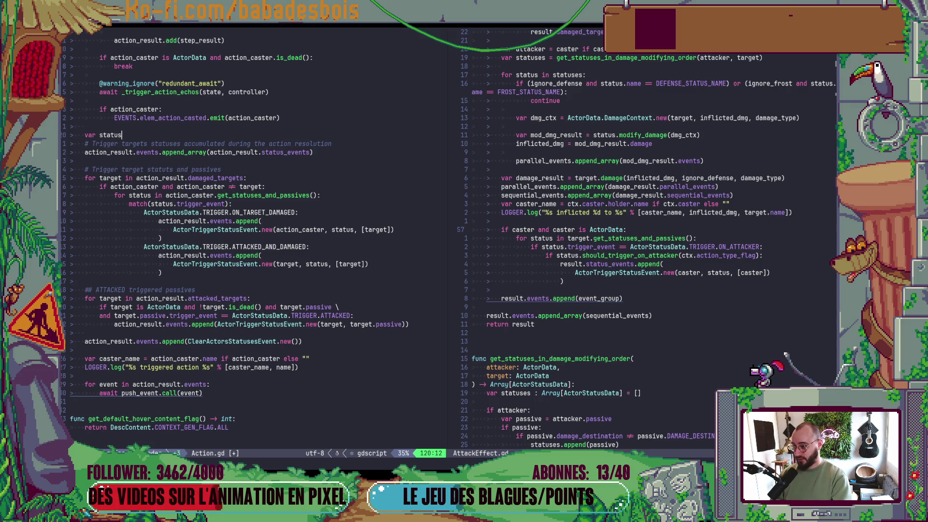
{"action": "type", "text": "events "}
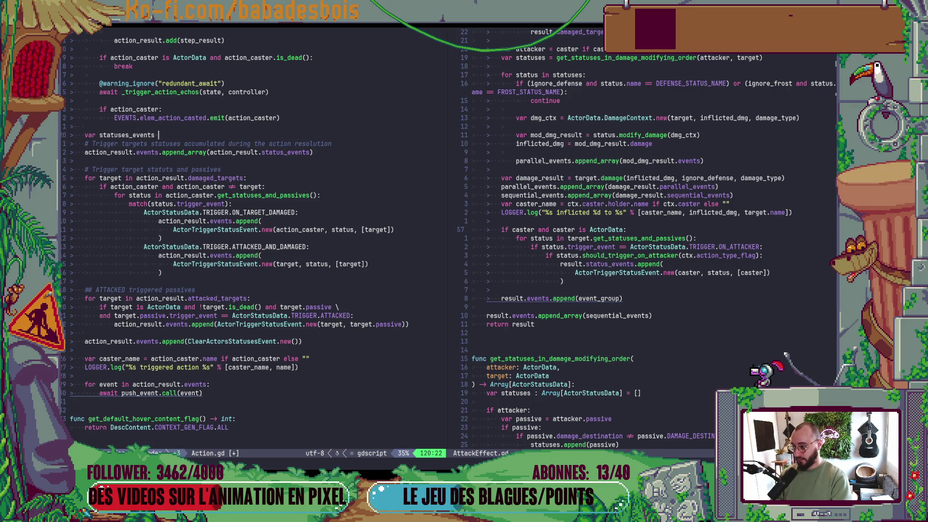
{"action": "type", "text": "=:a"}
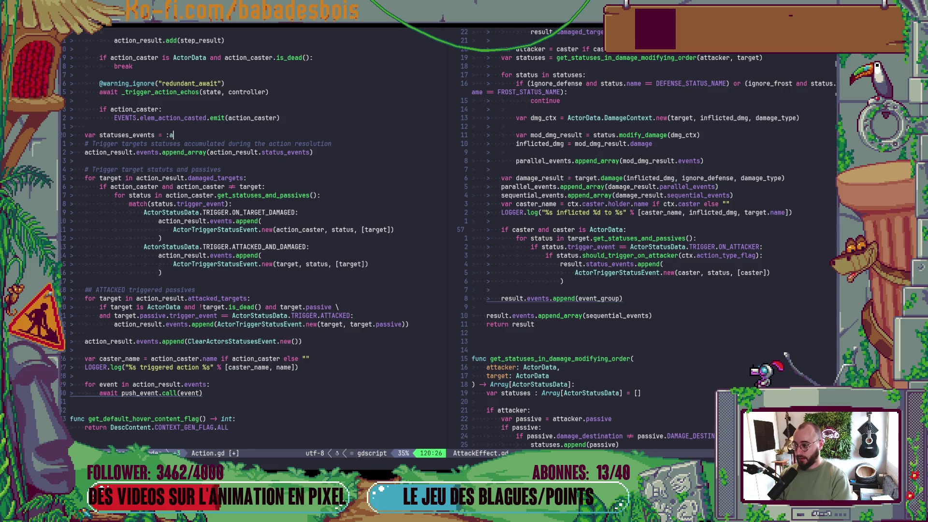